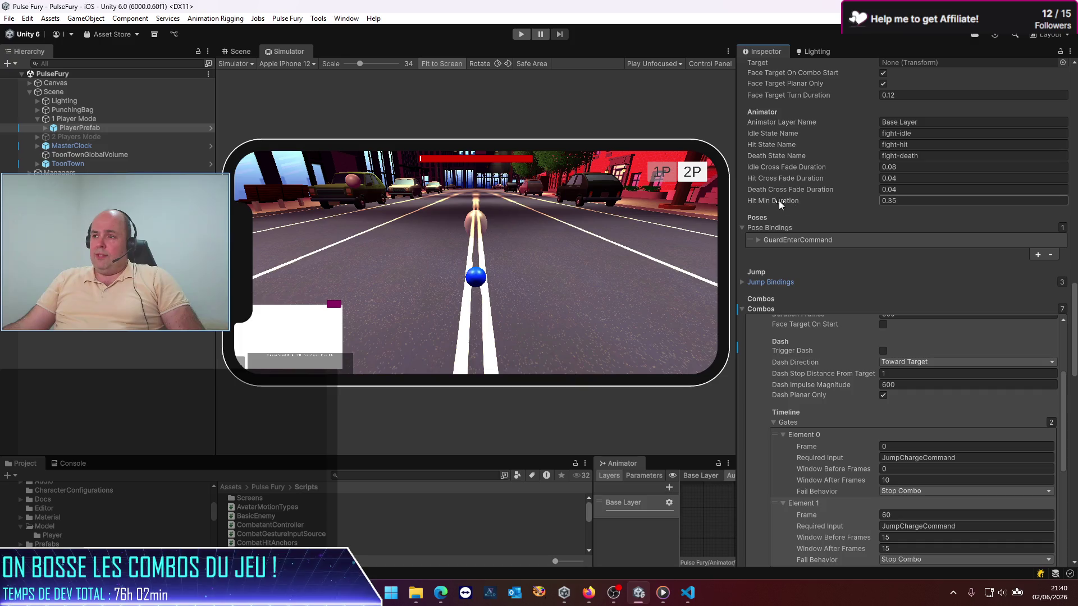
# Widen the iPhone 12 Simulator panel so the running player character is easier to see
pyautogui.moveTo(737, 204); pyautogui.dragTo(760, 204)
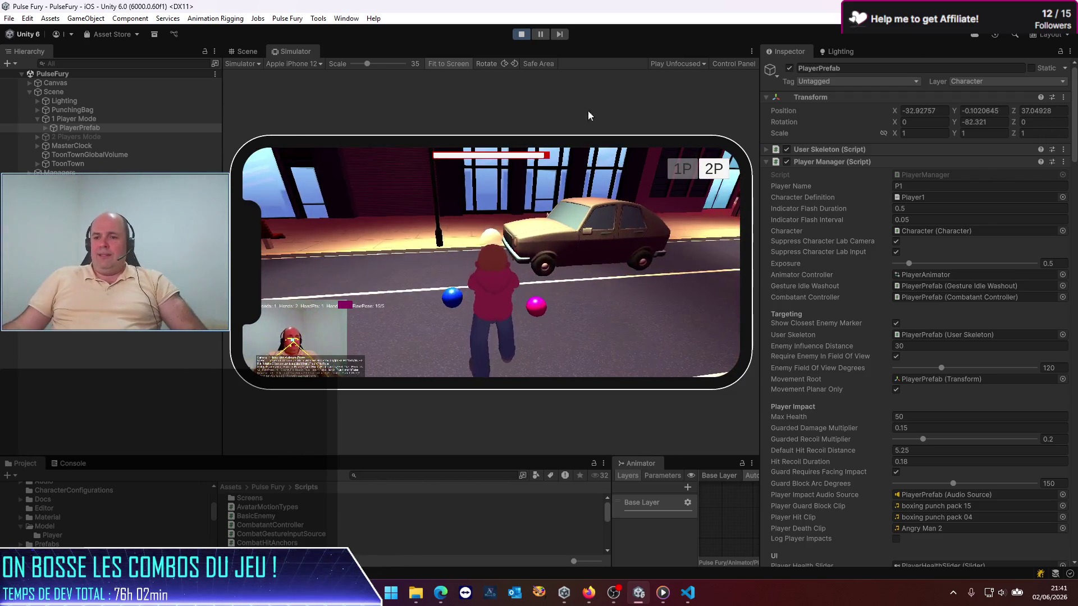
# Show an enlarged Console, clear it twice while testing punch gestures, then stop Play mode
pyautogui.click(89, 464)
pyautogui.moveTo(188, 455); pyautogui.dragTo(242, 287)
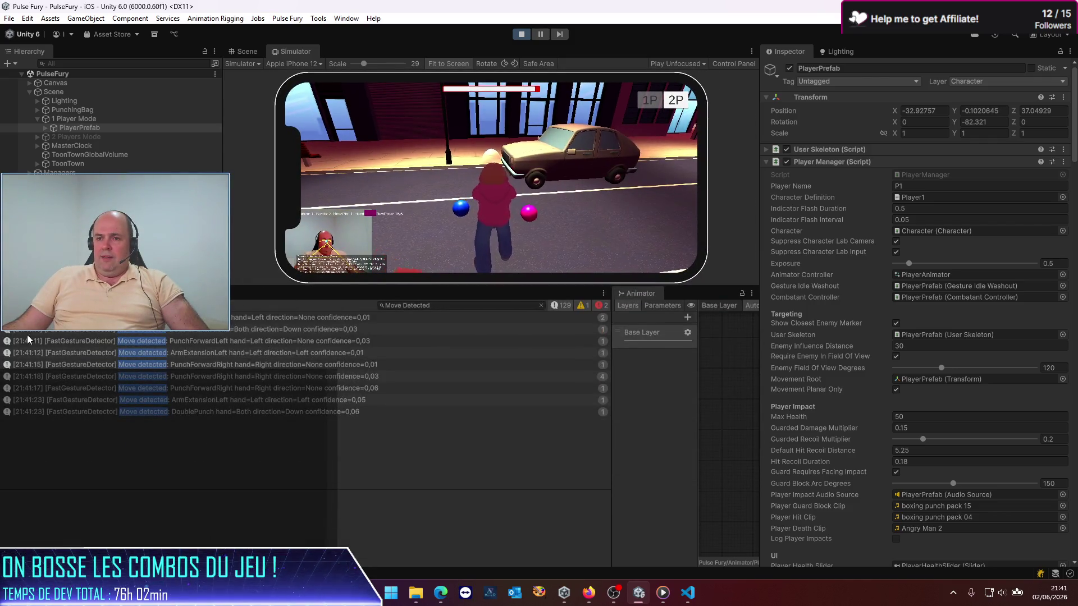
pyautogui.click(13, 305)
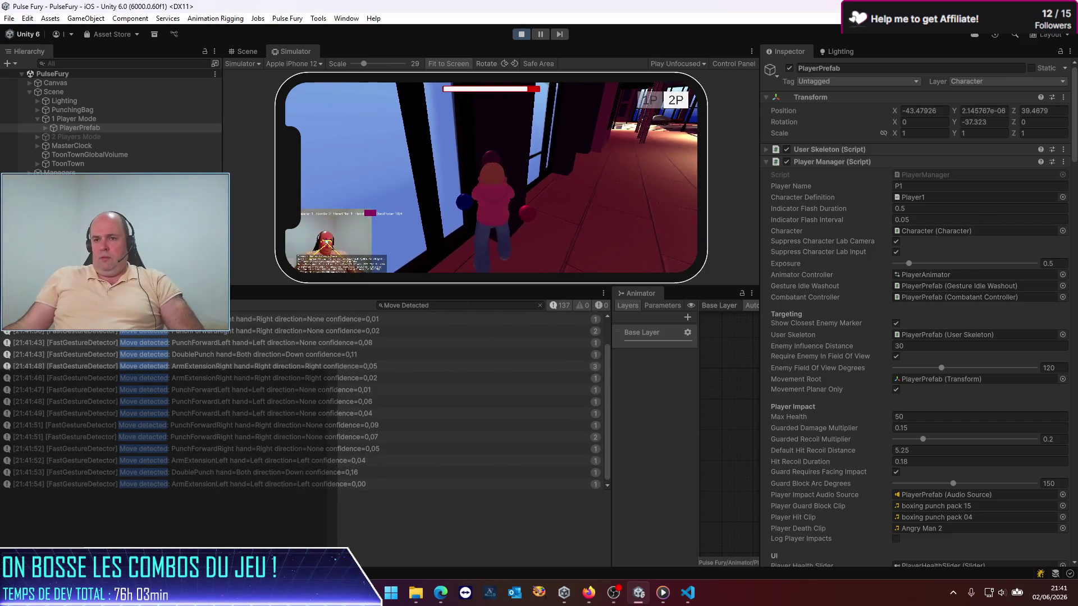
pyautogui.click(14, 306)
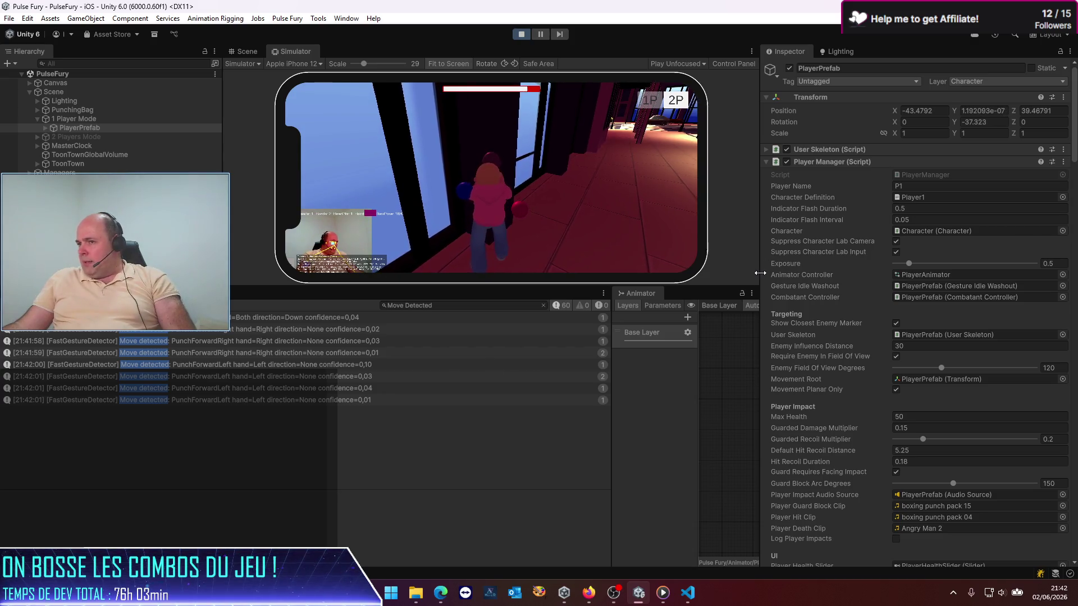
pyautogui.scroll(-10, 796, 267)
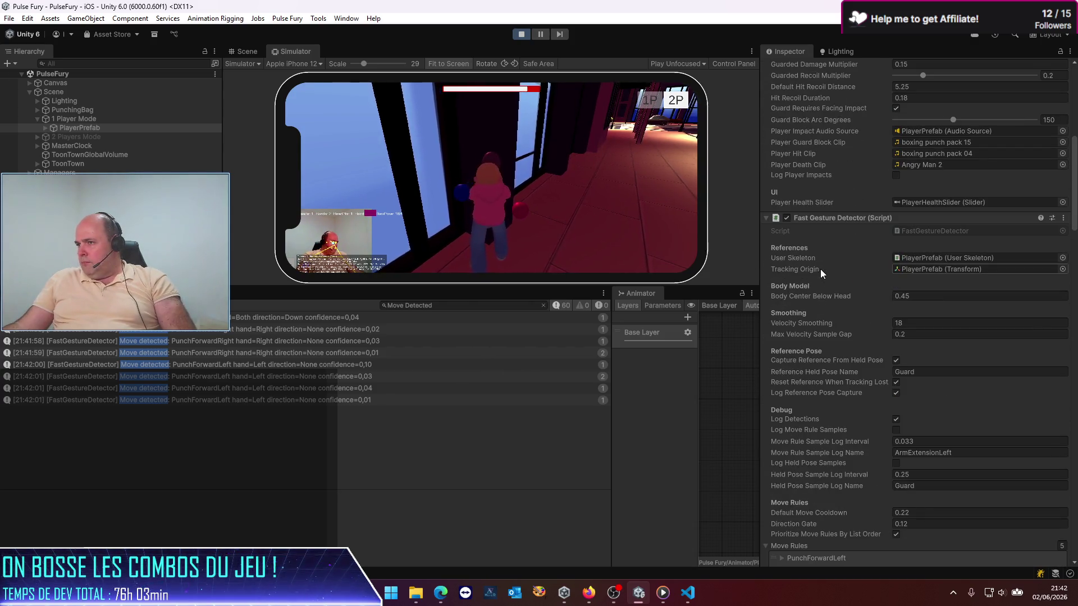
pyautogui.scroll(-5, 820, 268)
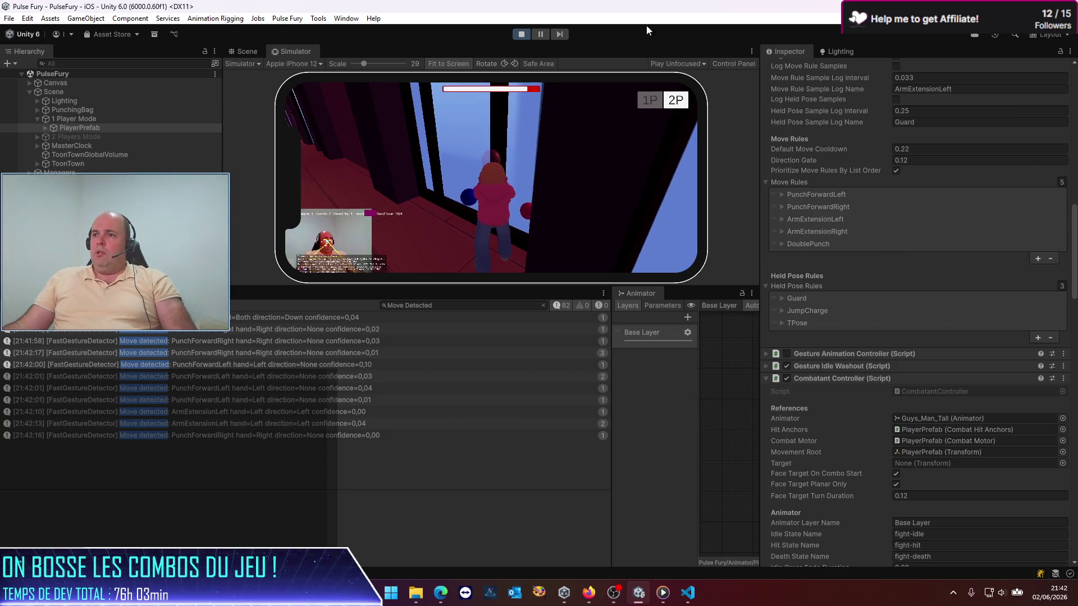
pyautogui.click(521, 34)
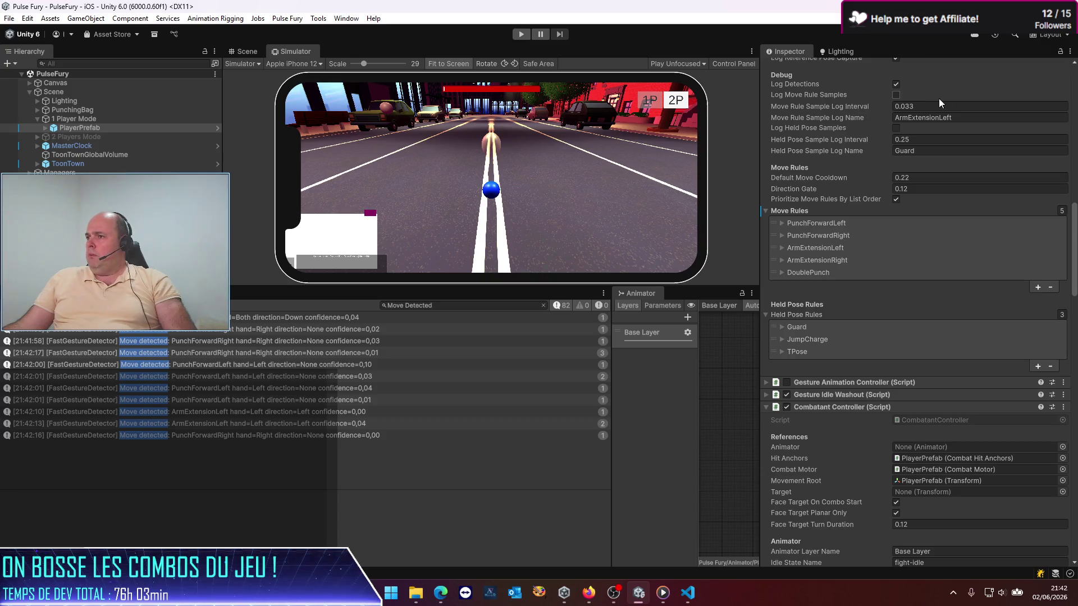
# Open the PlayerPrefab asset, inspect its Jump move rule, and return to the scene
pyautogui.scroll(2, 833, 281)
pyautogui.scroll(20, 834, 280)
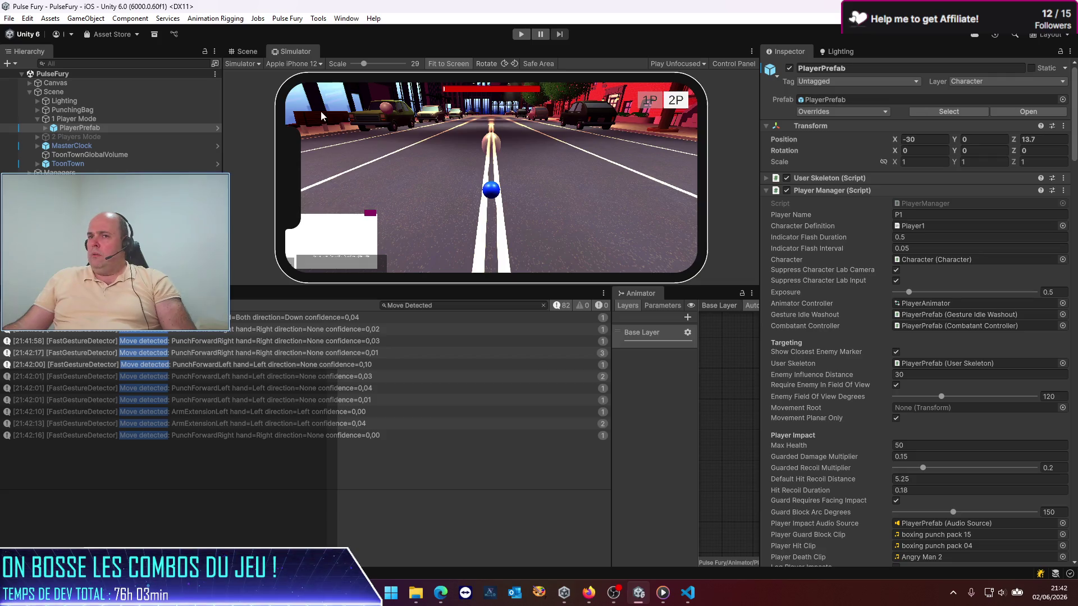
pyautogui.click(1022, 110)
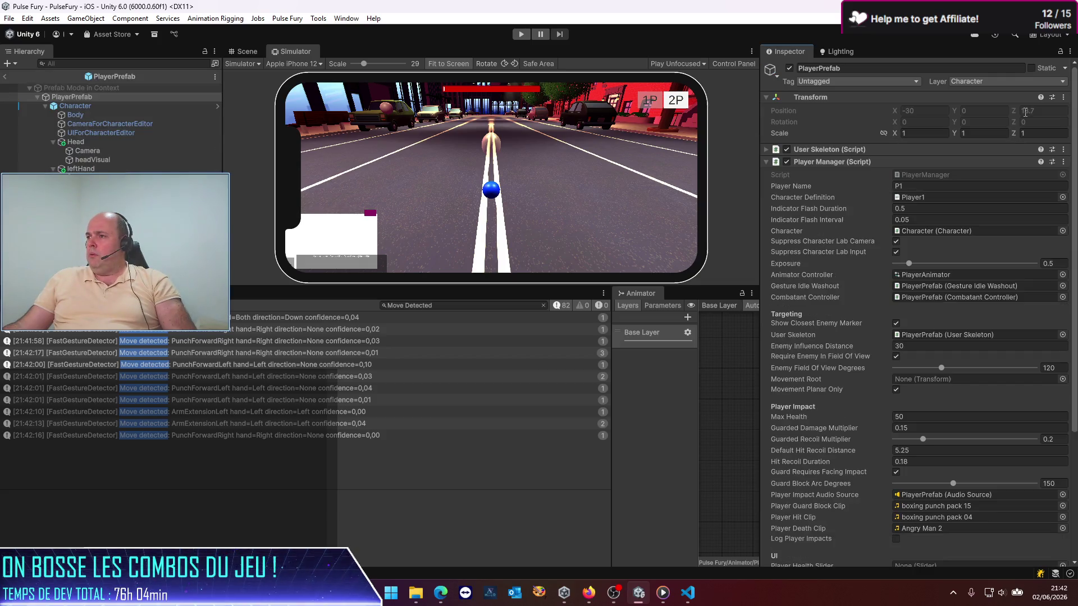
pyautogui.scroll(-15, 865, 291)
pyautogui.scroll(-5, 850, 294)
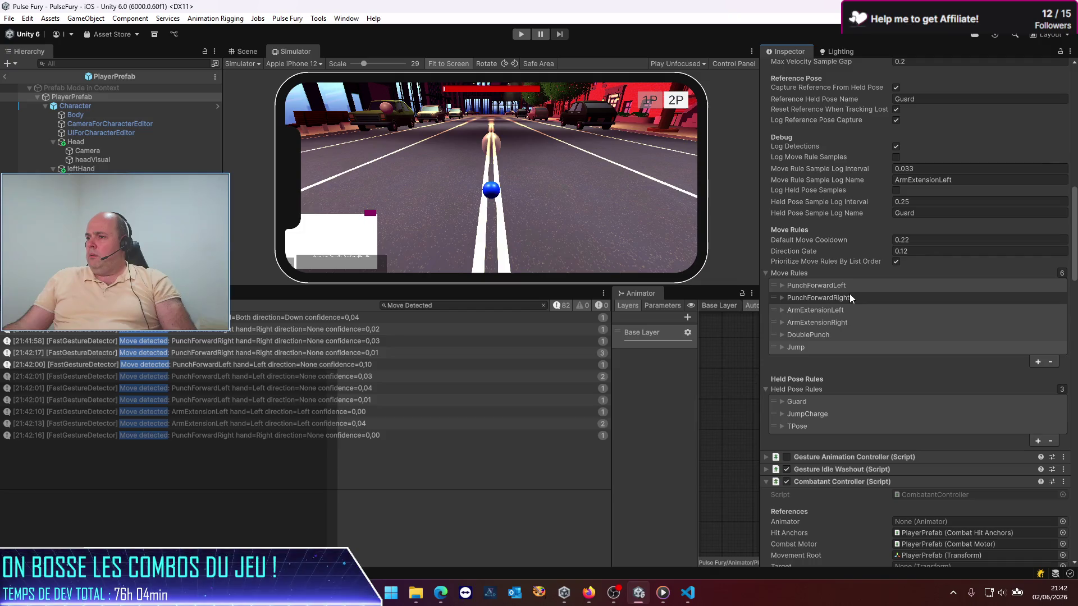
pyautogui.click(876, 348)
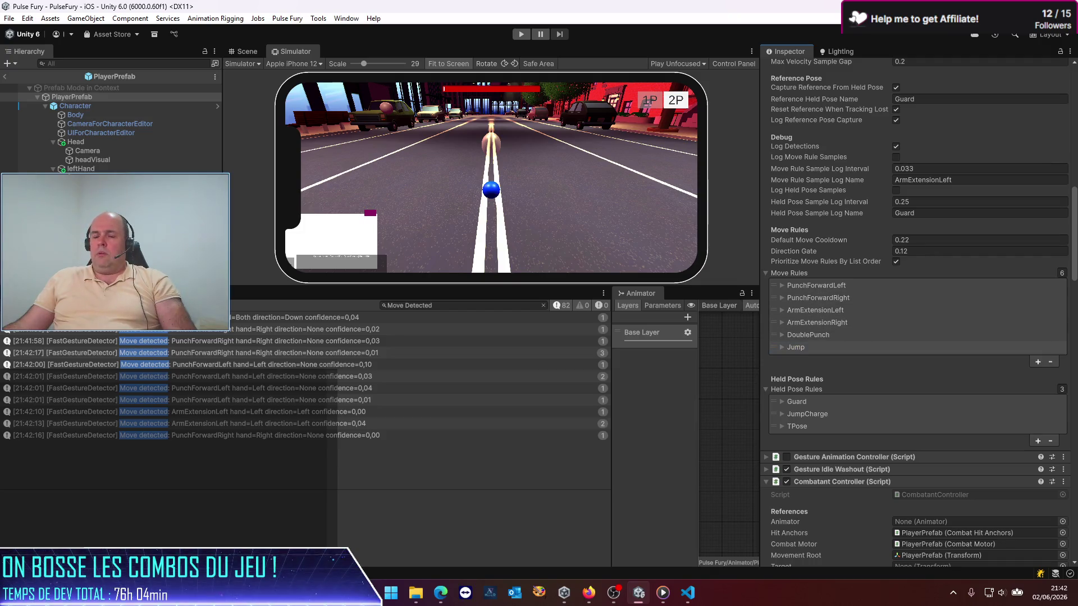
pyautogui.click(6, 79)
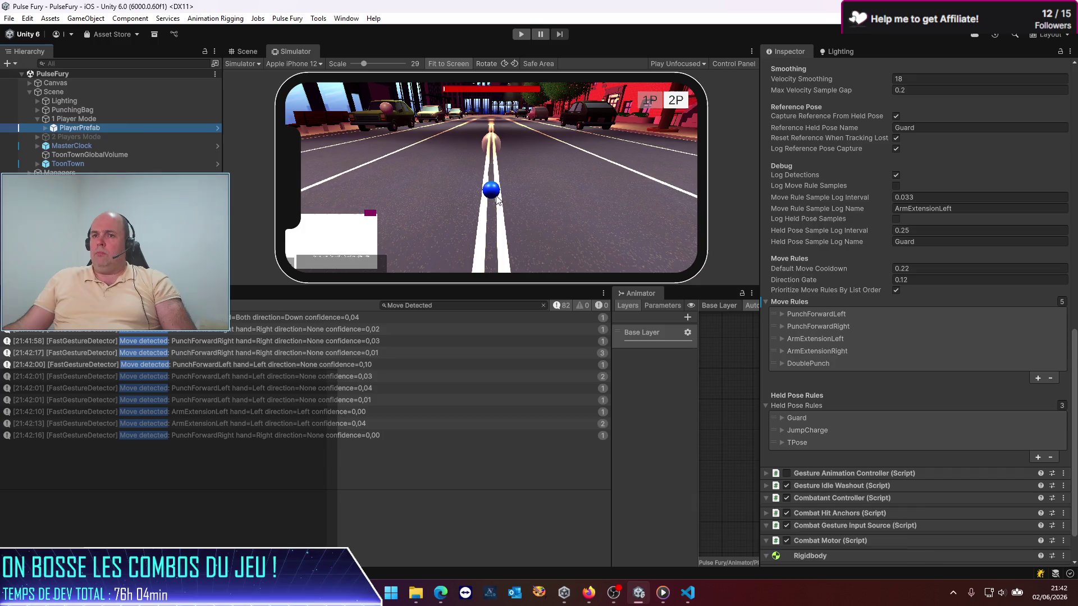
# Review the scene instance's overrides against the PlayerPrefab asset
pyautogui.scroll(9, 931, 271)
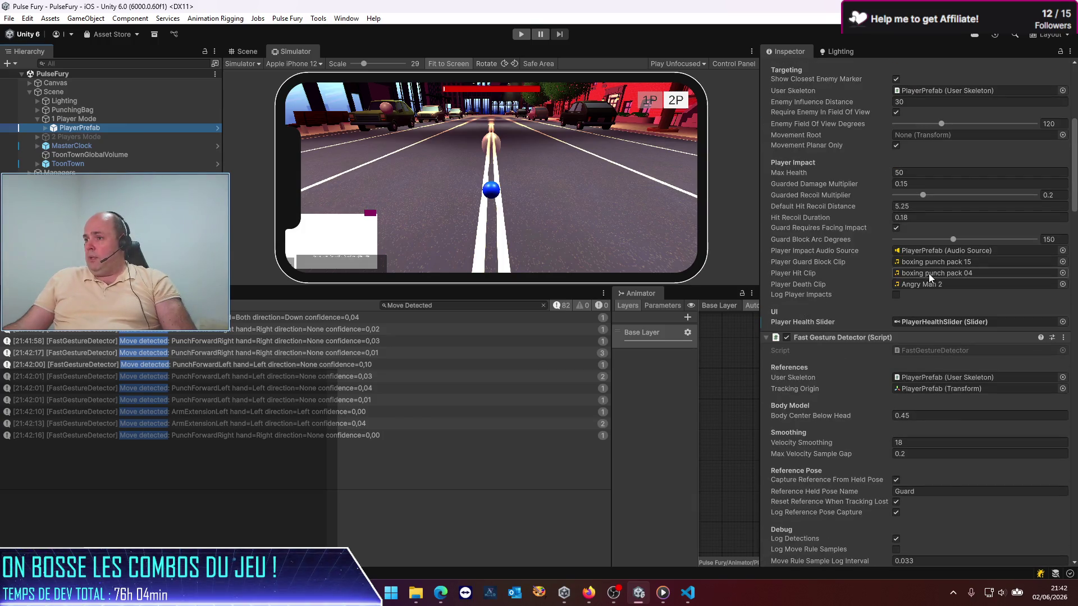
pyautogui.scroll(-7, 928, 274)
pyautogui.scroll(3, 877, 295)
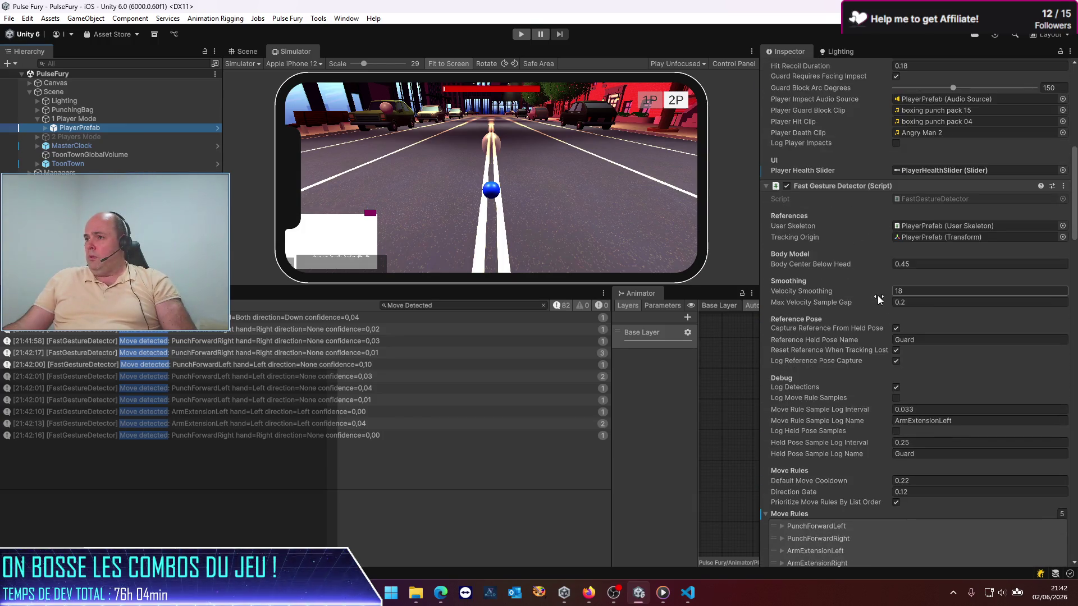
pyautogui.click(1063, 186)
pyautogui.click(1076, 177)
pyautogui.scroll(8, 1075, 177)
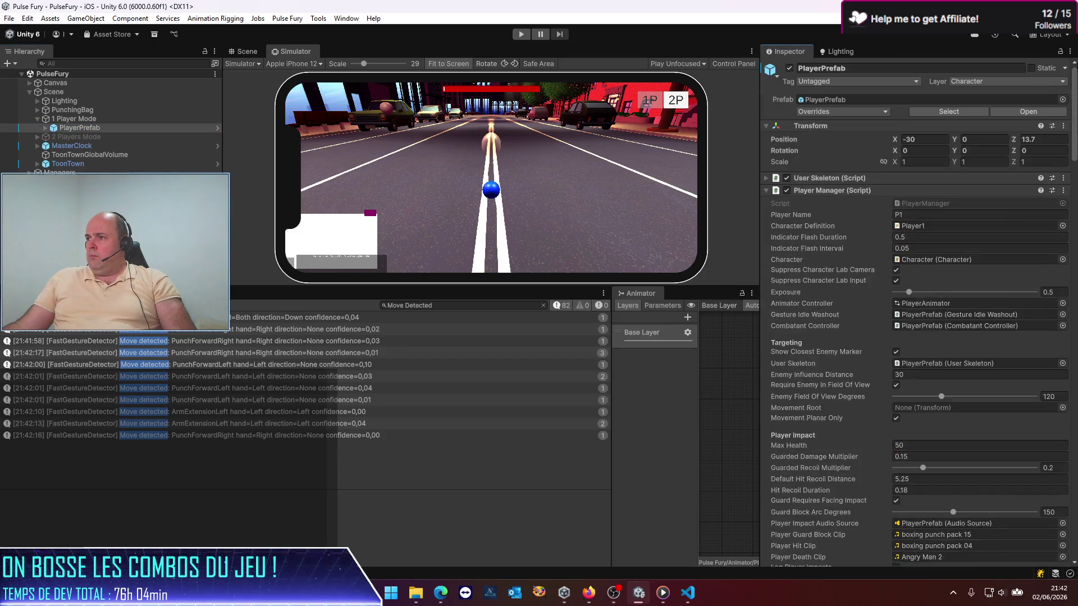
pyautogui.click(884, 113)
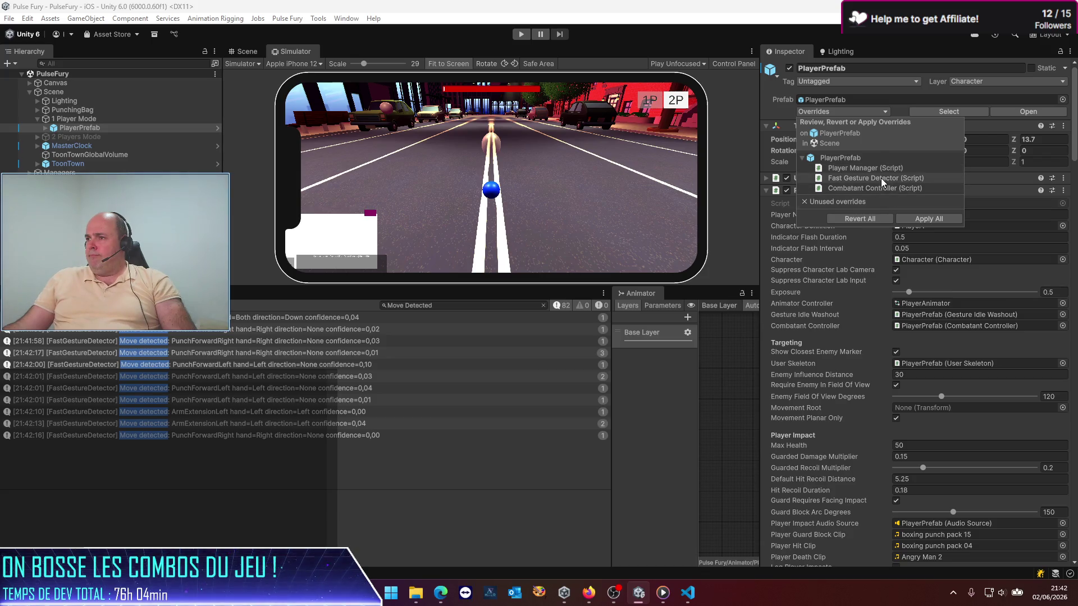
# Compare and revert the instance's Fast Gesture Detector (Script) overrides to the prefab values
pyautogui.click(880, 177)
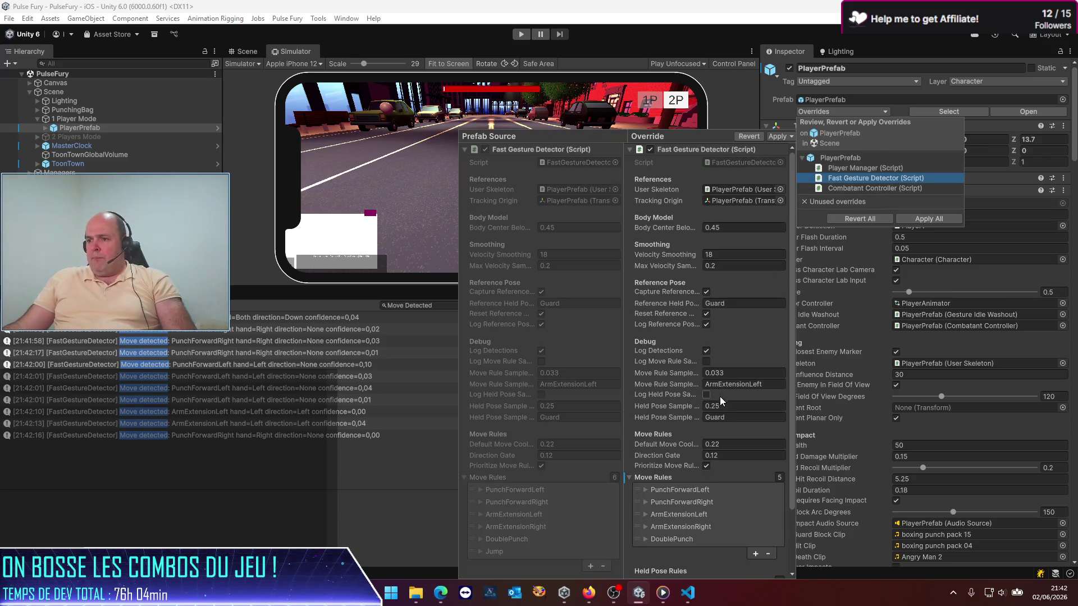
pyautogui.scroll(-3, 712, 393)
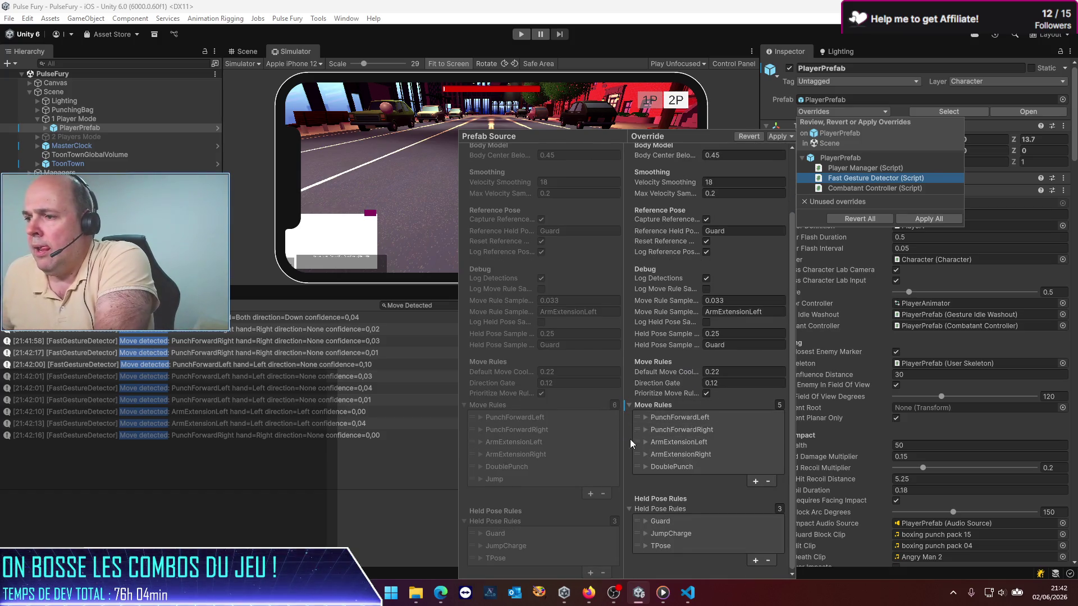
pyautogui.scroll(3, 560, 442)
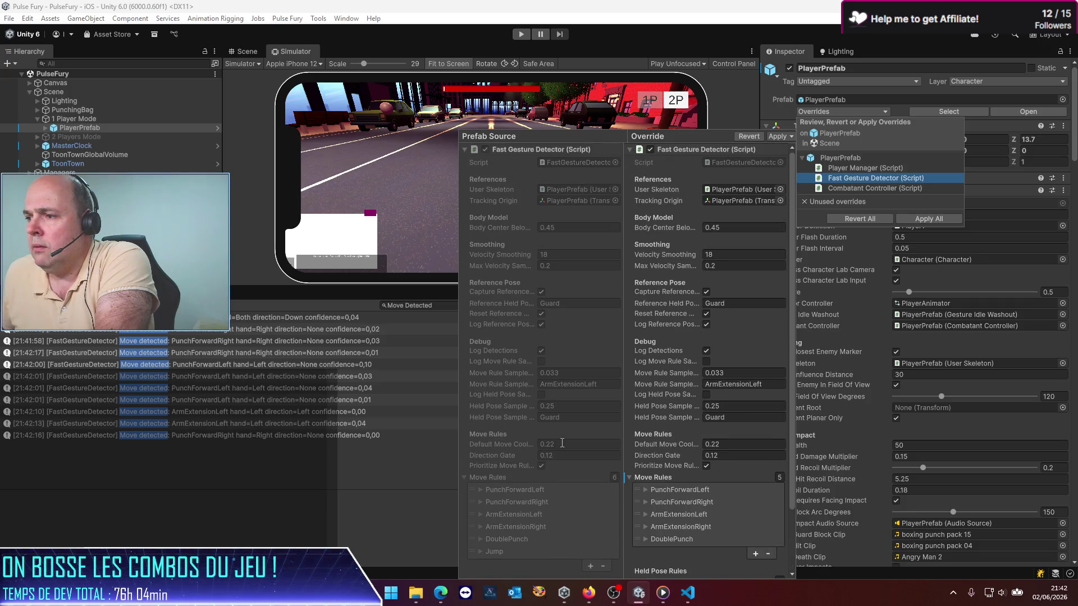
pyautogui.scroll(-2, 529, 378)
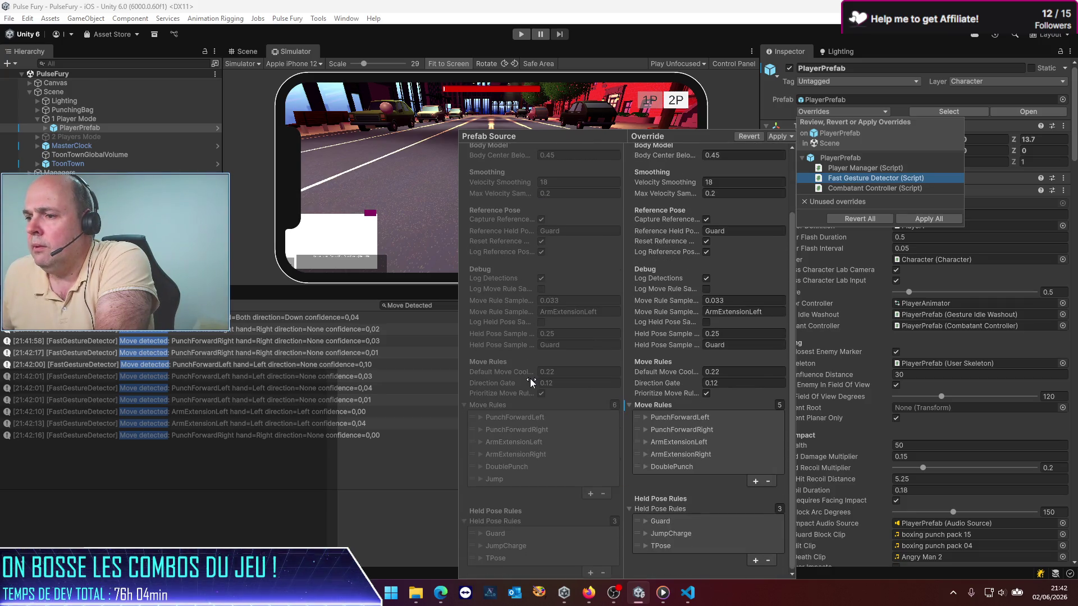
pyautogui.scroll(2, 530, 383)
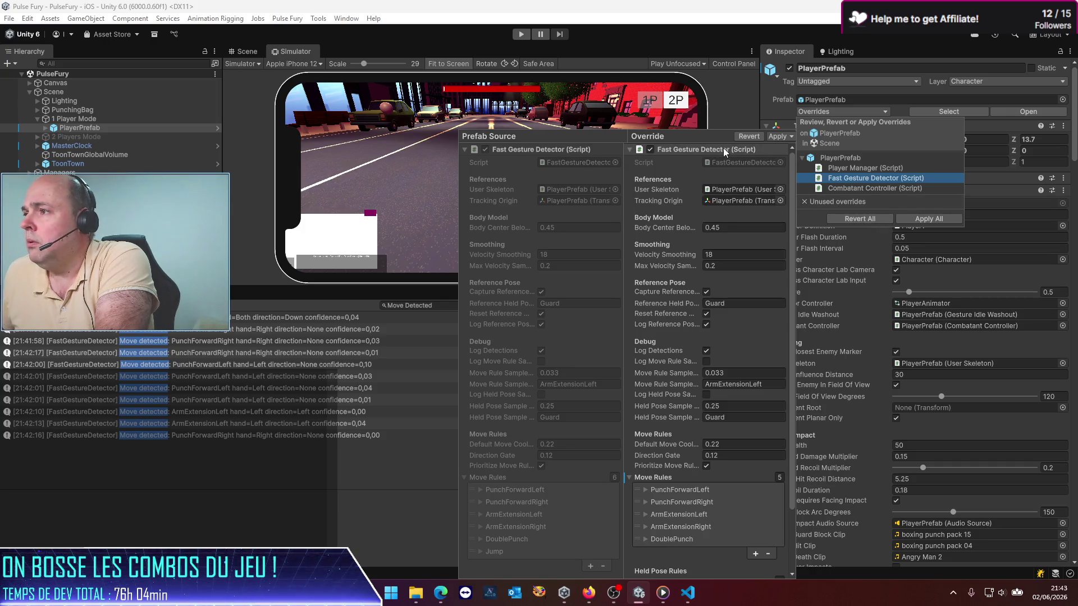
pyautogui.click(746, 136)
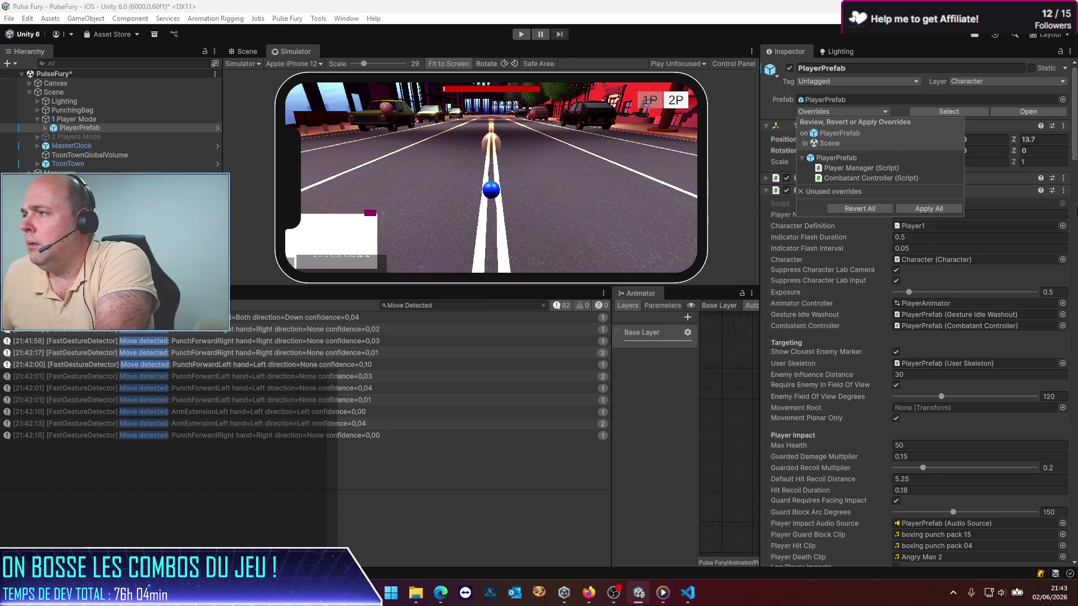
# Close the overrides review and confirm six move rules, including Jump bound to JumpChargeCommand
pyautogui.click(977, 240)
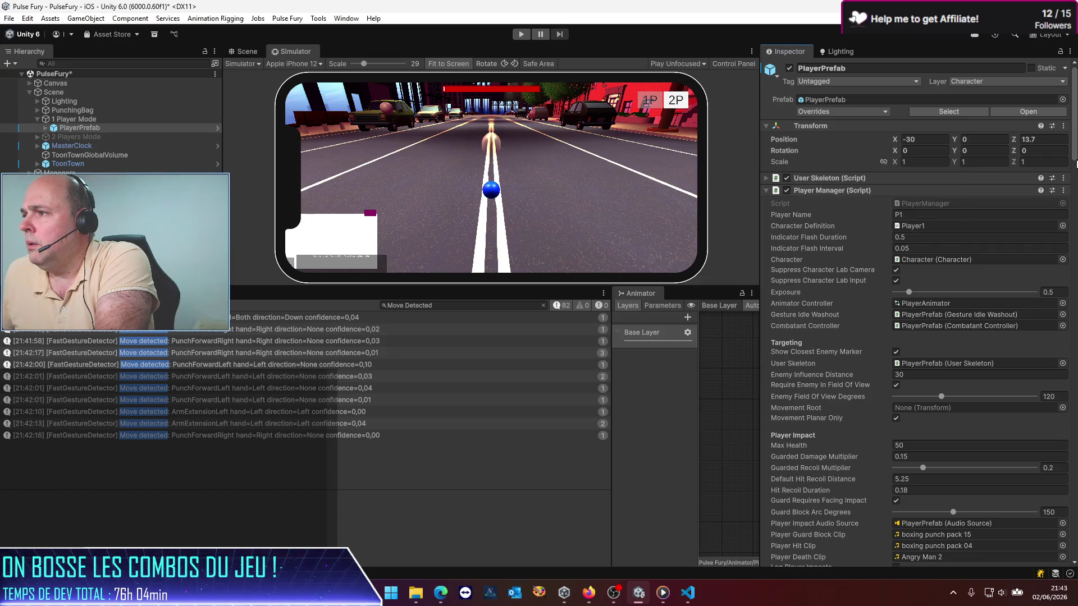
pyautogui.scroll(-20, 826, 355)
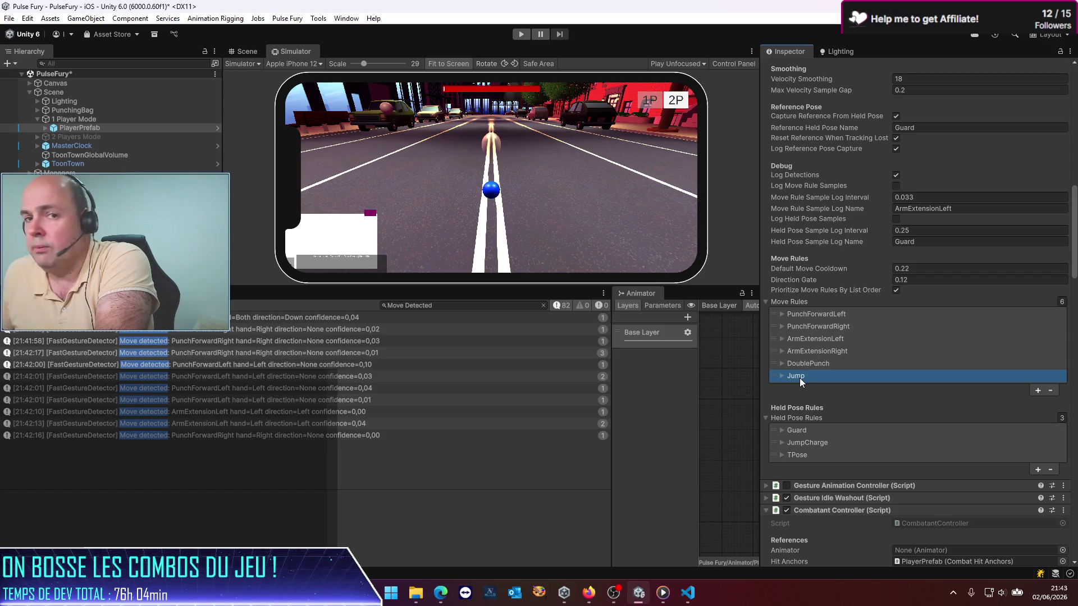
pyautogui.scroll(-5, 891, 367)
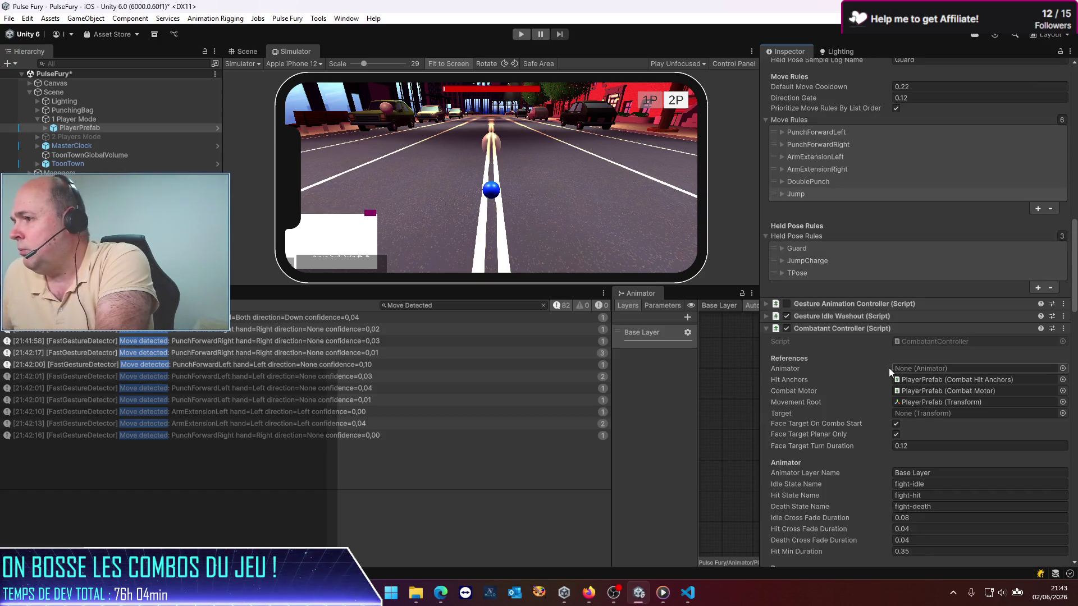
pyautogui.scroll(-10, 865, 348)
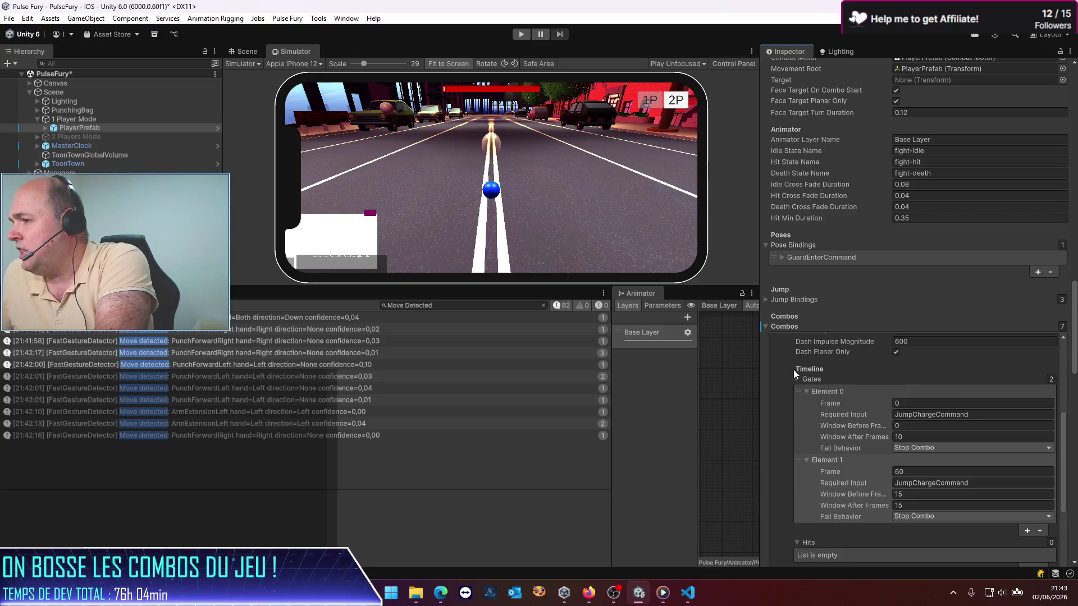
pyautogui.scroll(-5, 796, 307)
pyautogui.scroll(-5, 767, 397)
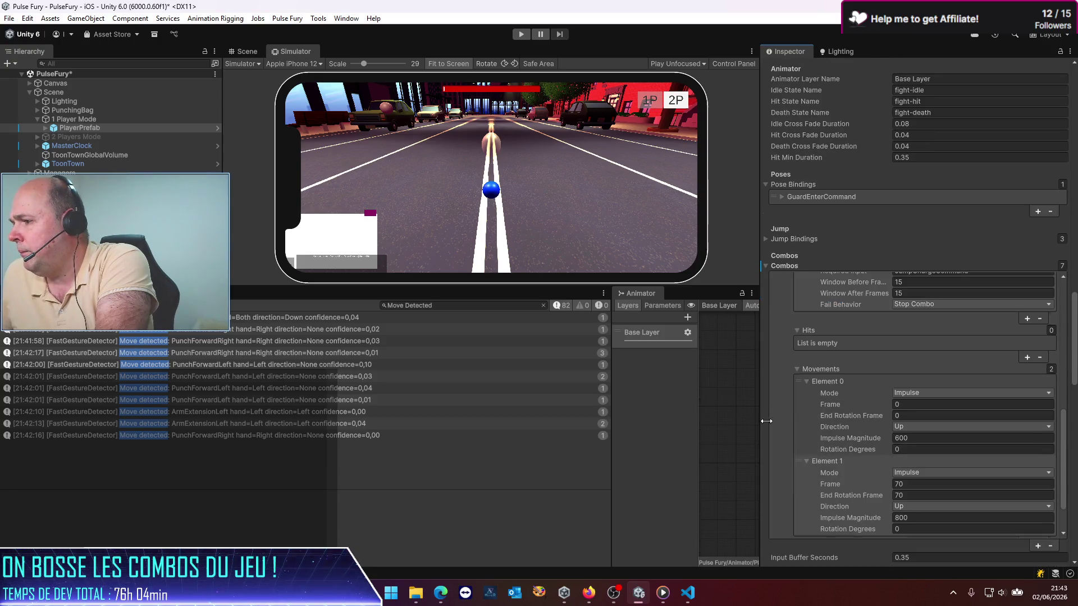
pyautogui.scroll(-15, 790, 460)
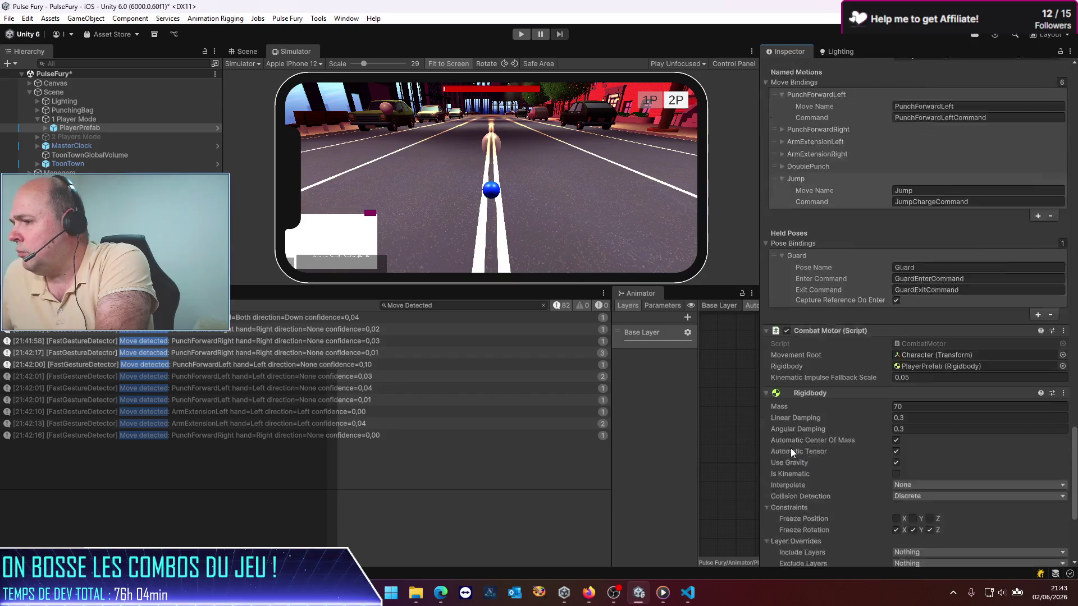
pyautogui.scroll(8, 790, 447)
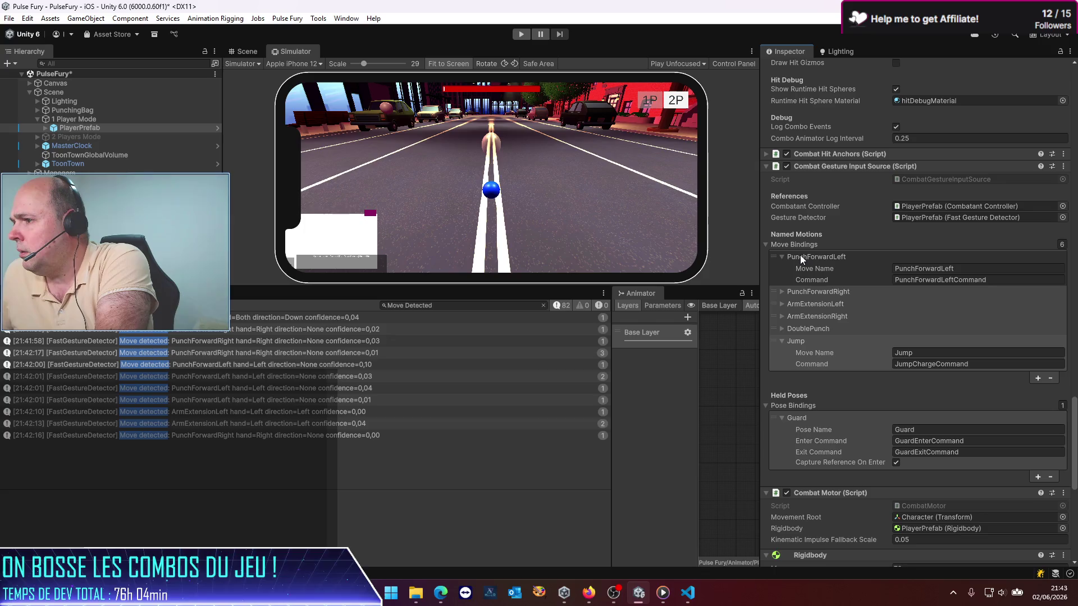
# Play with an enlarged phone preview, test gestures until DoublePunch is logged, then stop
pyautogui.click(521, 35)
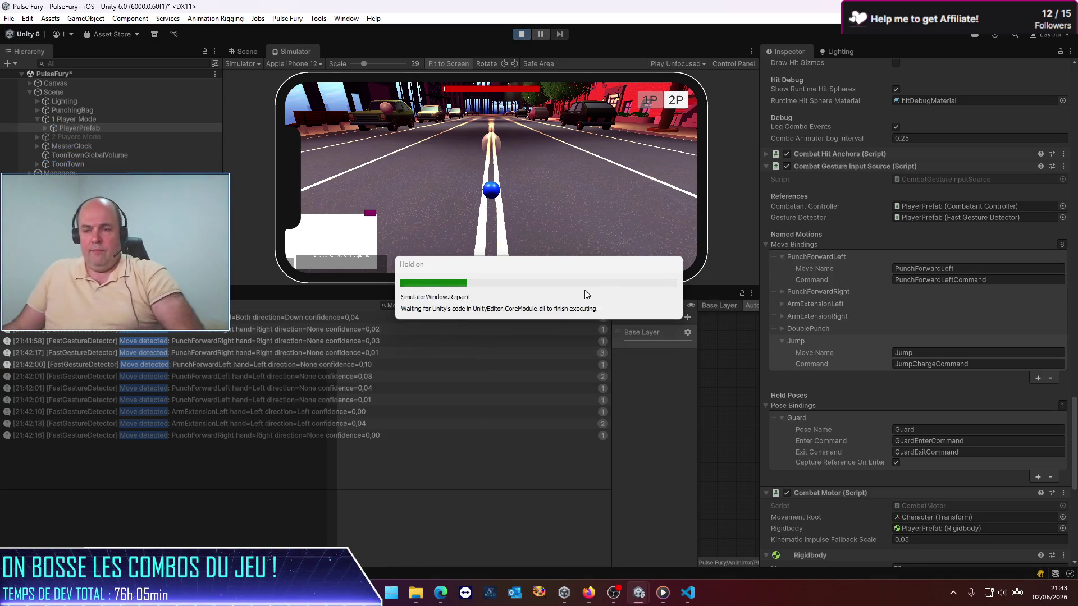
pyautogui.moveTo(315, 297)
pyautogui.mouseDown()
pyautogui.moveTo(296, 365)
pyautogui.moveTo(303, 380)
pyautogui.mouseUp()
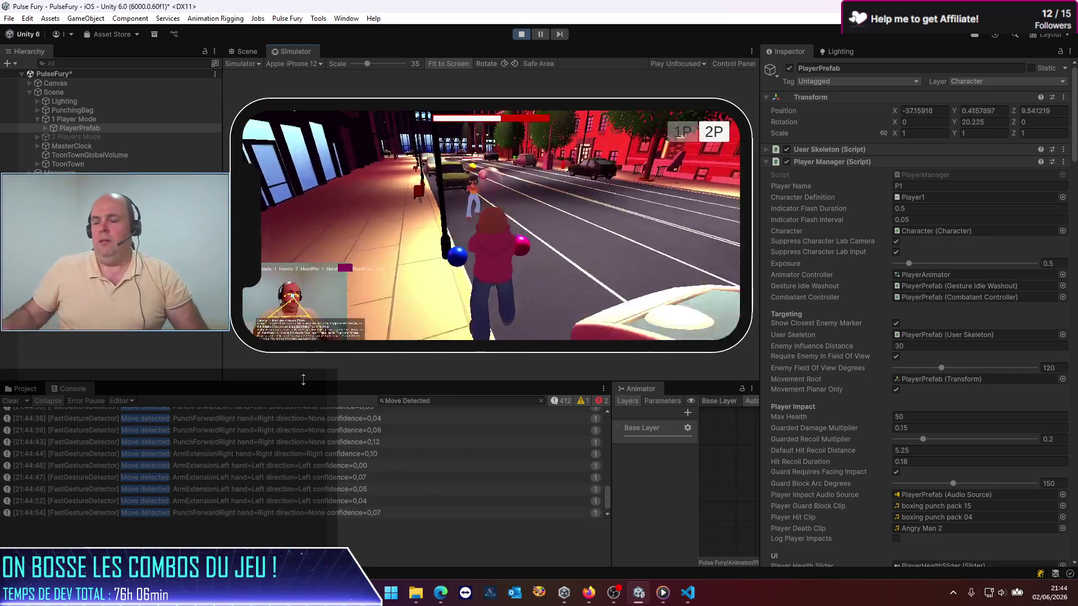
pyautogui.click(521, 35)
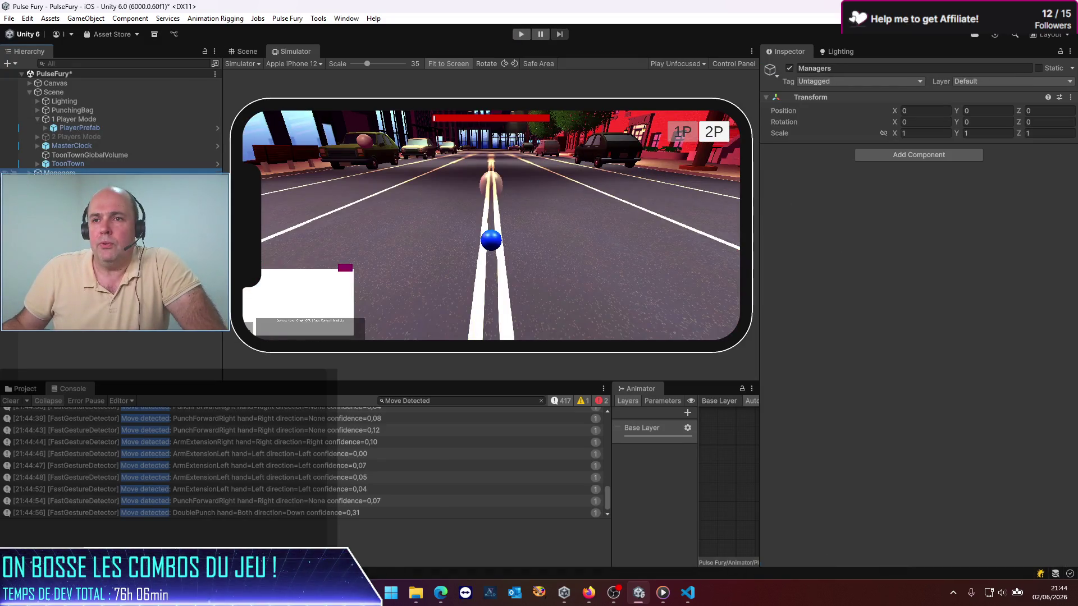
# Deactivate the EnemySpawner and restart Play mode to retest Jump detection
pyautogui.click(79, 182)
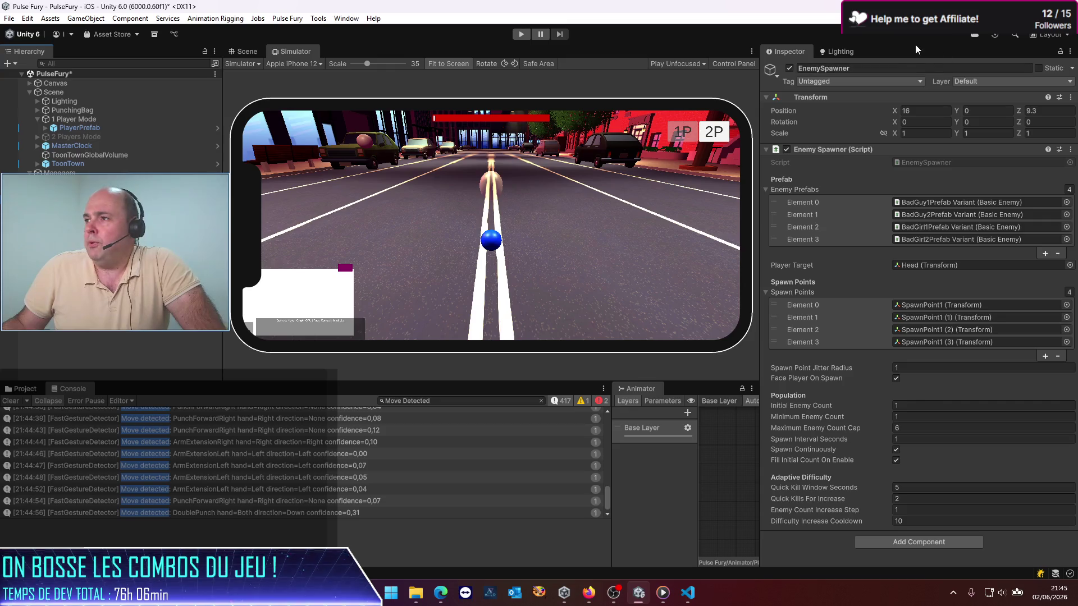
pyautogui.click(789, 68)
pyautogui.click(521, 34)
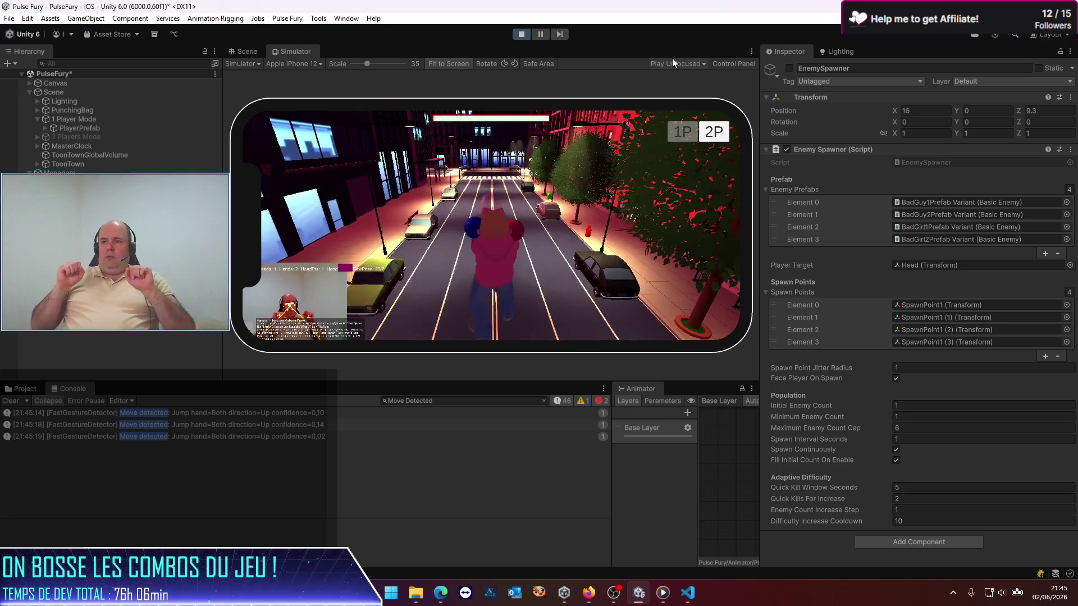
pyautogui.click(547, 400)
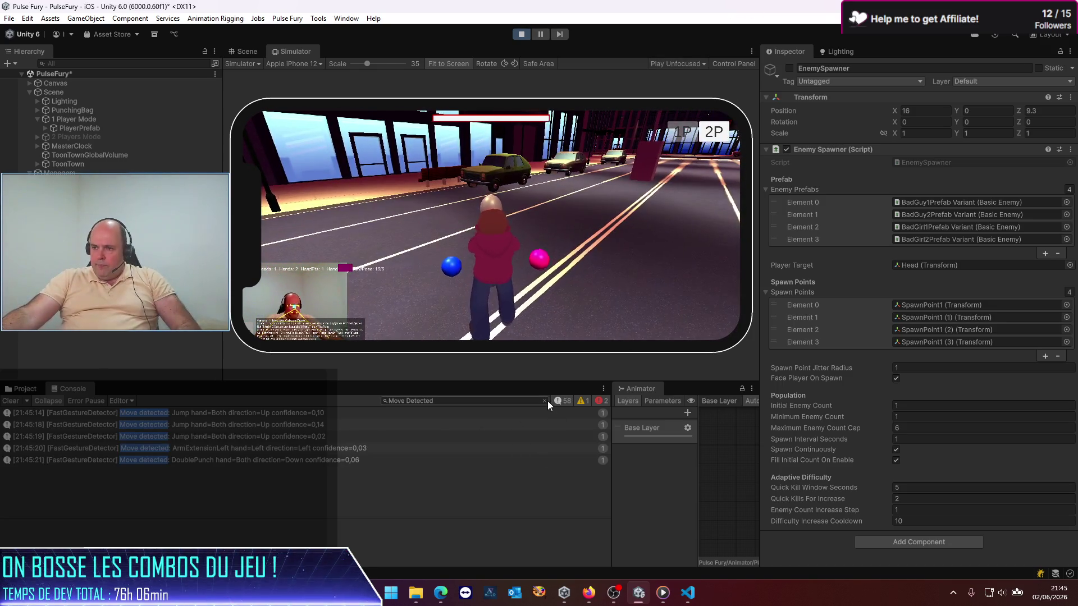
# Filter the console to 'combo' entries and clear the existing log
pyautogui.click(545, 401)
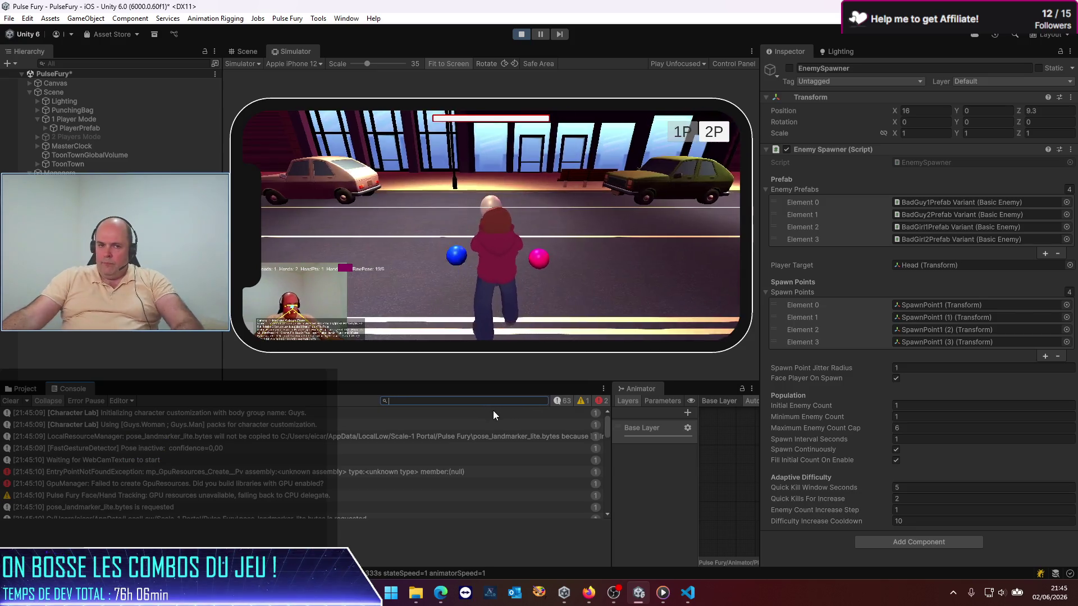
pyautogui.write('comno')
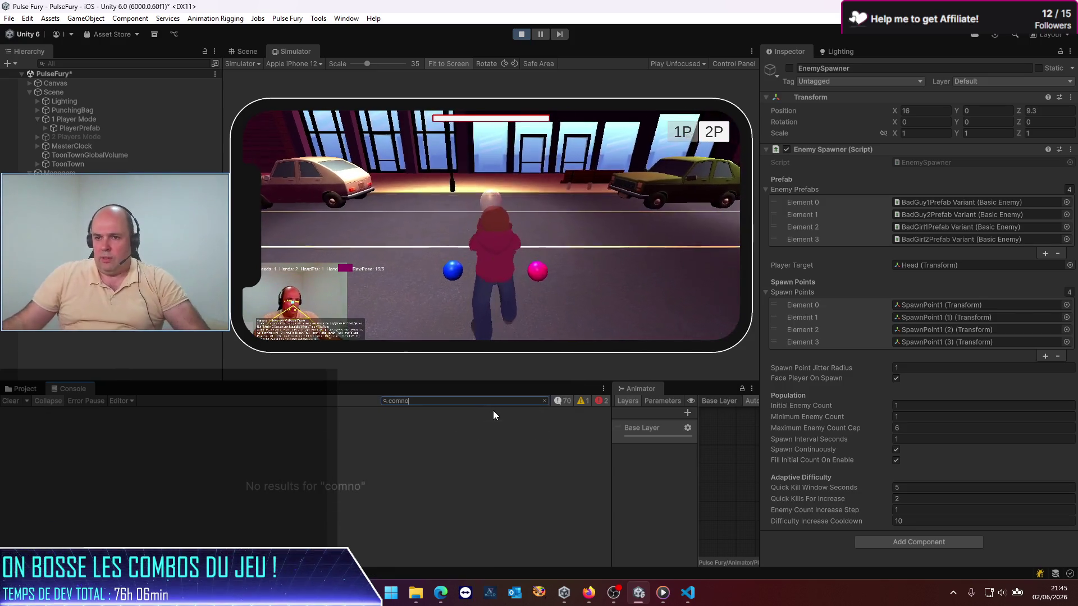
pyautogui.press('BackSpace')
pyautogui.press('BackSpace')
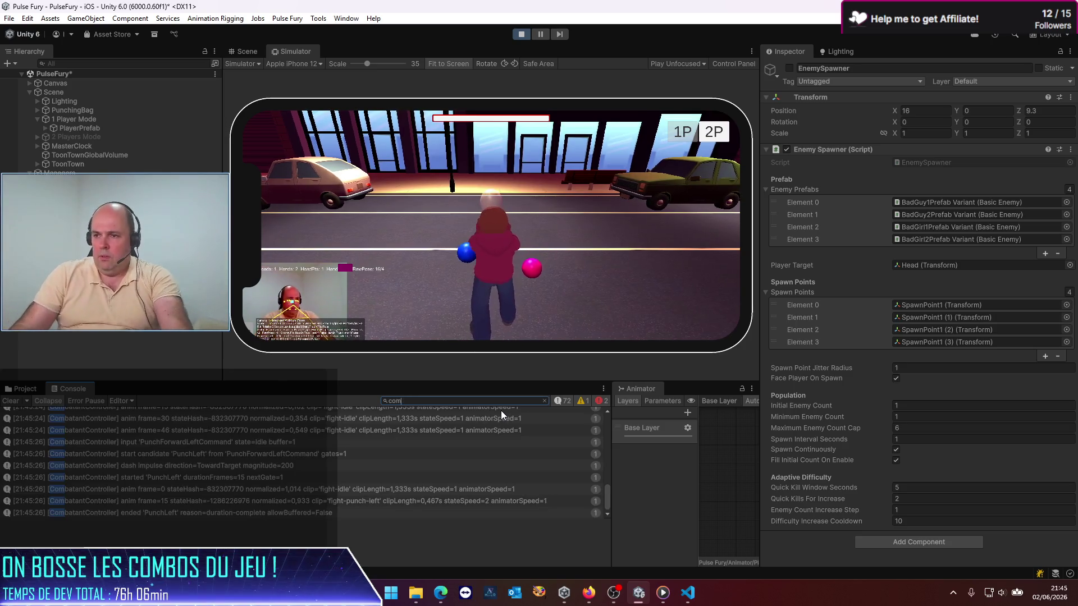
pyautogui.write('bo')
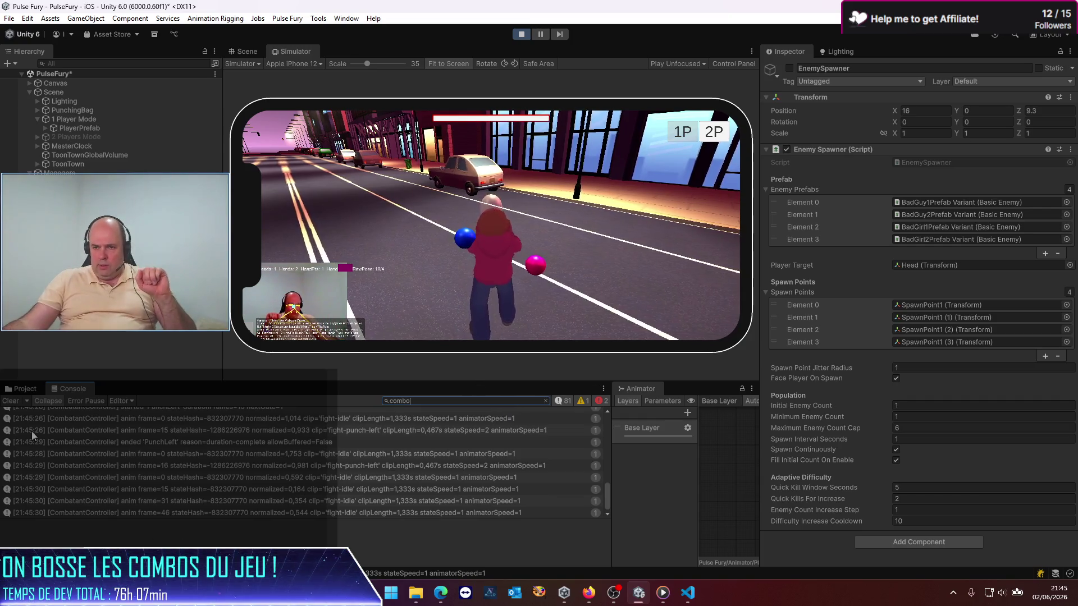
pyautogui.click(11, 400)
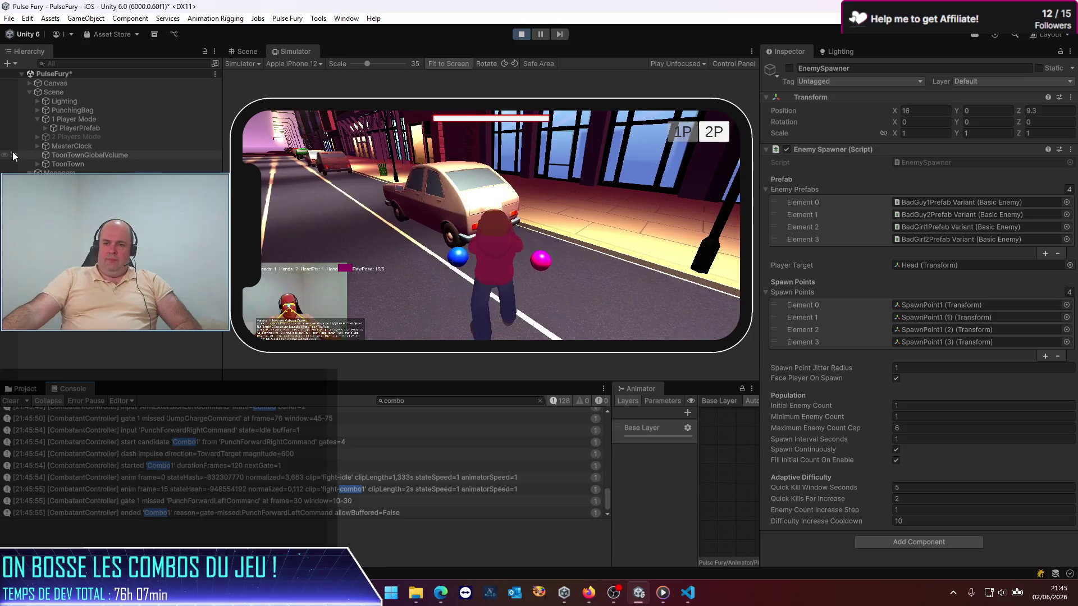
# Filter the console to 'CombatantCon' entries and clear the log
pyautogui.click(408, 401)
pyautogui.write('CombatantCon')
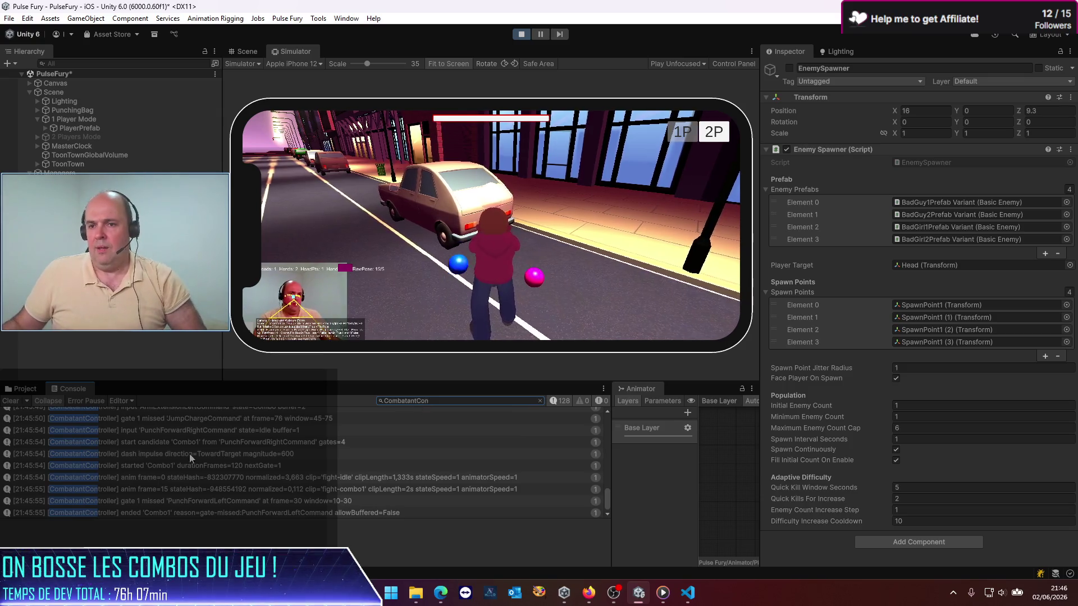
pyautogui.click(11, 401)
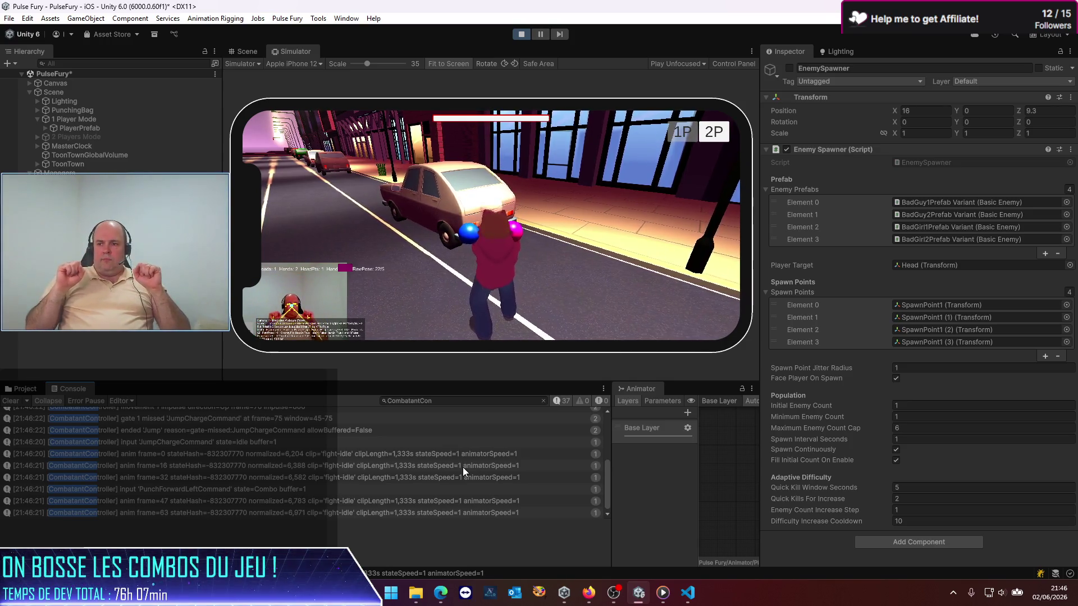
# Switch the console filter to 'gate', clear it, play-test the combos, then stop Play mode
pyautogui.click(419, 401)
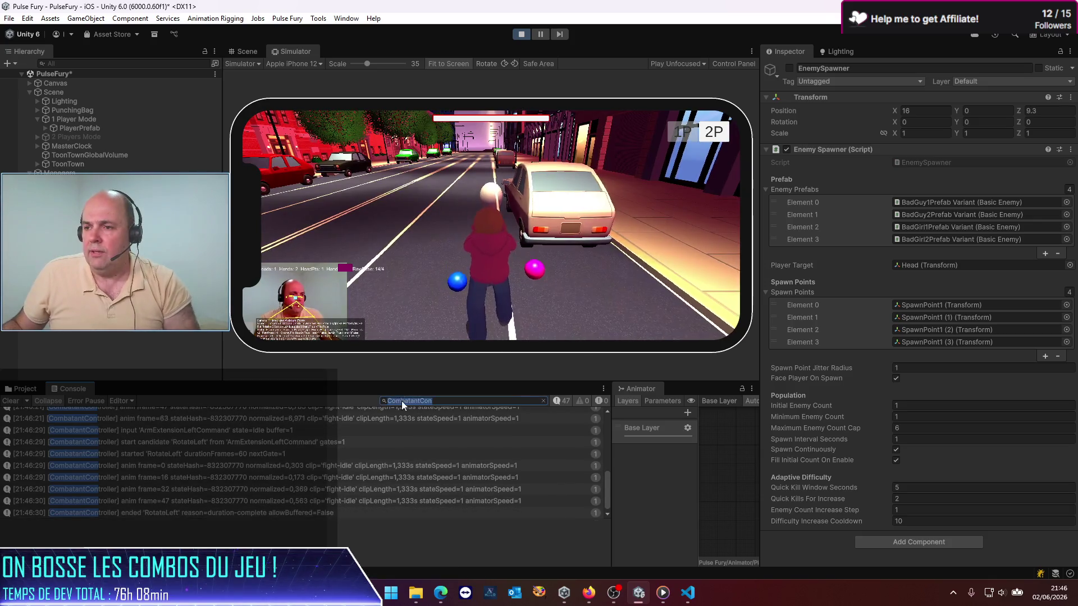
pyautogui.write('gate')
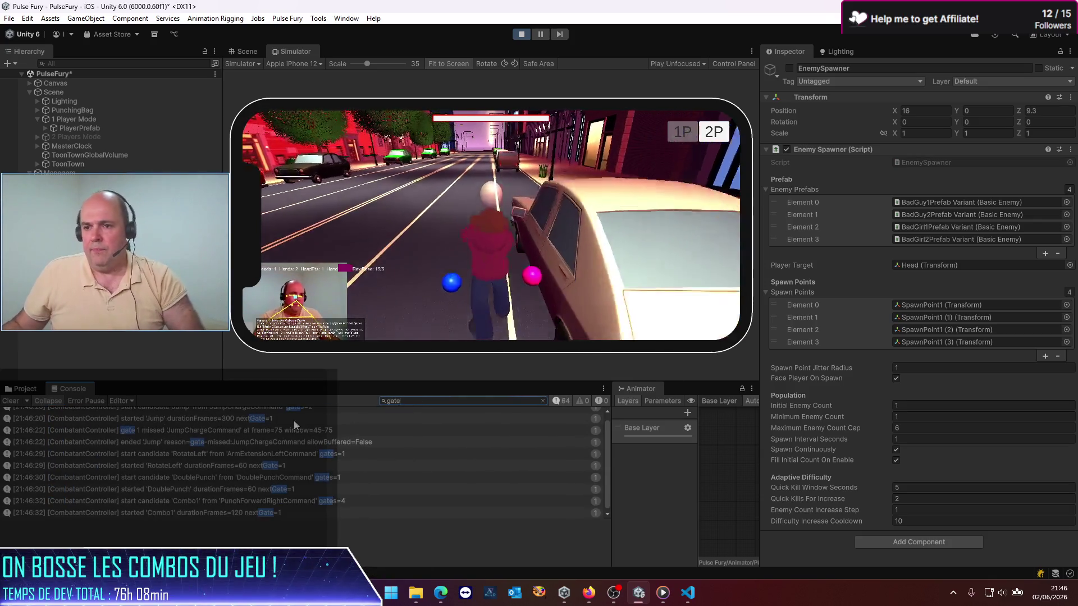
pyautogui.click(7, 402)
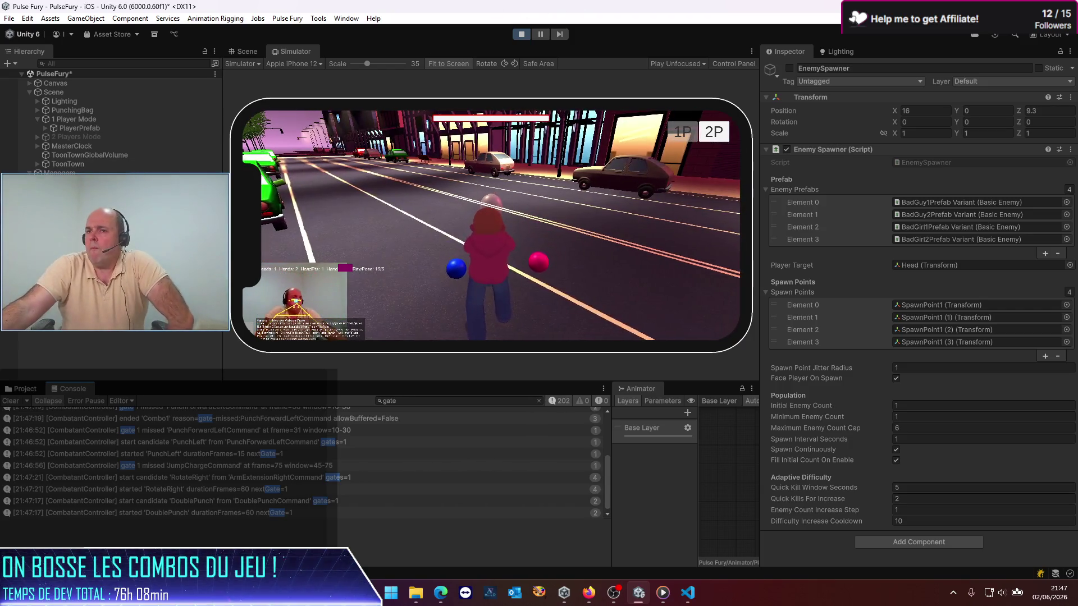
pyautogui.click(517, 35)
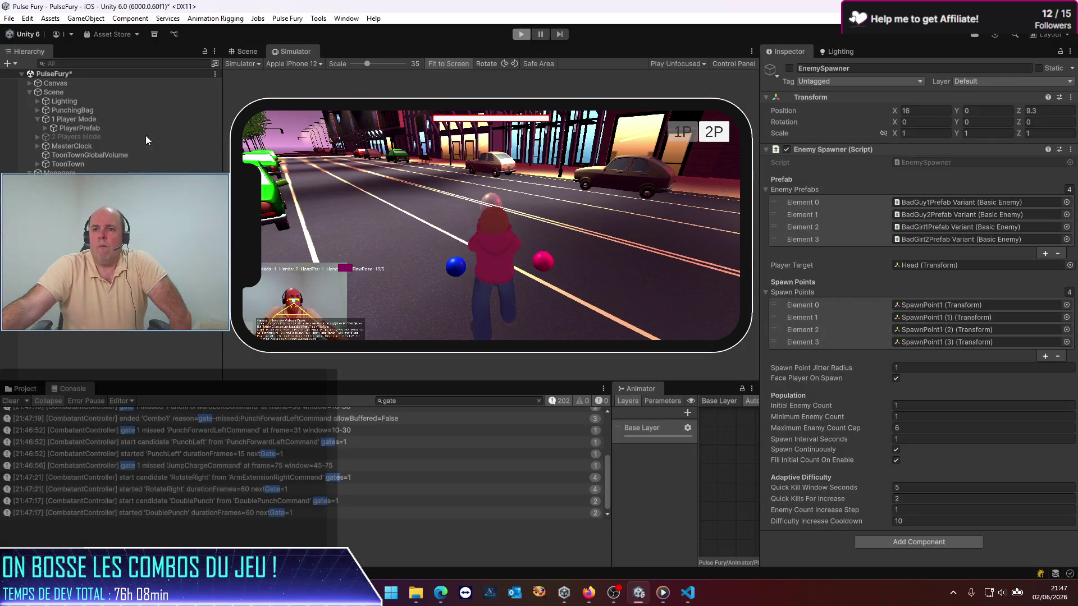
pyautogui.click(89, 128)
# Expand PlayerPrefab's JumpCharge held pose rule, then open PlayerPrefab in prefab editing mode in context
pyautogui.scroll(-10, 796, 235)
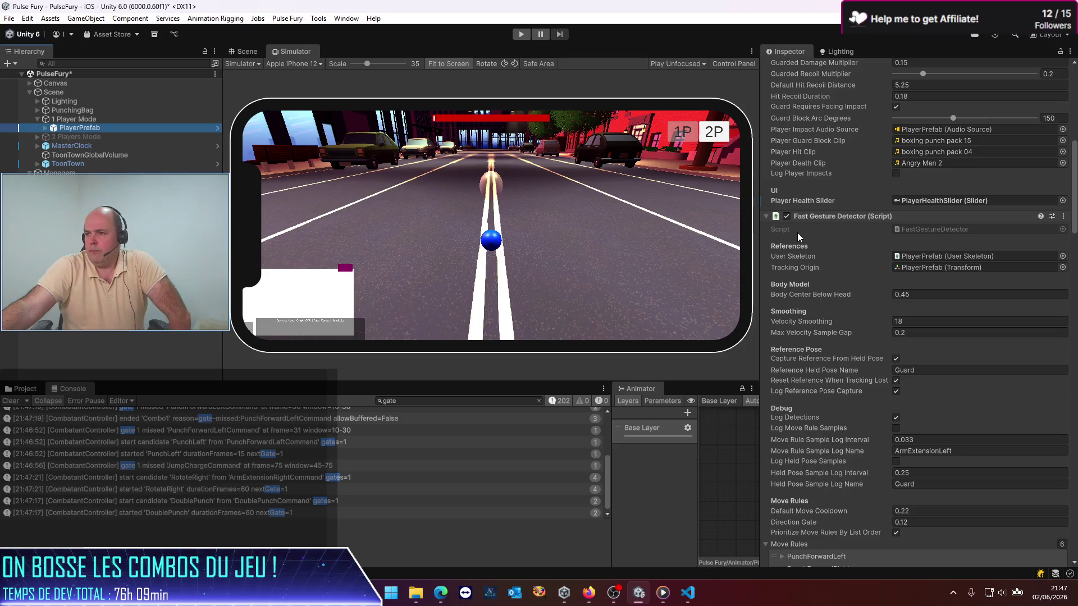
pyautogui.scroll(-9, 797, 233)
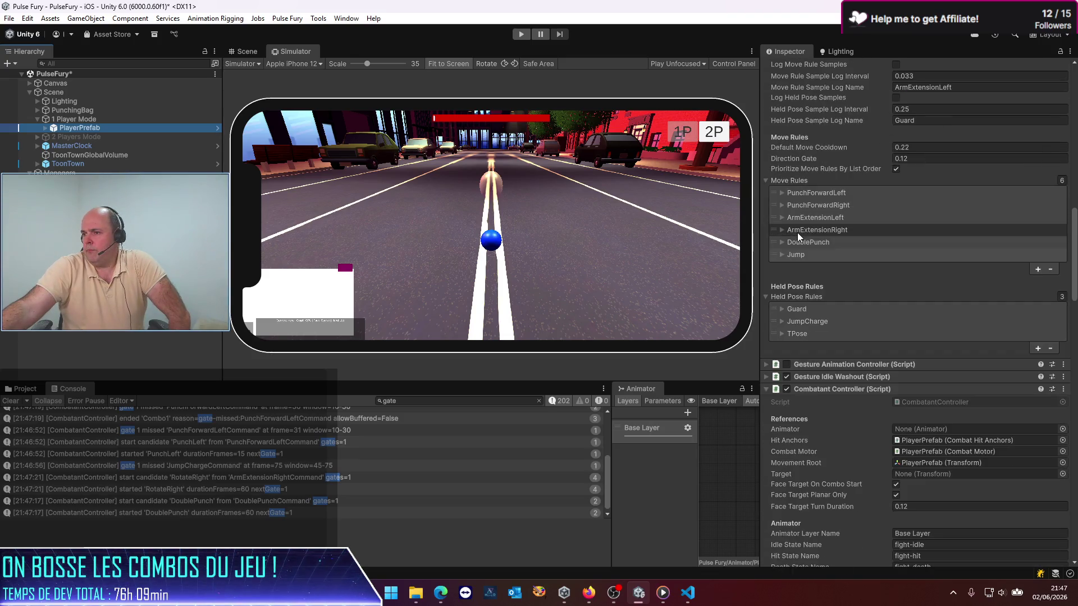
pyautogui.scroll(-3, 829, 298)
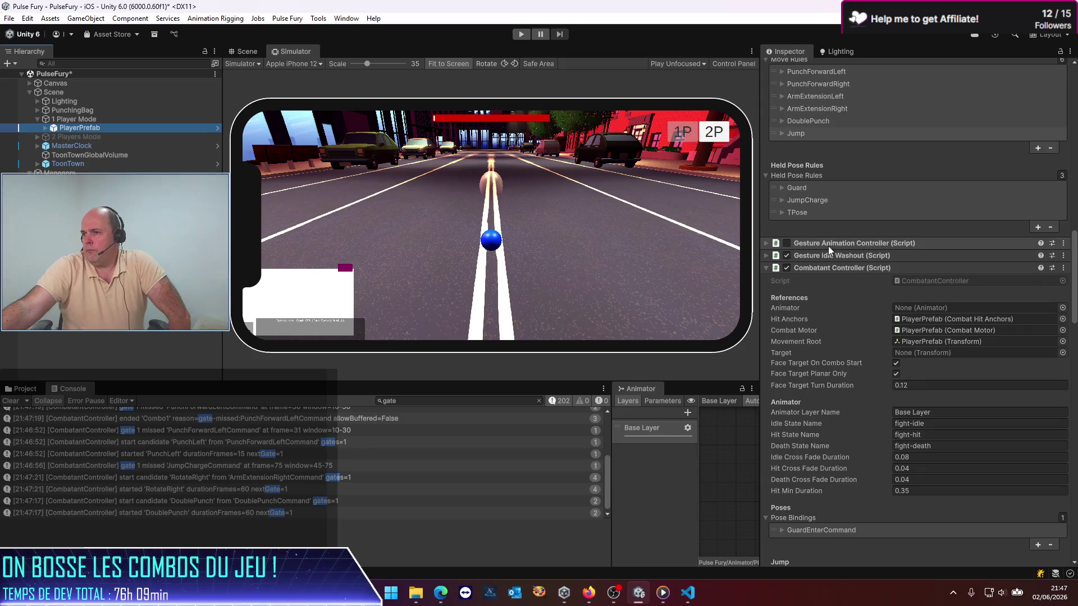
pyautogui.click(819, 201)
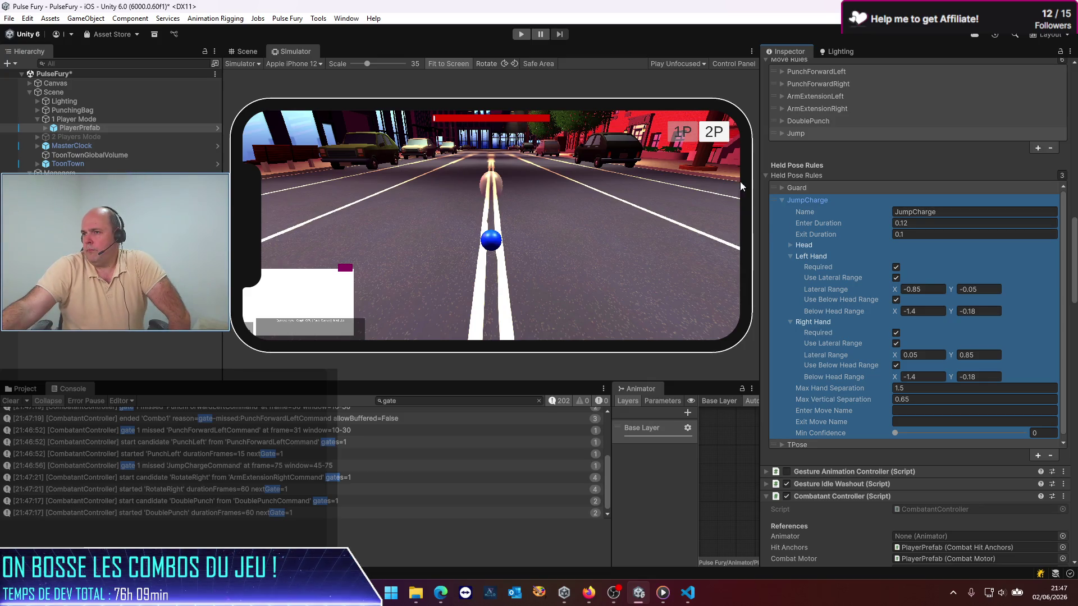
pyautogui.scroll(15, 830, 179)
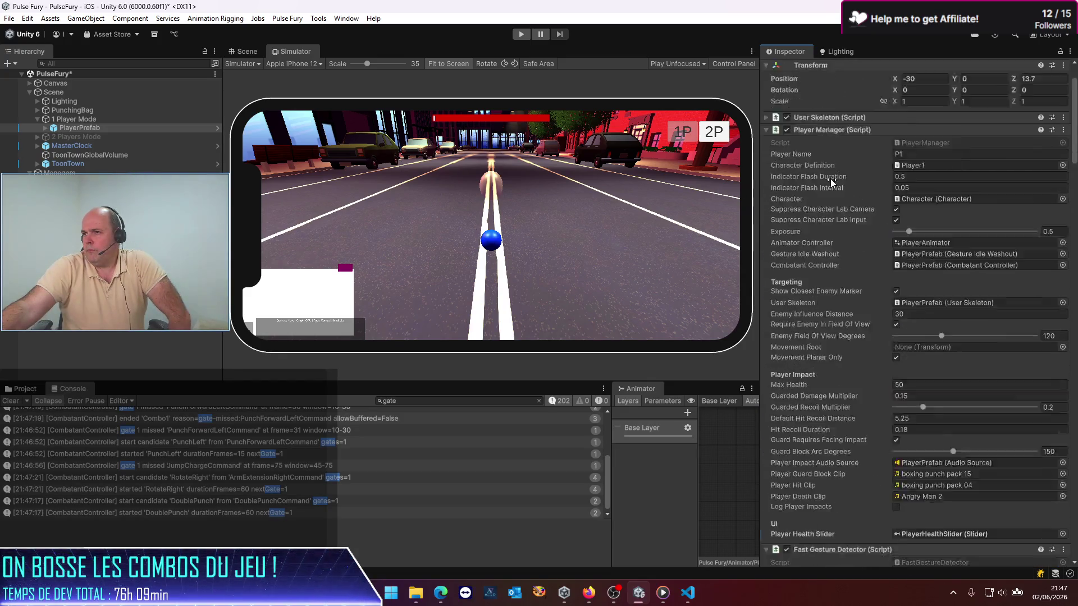
pyautogui.scroll(3, 830, 179)
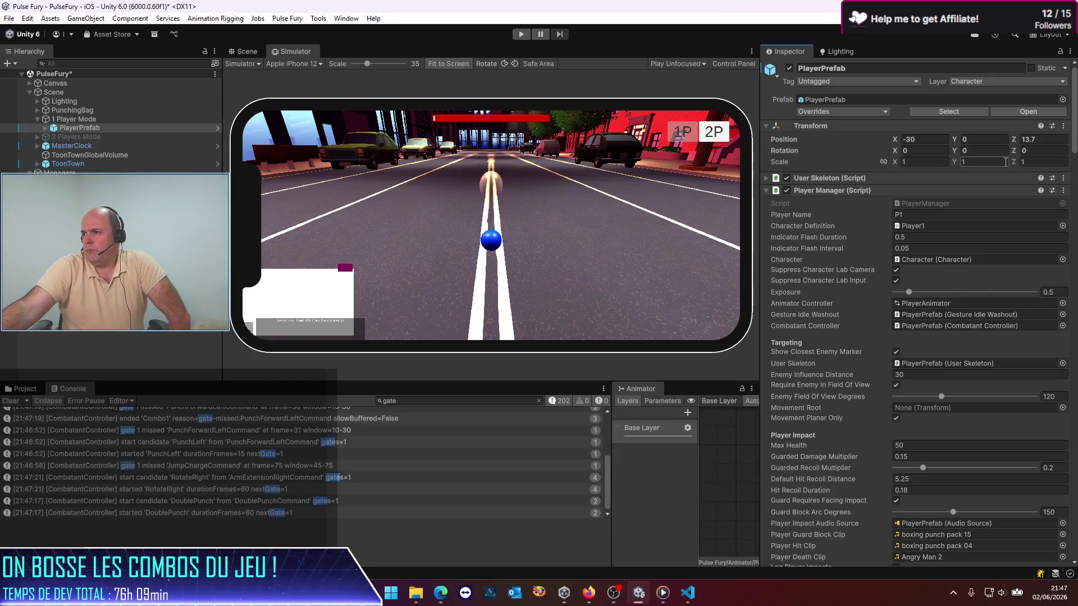
pyautogui.click(1032, 112)
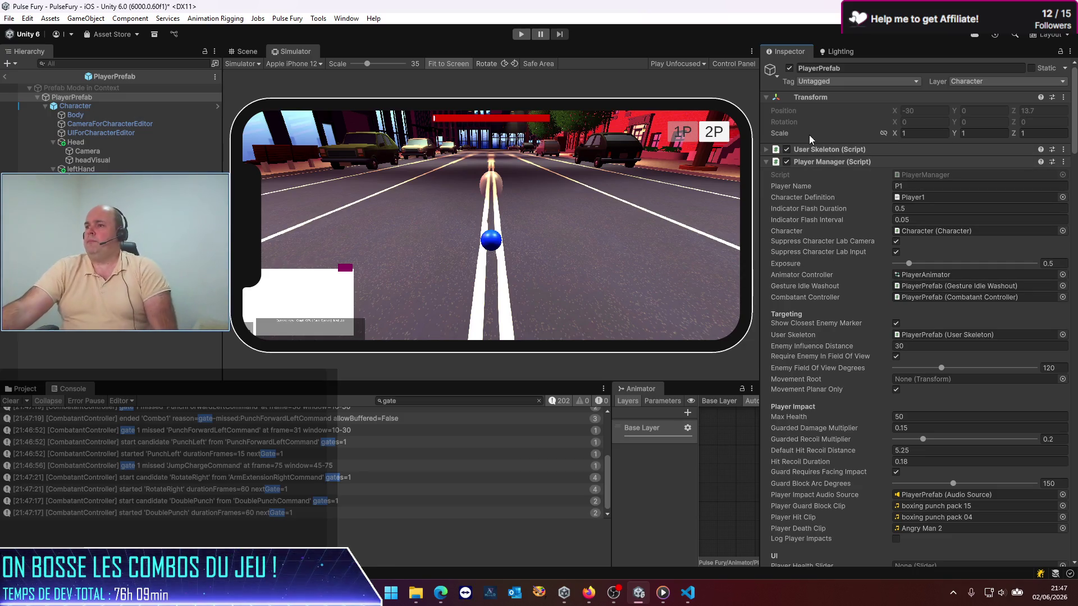
# Remove the TPose rule from the Held Pose Rules list
pyautogui.scroll(-10, 800, 255)
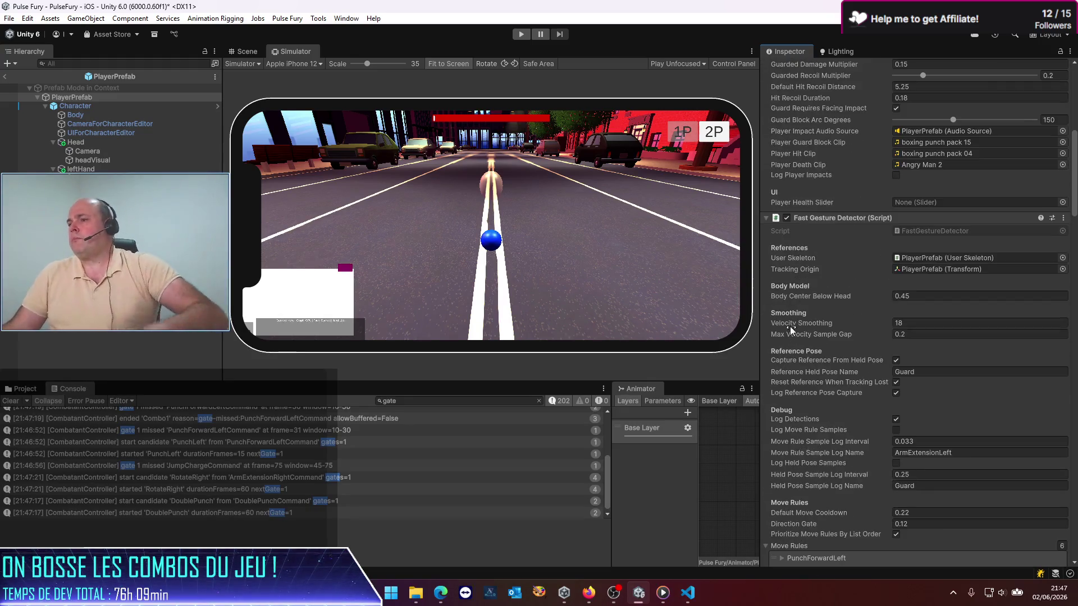
pyautogui.scroll(-10, 790, 334)
pyautogui.click(796, 391)
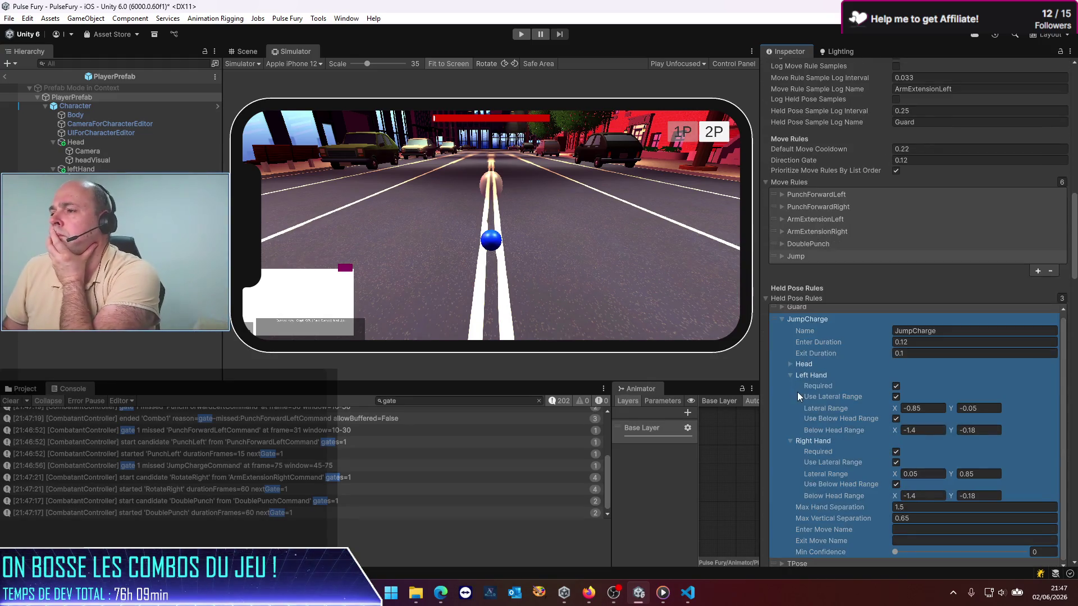
pyautogui.click(782, 318)
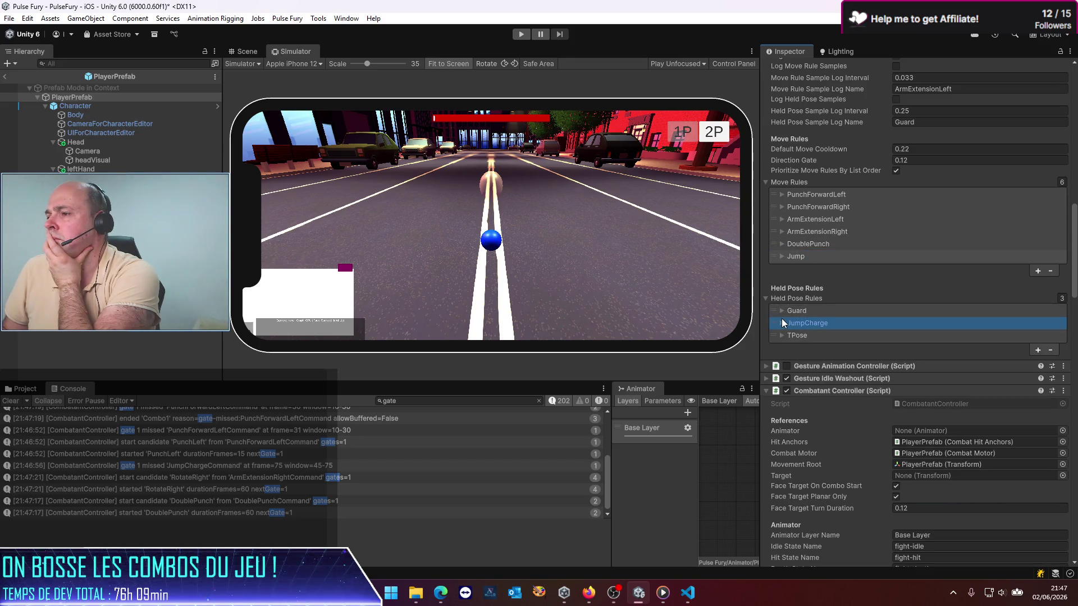
pyautogui.click(793, 333)
pyautogui.click(793, 333)
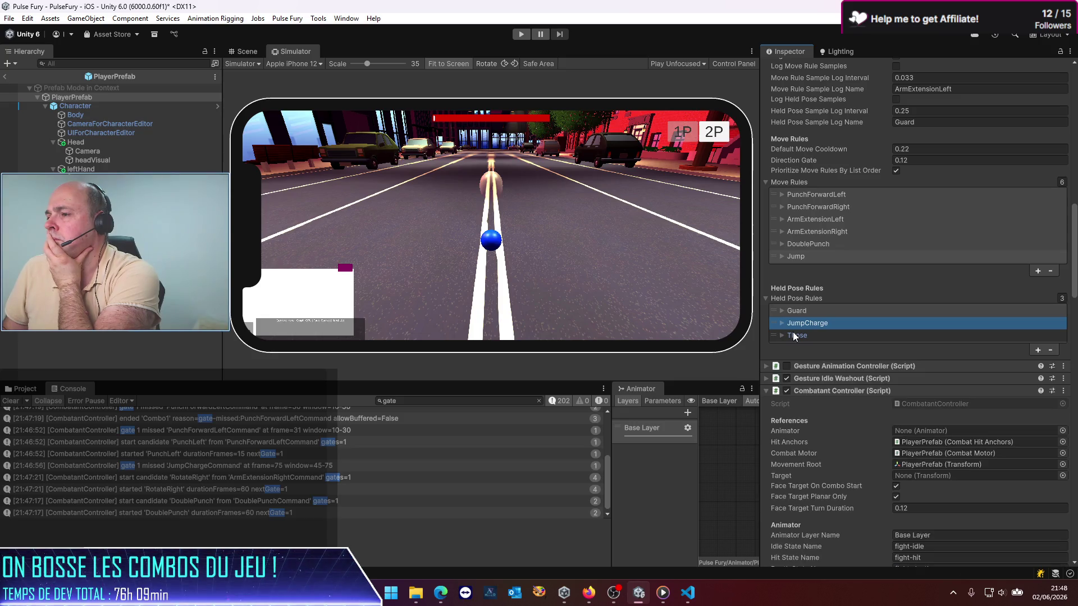
pyautogui.click(773, 335)
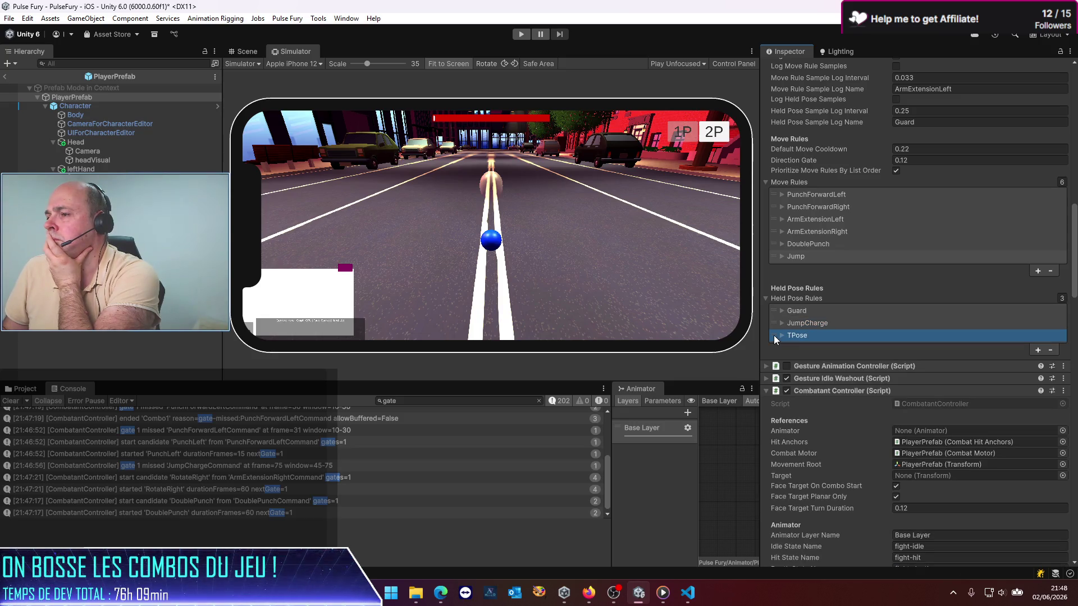
pyautogui.click(1050, 350)
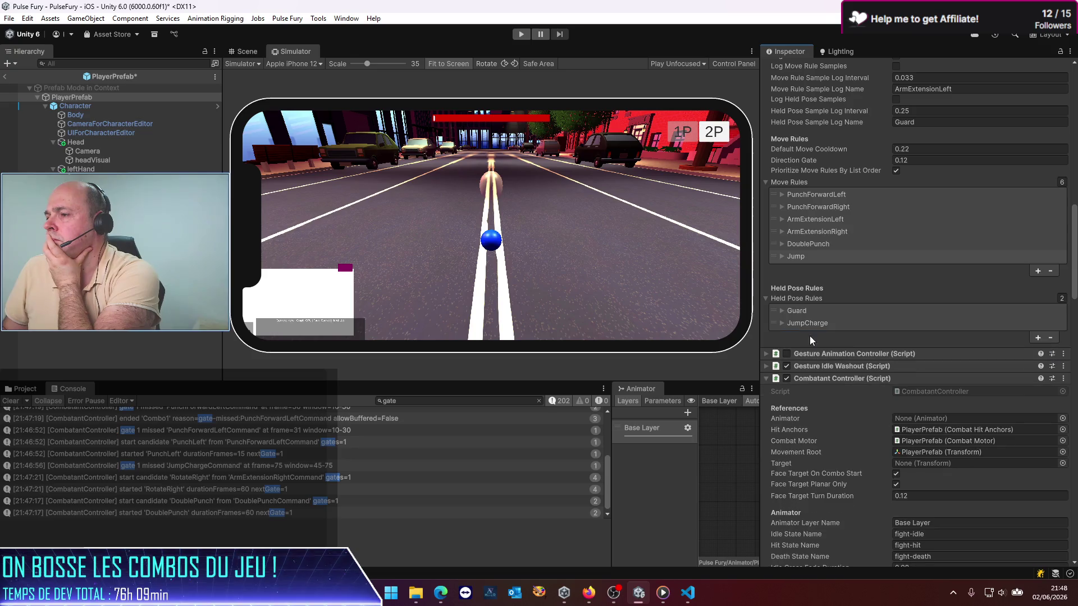
# Append '-old' to the JumpCharge held pose rule's name, making it JumpCharge-old
pyautogui.click(782, 323)
pyautogui.click(951, 335)
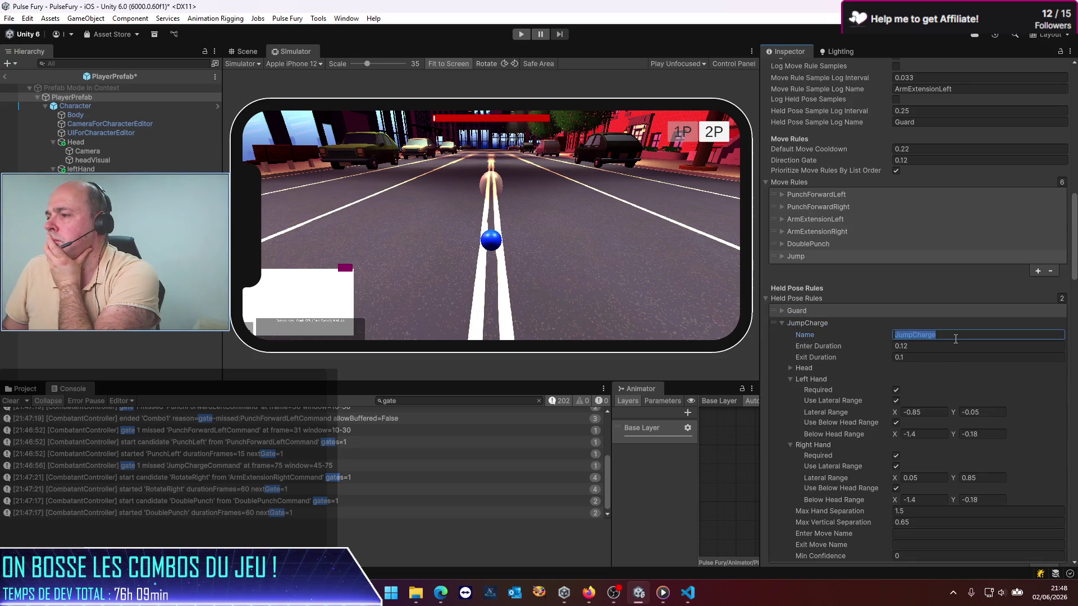
pyautogui.click(955, 337)
pyautogui.write('old')
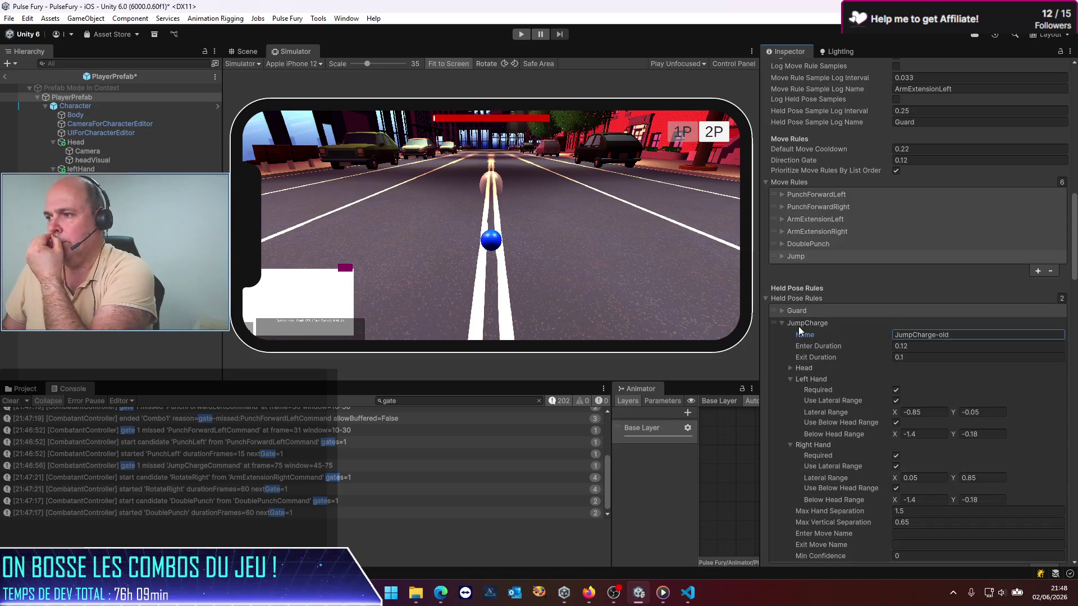
pyautogui.click(781, 325)
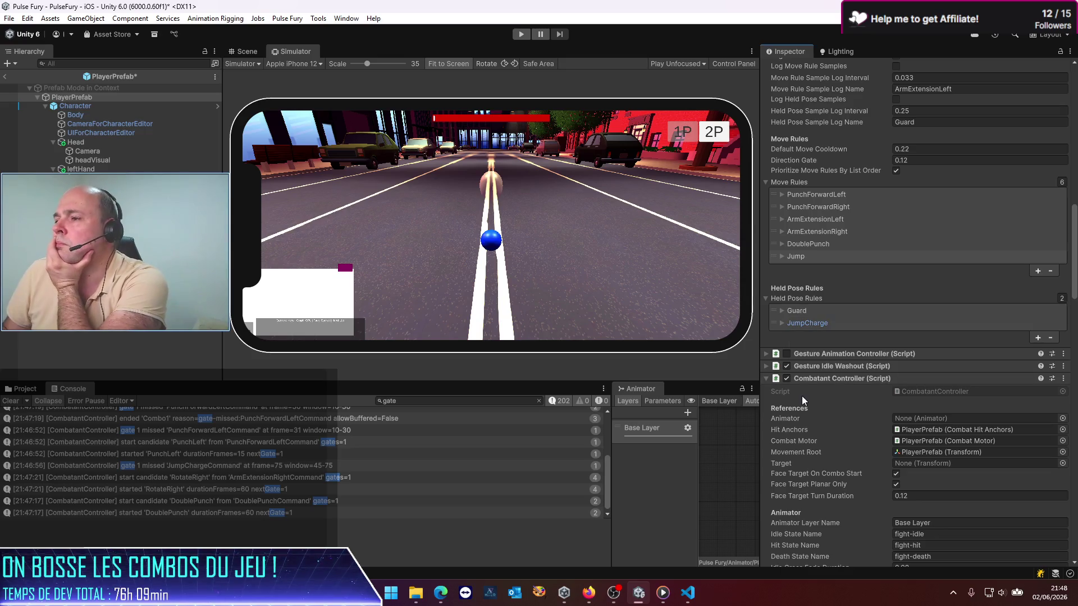
pyautogui.scroll(-3, 802, 396)
pyautogui.scroll(-9, 803, 412)
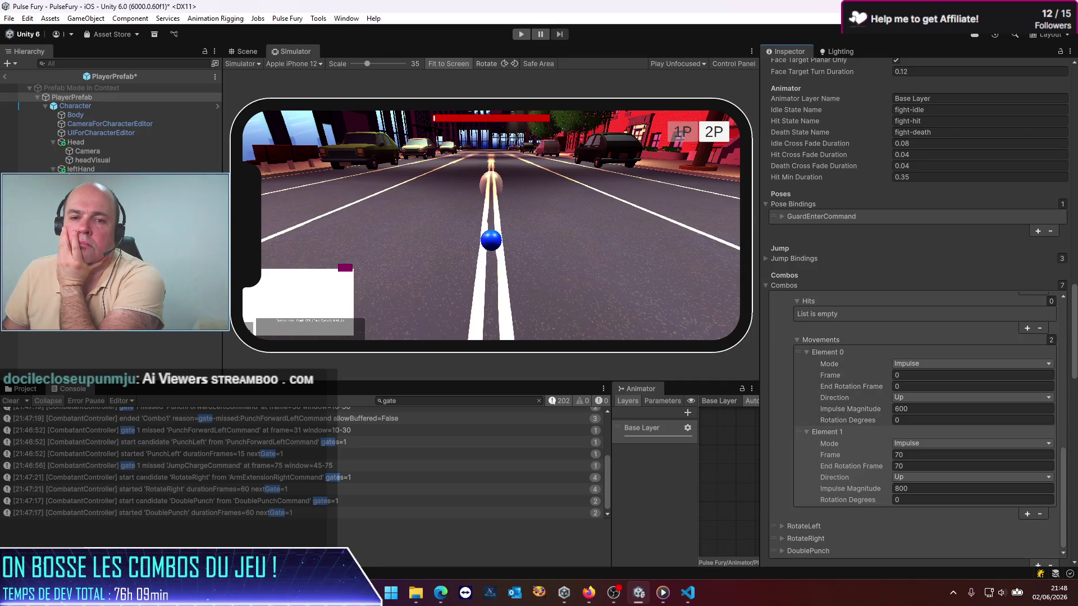
pyautogui.hotkey('alt', 'Tab')
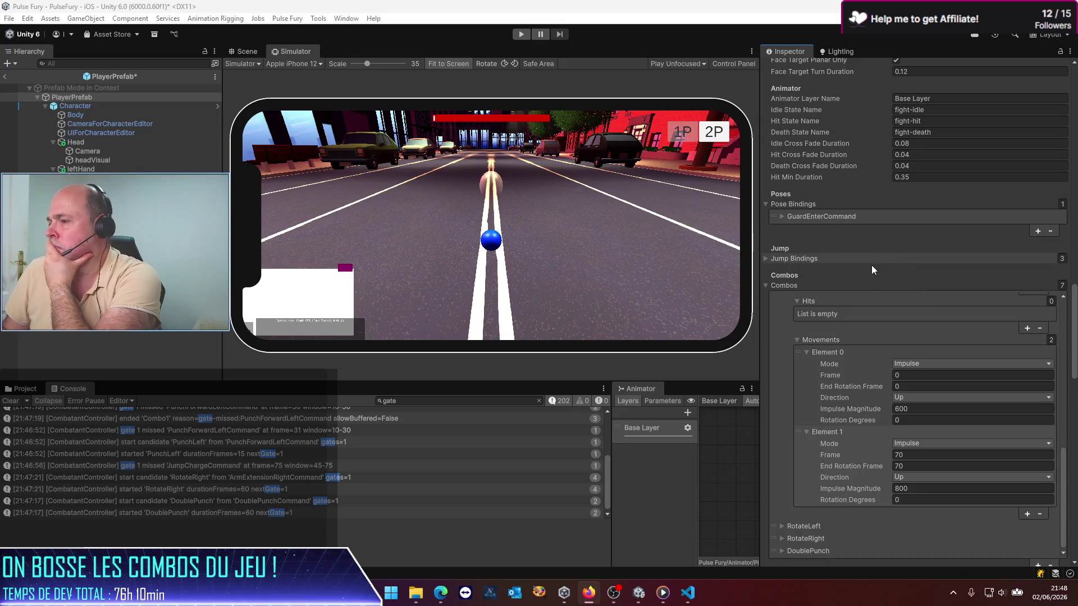
pyautogui.click(767, 285)
pyautogui.click(767, 284)
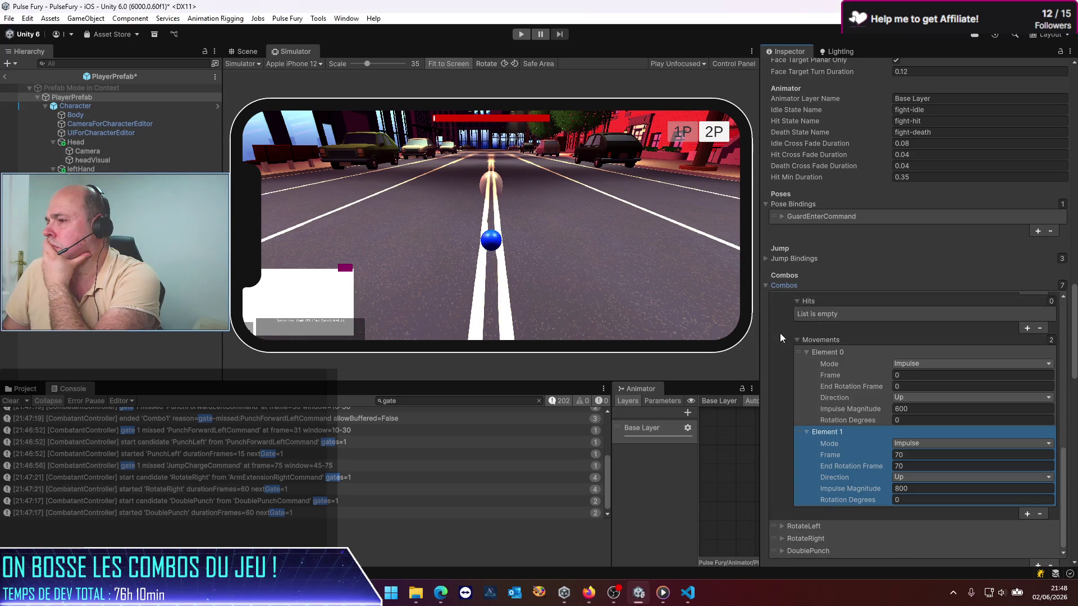
pyautogui.scroll(-2, 782, 331)
pyautogui.scroll(5, 793, 331)
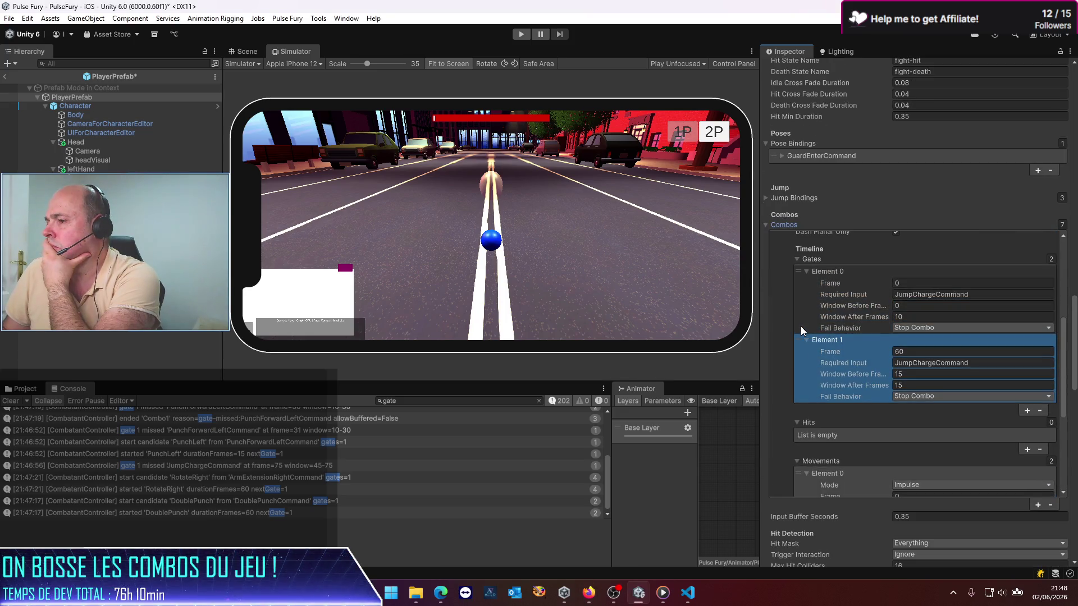
pyautogui.scroll(4, 796, 327)
pyautogui.scroll(5, 792, 328)
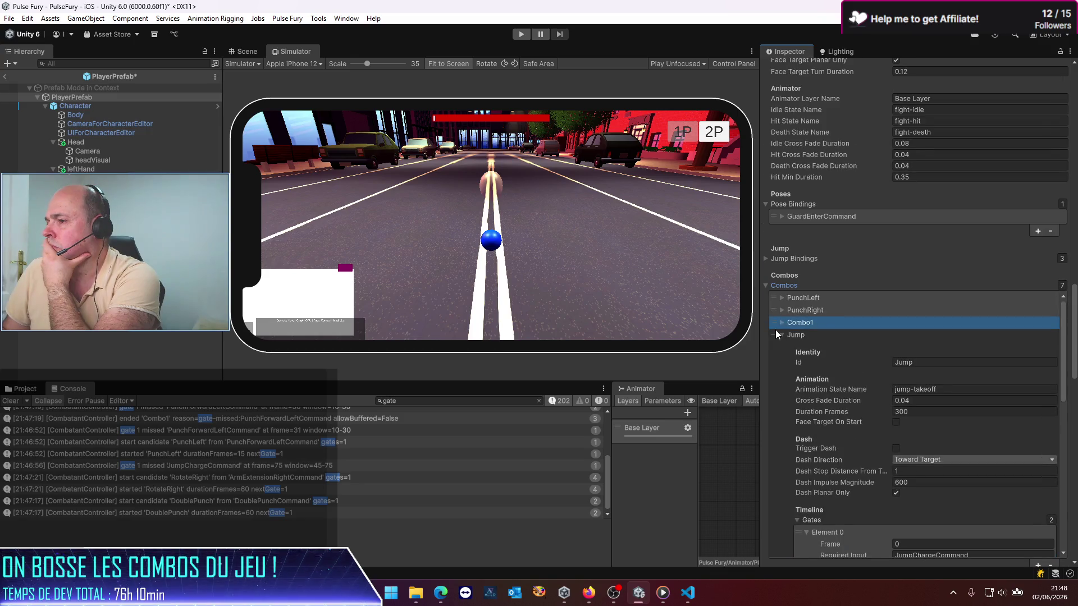
pyautogui.scroll(-1, 776, 344)
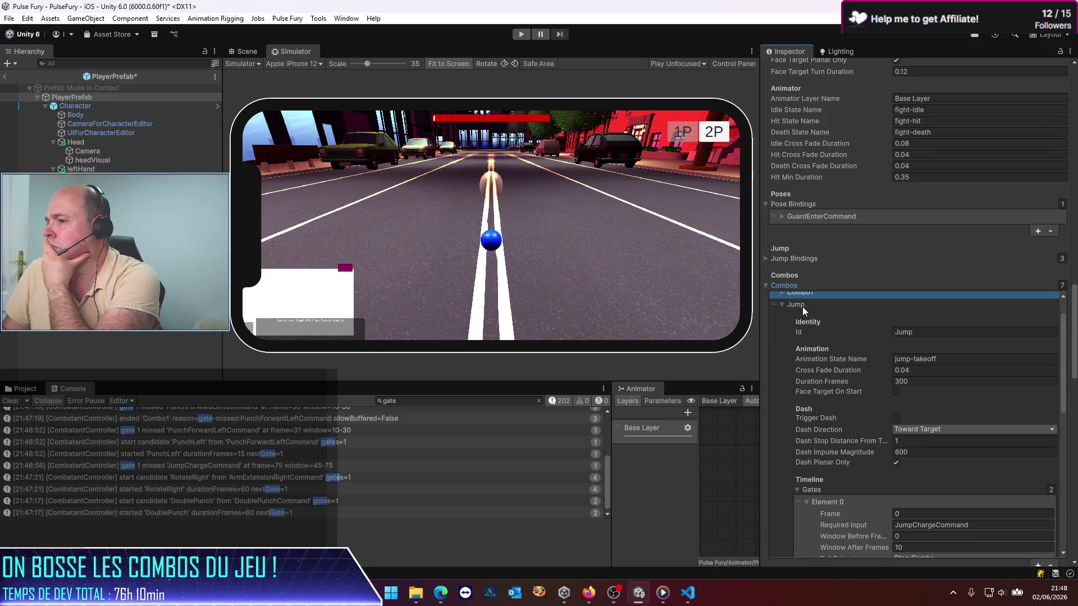
pyautogui.scroll(-6, 799, 353)
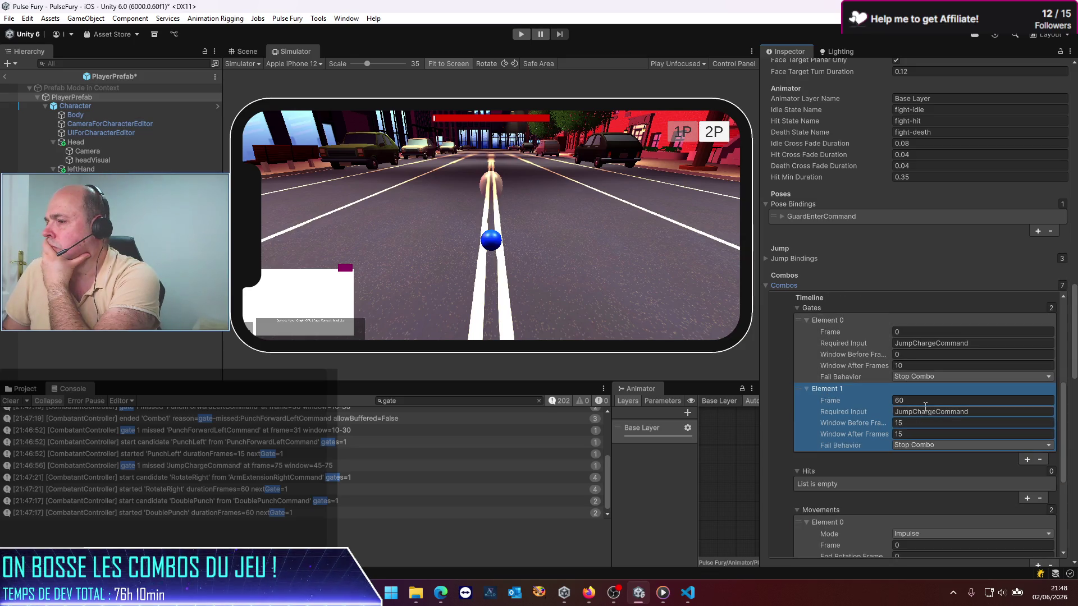
pyautogui.scroll(3, 868, 410)
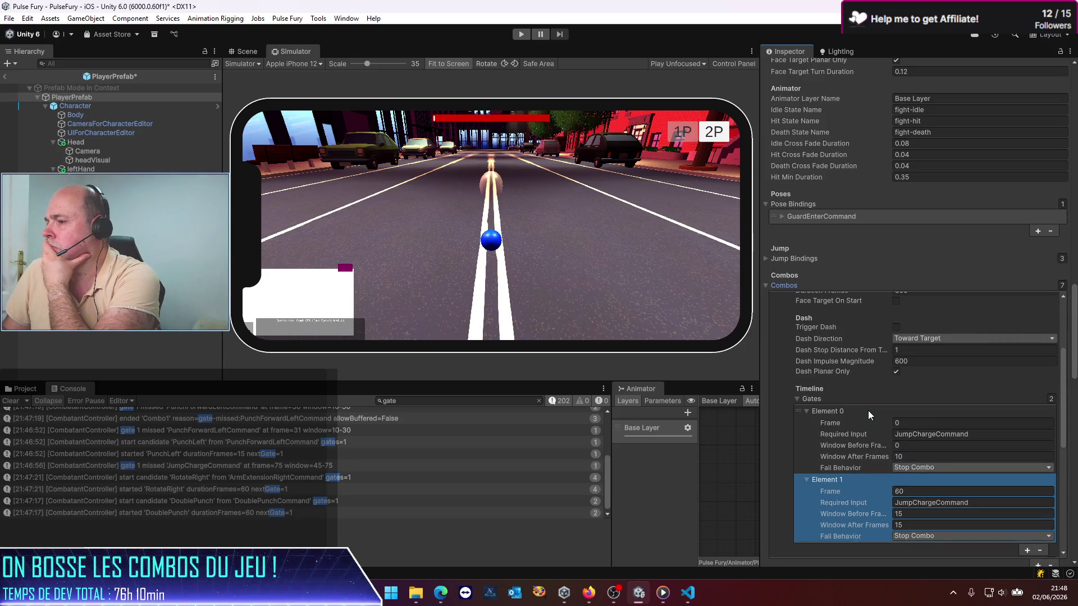
pyautogui.scroll(3, 867, 410)
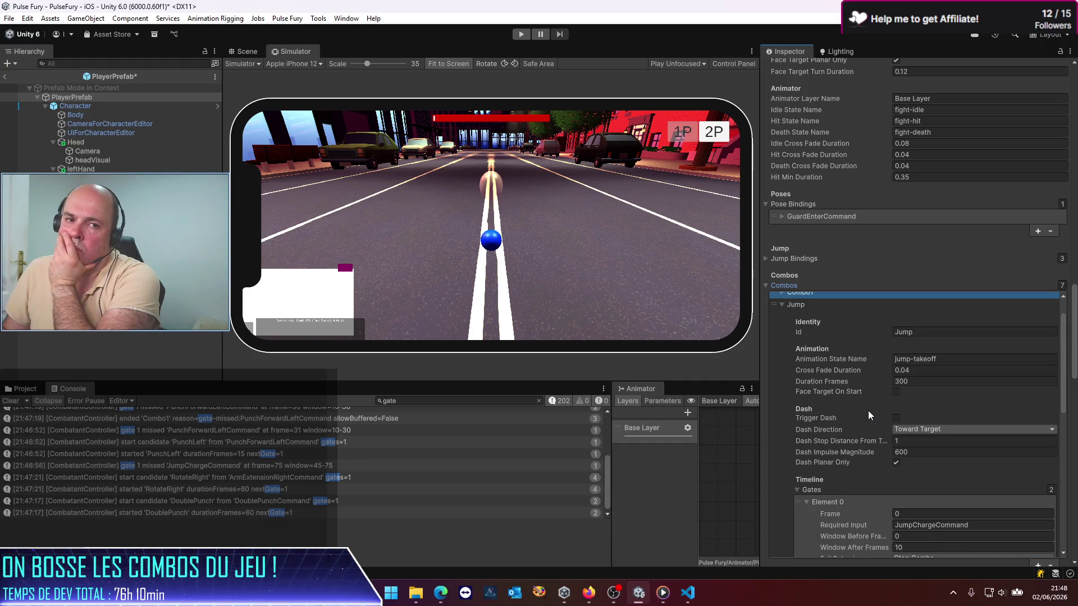
pyautogui.scroll(-10, 868, 410)
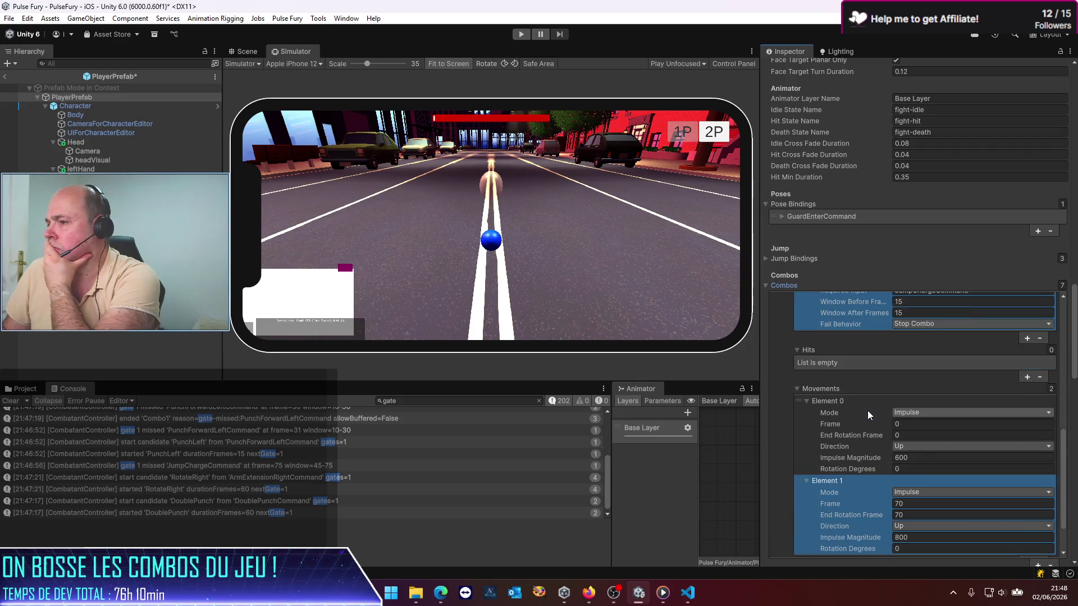
pyautogui.scroll(-2, 867, 410)
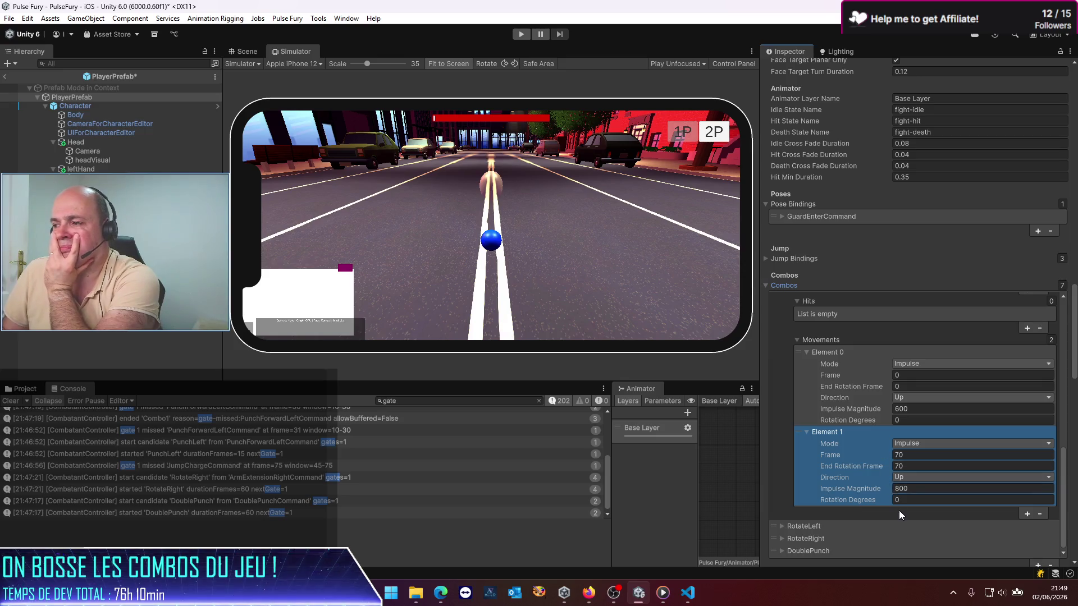
pyautogui.scroll(6, 811, 439)
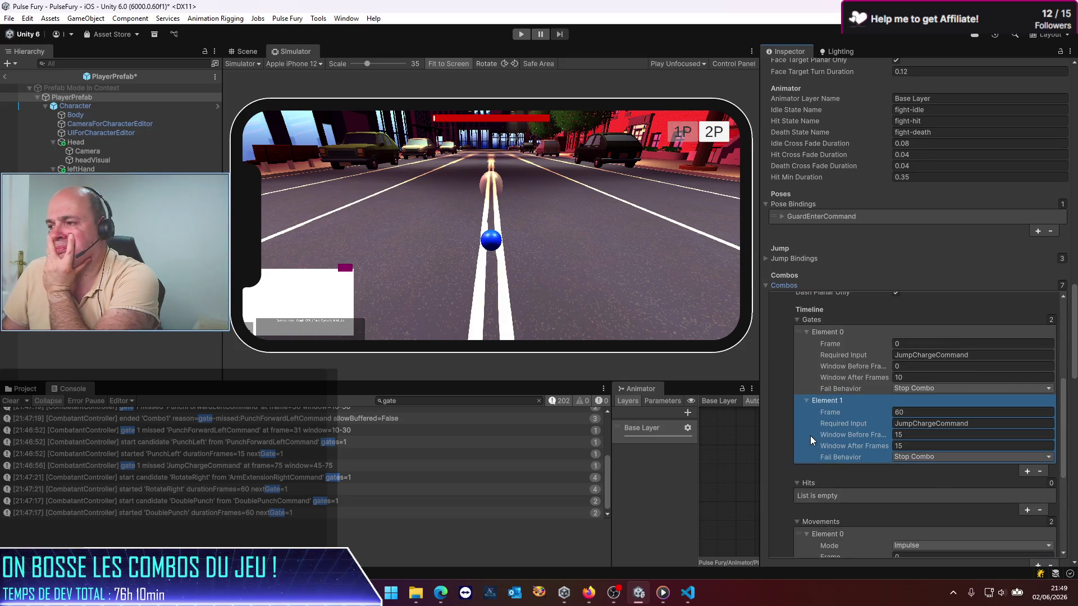
pyautogui.scroll(2, 809, 435)
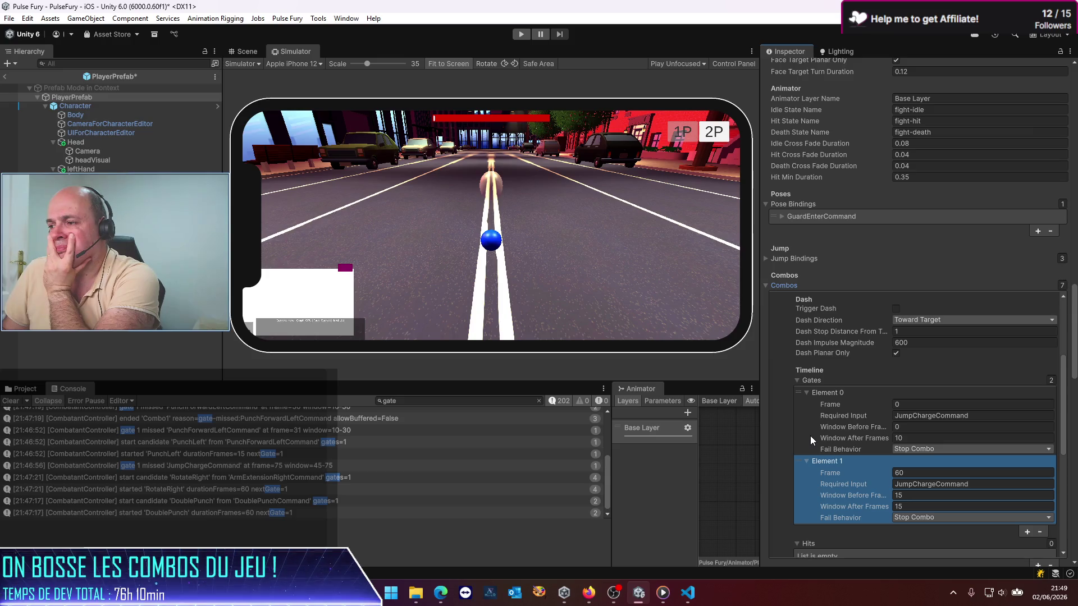
pyautogui.scroll(-8, 810, 435)
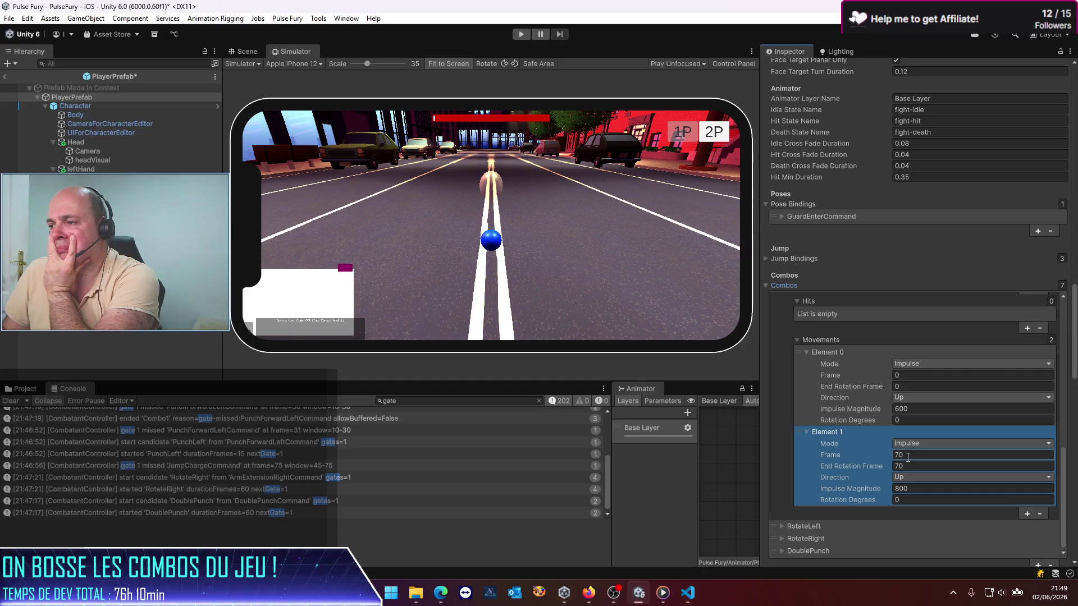
pyautogui.click(905, 456)
# Set Movements Element 1's End Rotation Frame to 60, matching its frame, and check Gates Element 1's frame
pyautogui.click(905, 467)
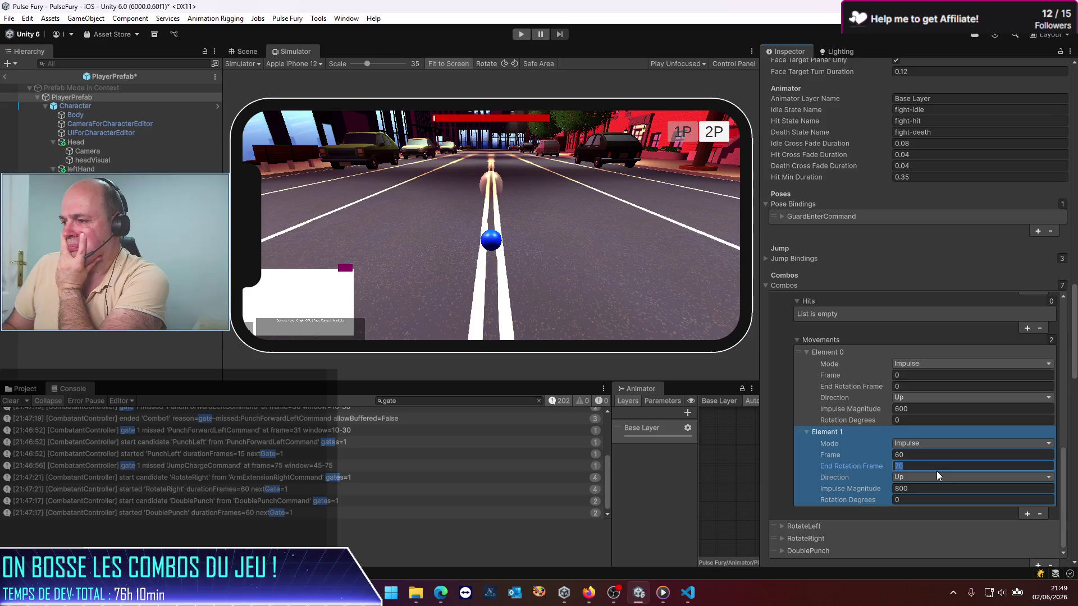
pyautogui.write('60')
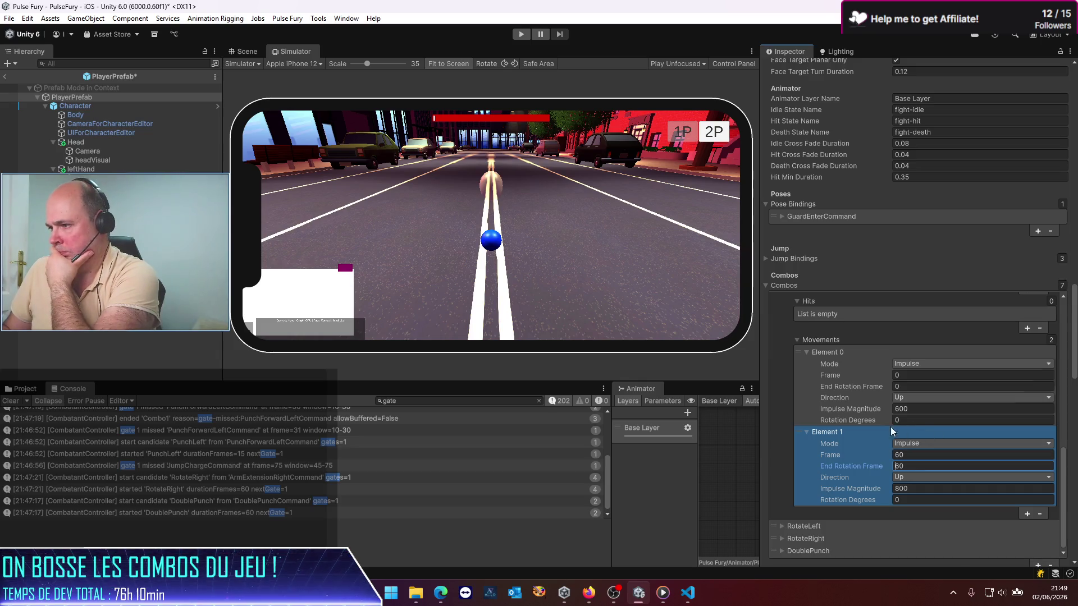
pyautogui.scroll(3, 878, 426)
pyautogui.scroll(4, 857, 430)
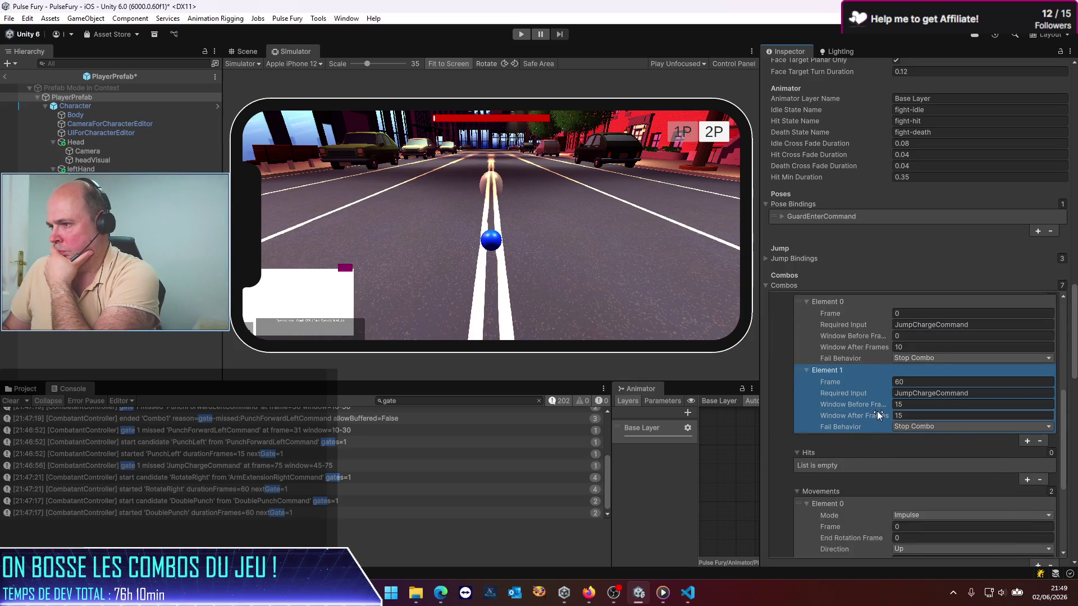
pyautogui.click(904, 444)
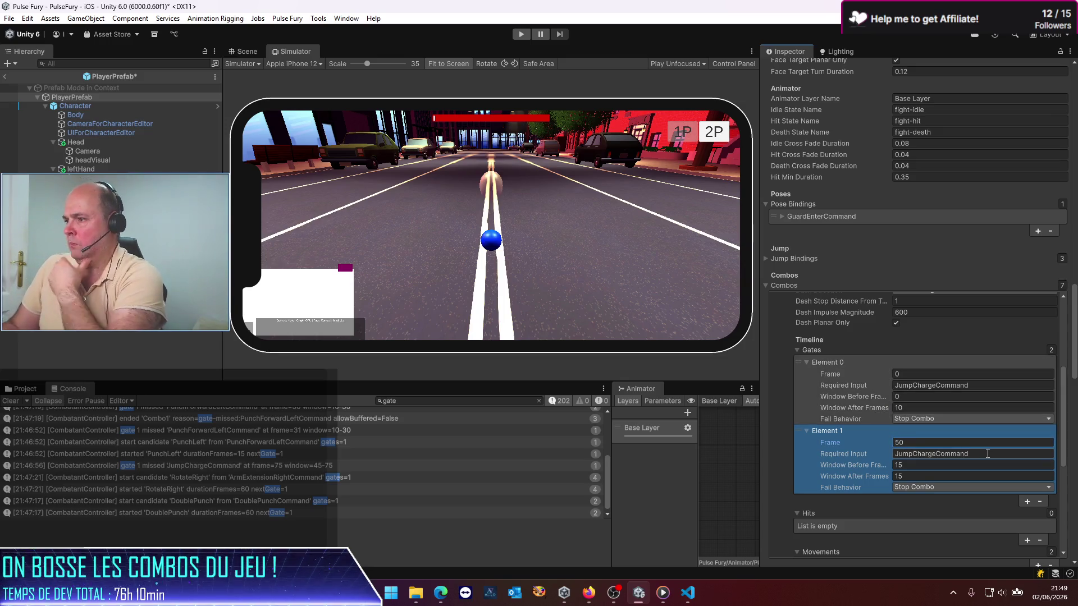
pyautogui.scroll(-7, 934, 496)
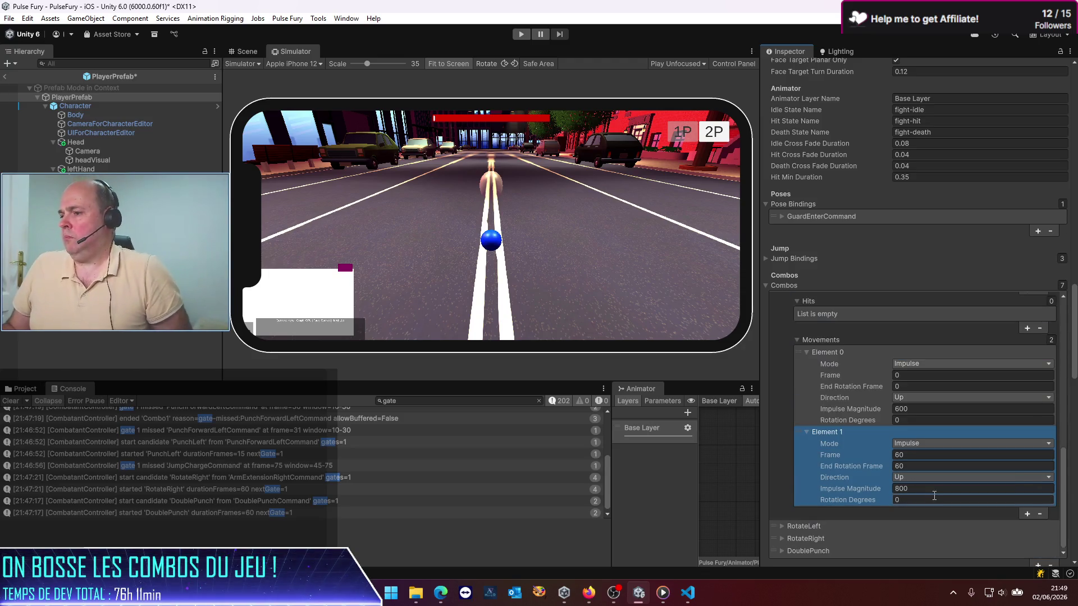
pyautogui.scroll(-3, 934, 495)
pyautogui.scroll(-4, 913, 474)
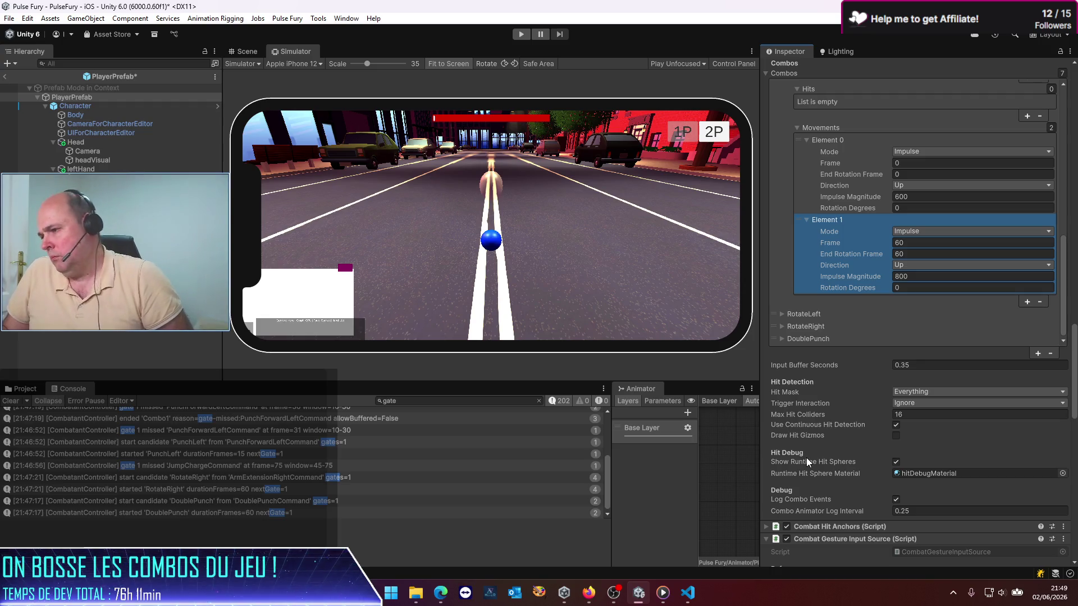
# Inspect the Combat Hit Anchors component and the Jump move binding on PlayerPrefab
pyautogui.scroll(-8, 806, 457)
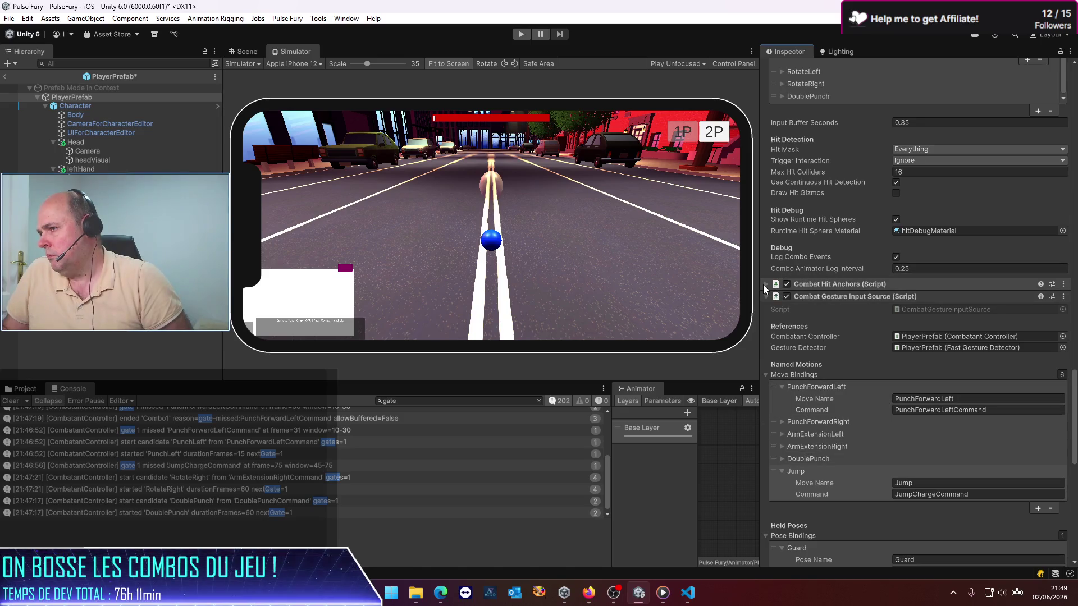
pyautogui.click(764, 285)
pyautogui.click(763, 285)
pyautogui.click(763, 284)
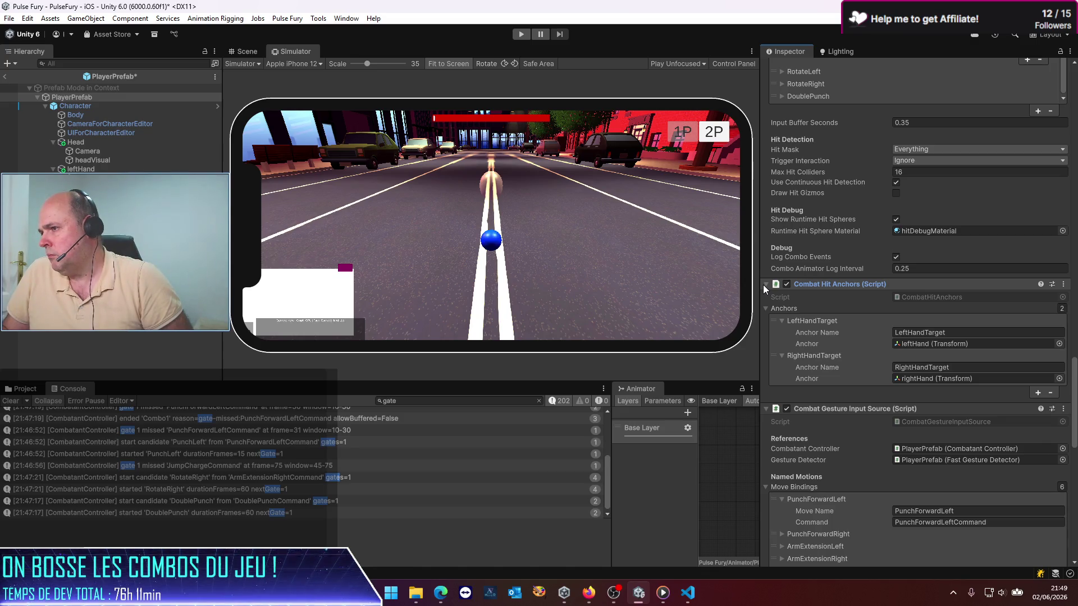
pyautogui.click(762, 284)
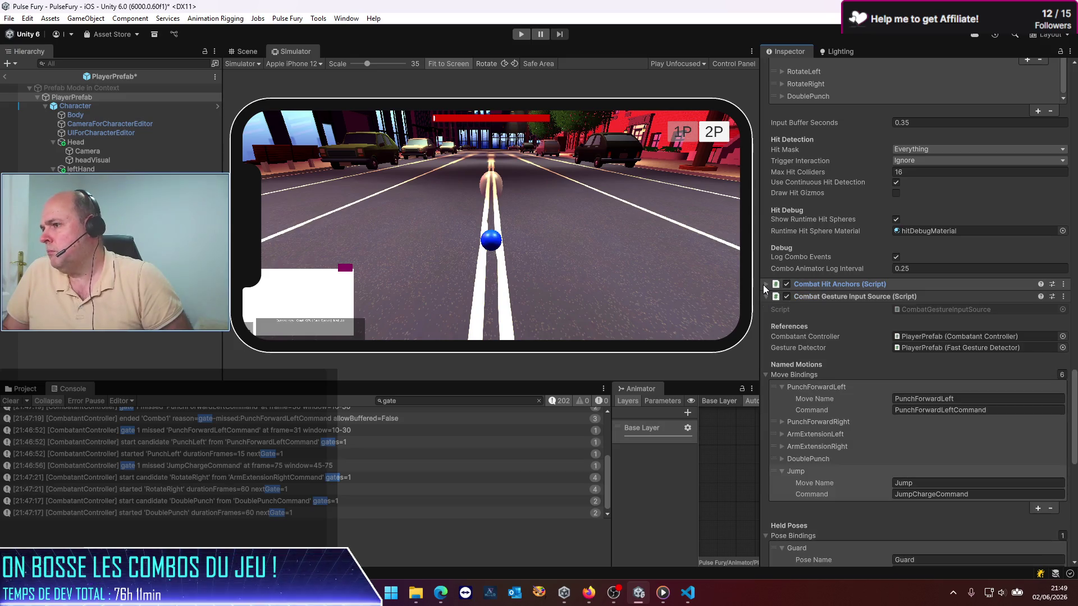
pyautogui.scroll(-2, 819, 415)
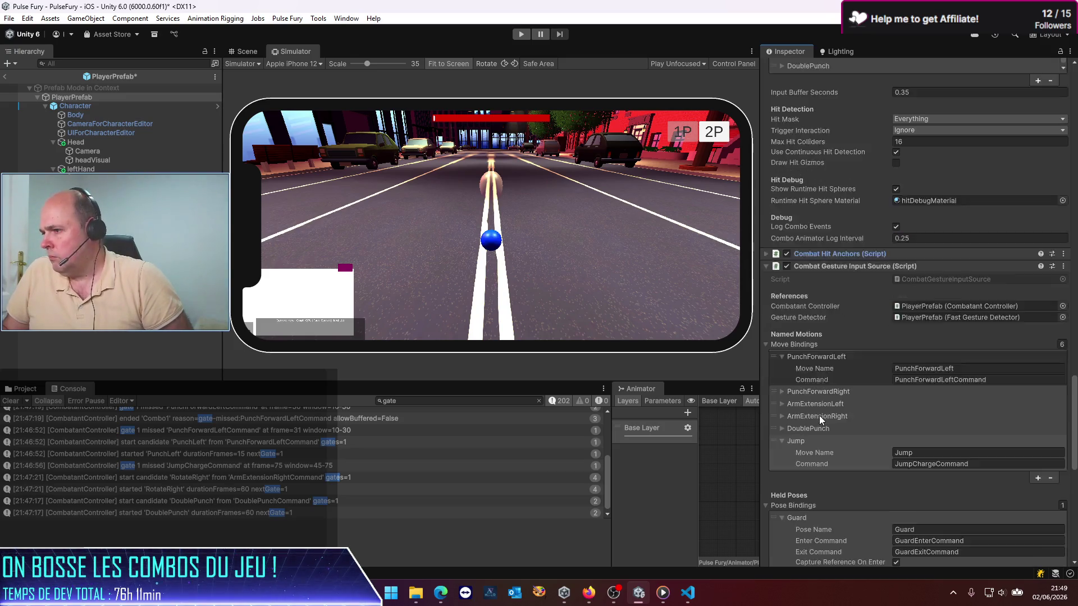
pyautogui.click(819, 416)
pyautogui.scroll(-3, 818, 415)
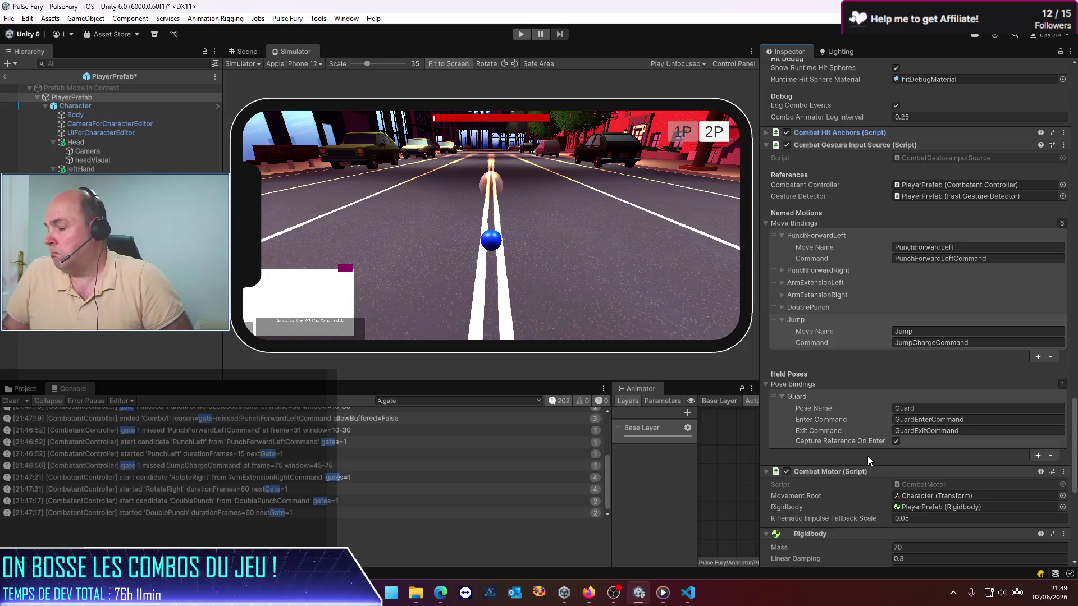
pyautogui.scroll(-3, 866, 456)
pyautogui.scroll(-8, 858, 452)
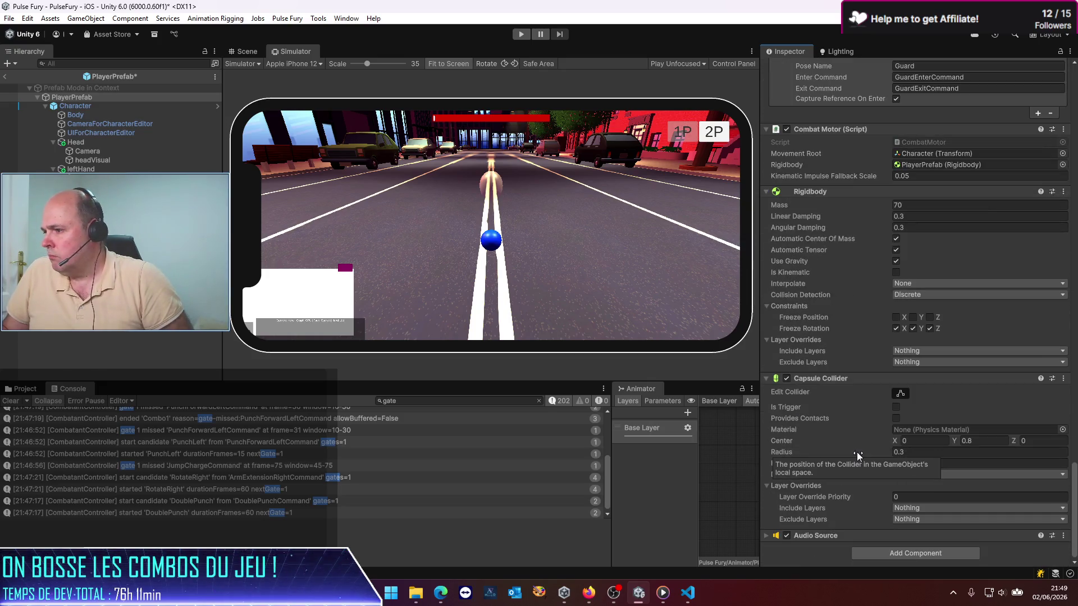
pyautogui.scroll(15, 857, 451)
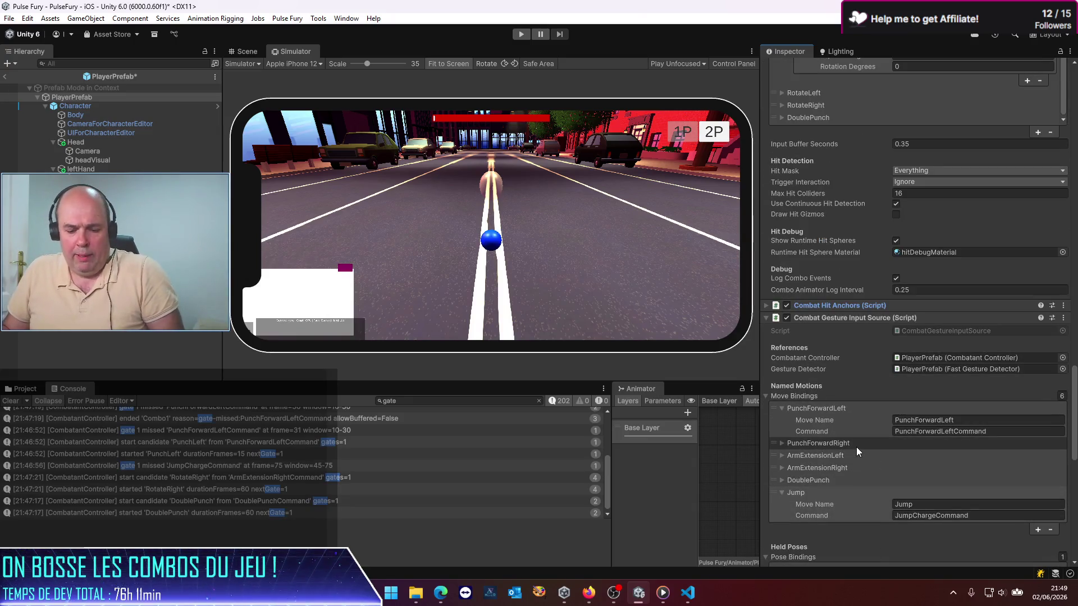
# Save PlayerPrefab with Ctrl+S, exit Prefab Mode to the PulseFury scene, and press Play
pyautogui.hotkey('ctrl', 's')
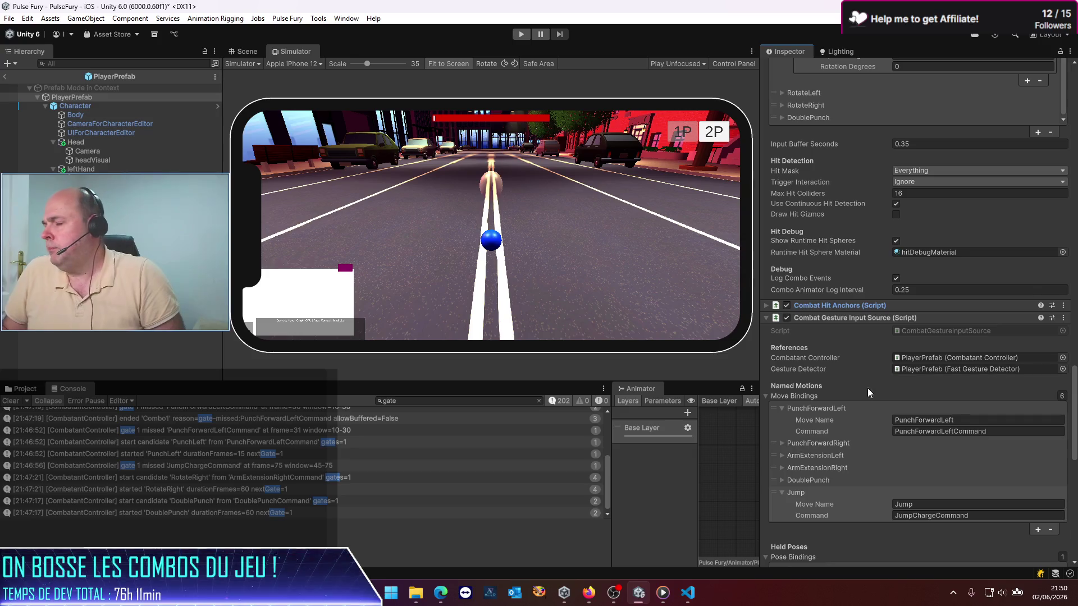
pyautogui.scroll(5, 782, 217)
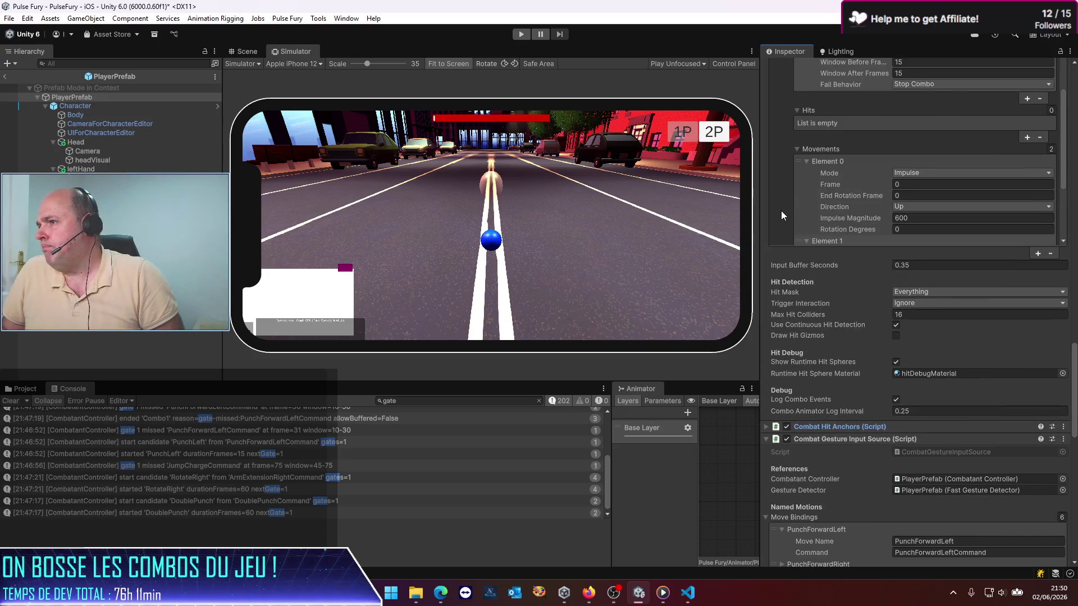
pyautogui.scroll(5, 814, 263)
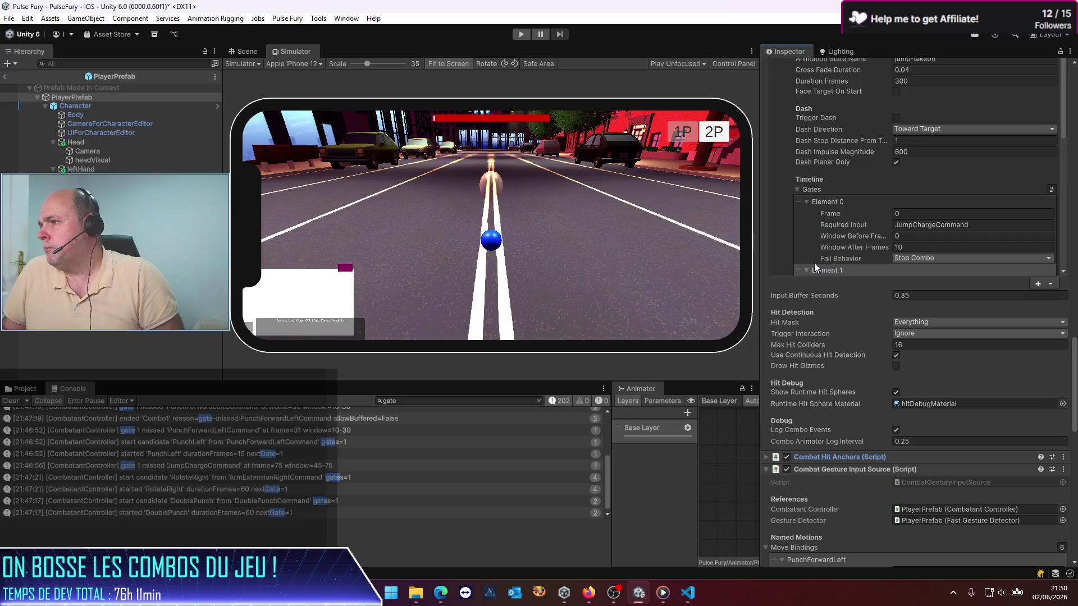
pyautogui.click(6, 77)
pyautogui.click(522, 34)
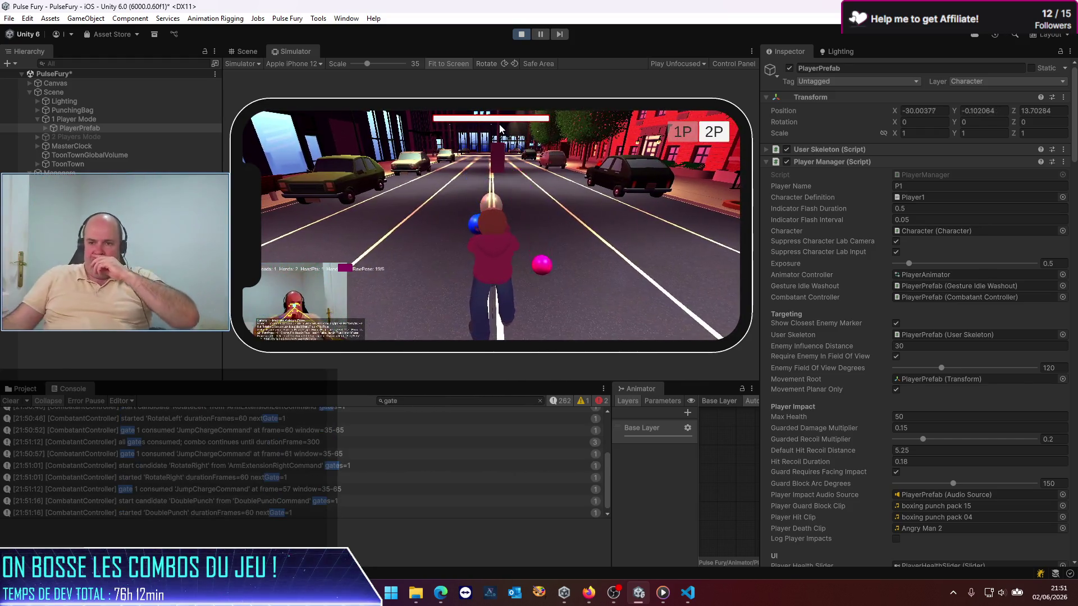
# After trying the Jump combo, edit the Console's 'gate' log filter
pyautogui.click(411, 402)
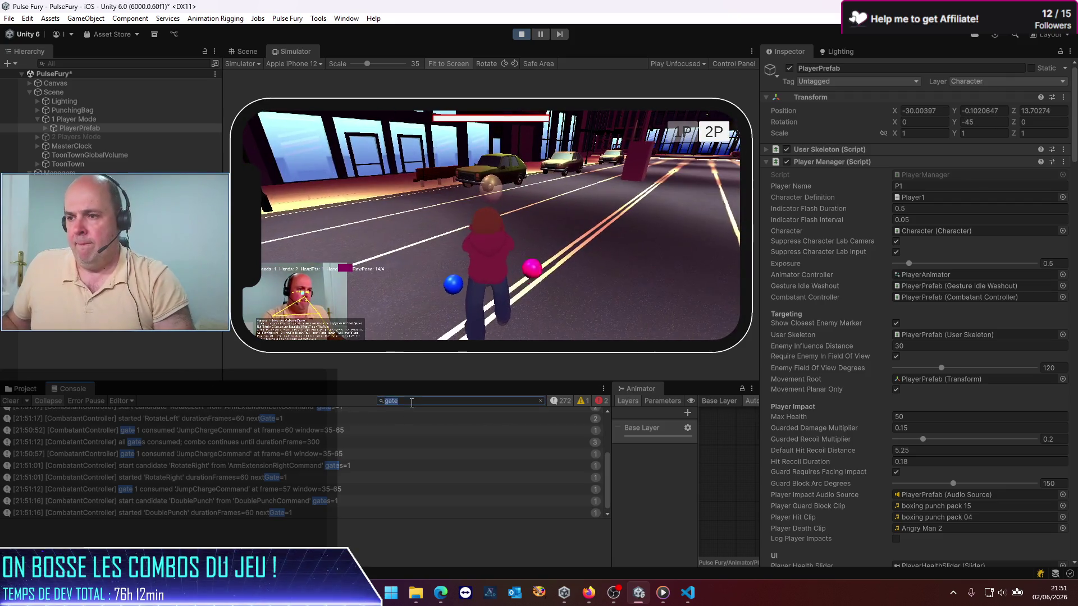
# Filter the Console by 'combatantcontrol', clear it between attempts, stop play, and open PlayerPrefab
pyautogui.write('combat')
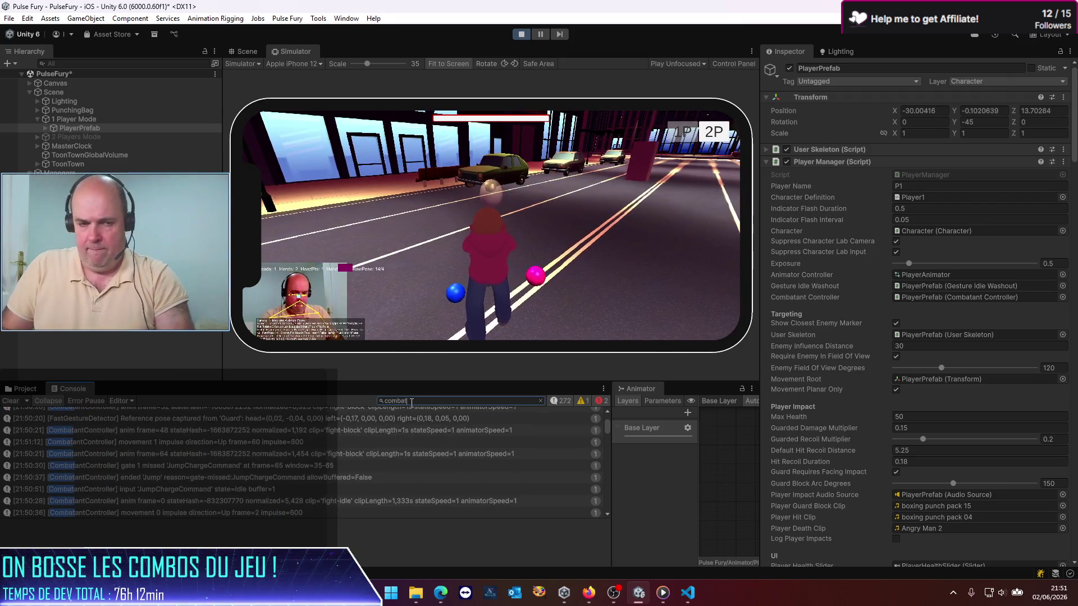
pyautogui.write('antcontroller')
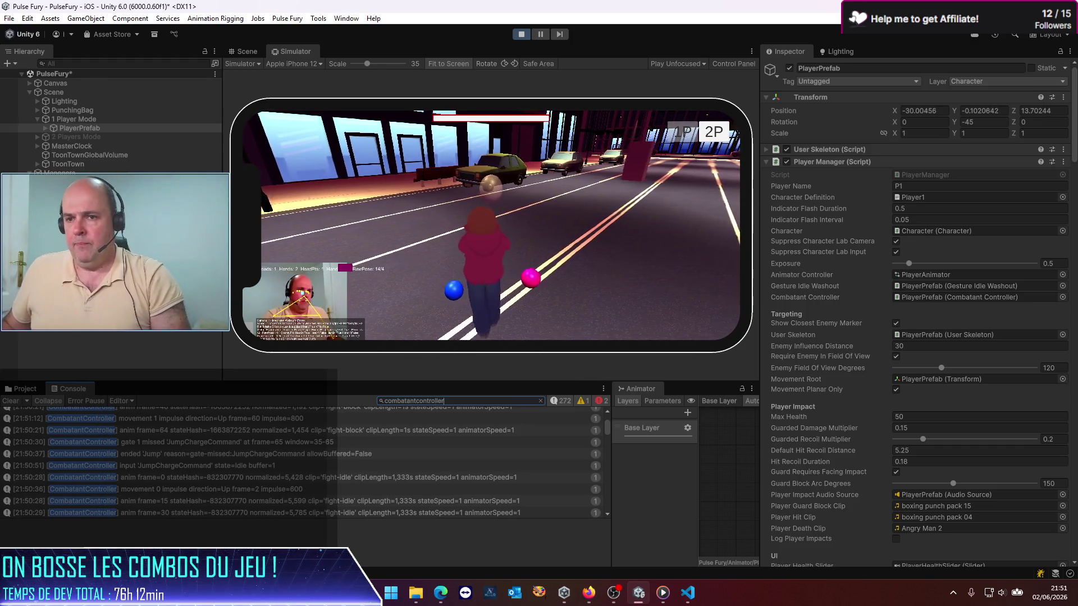
pyautogui.click(11, 401)
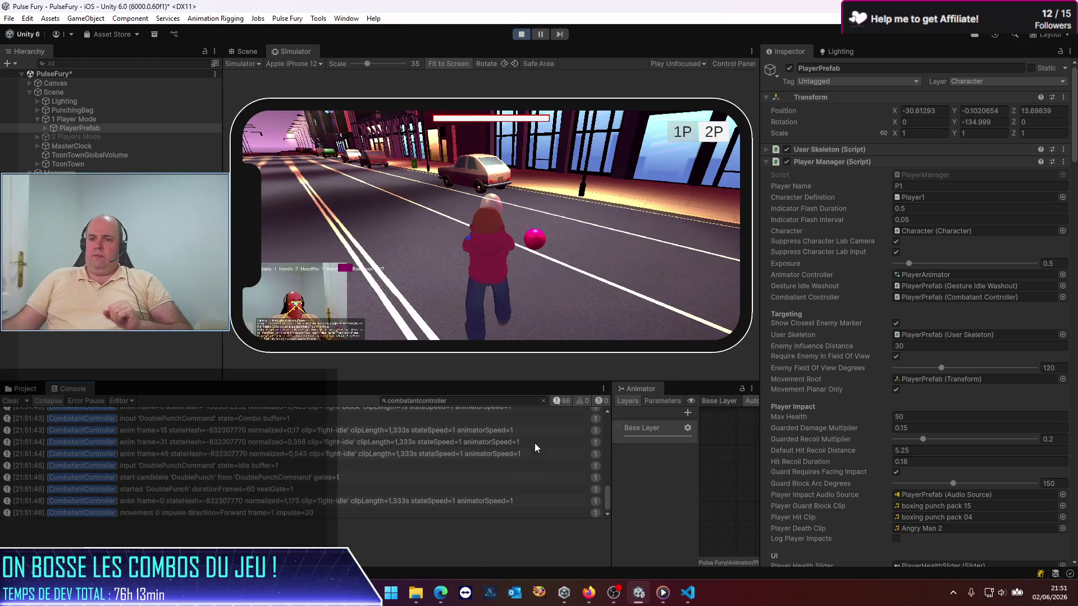
pyautogui.click(10, 402)
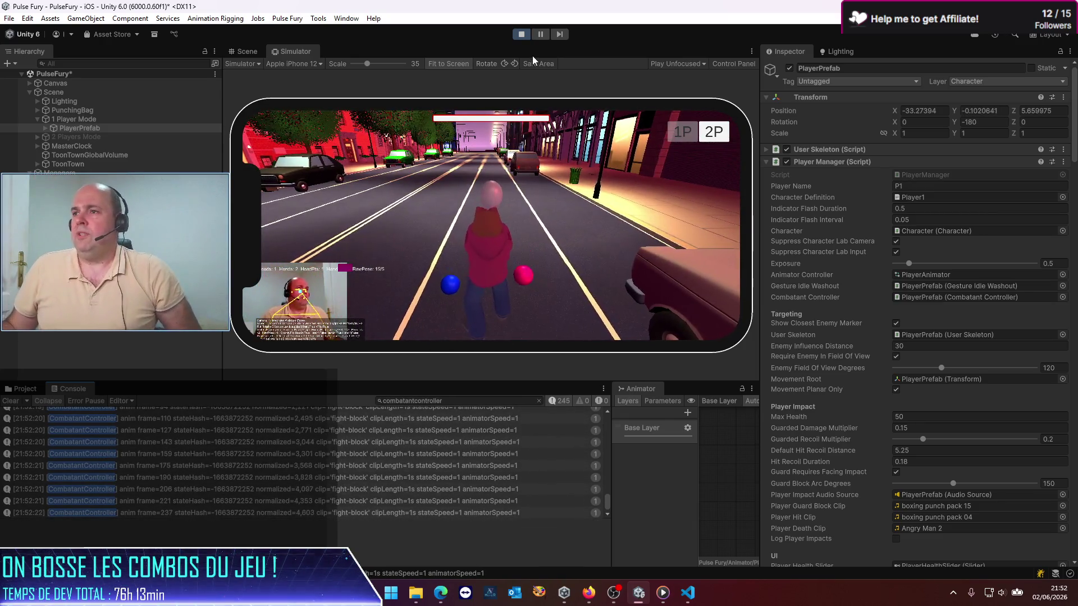
pyautogui.click(522, 35)
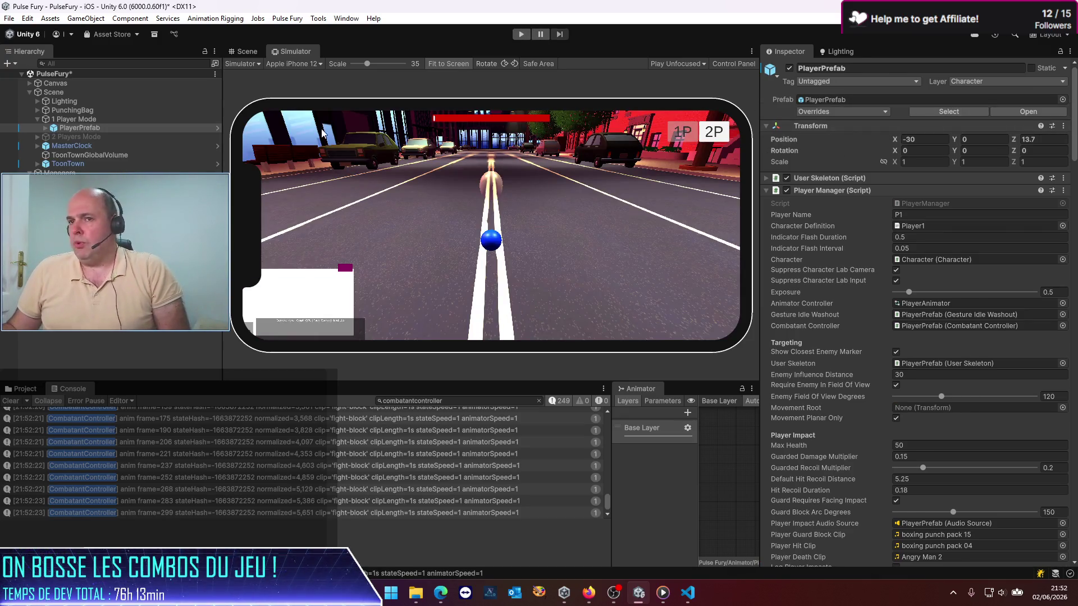
pyautogui.click(1042, 110)
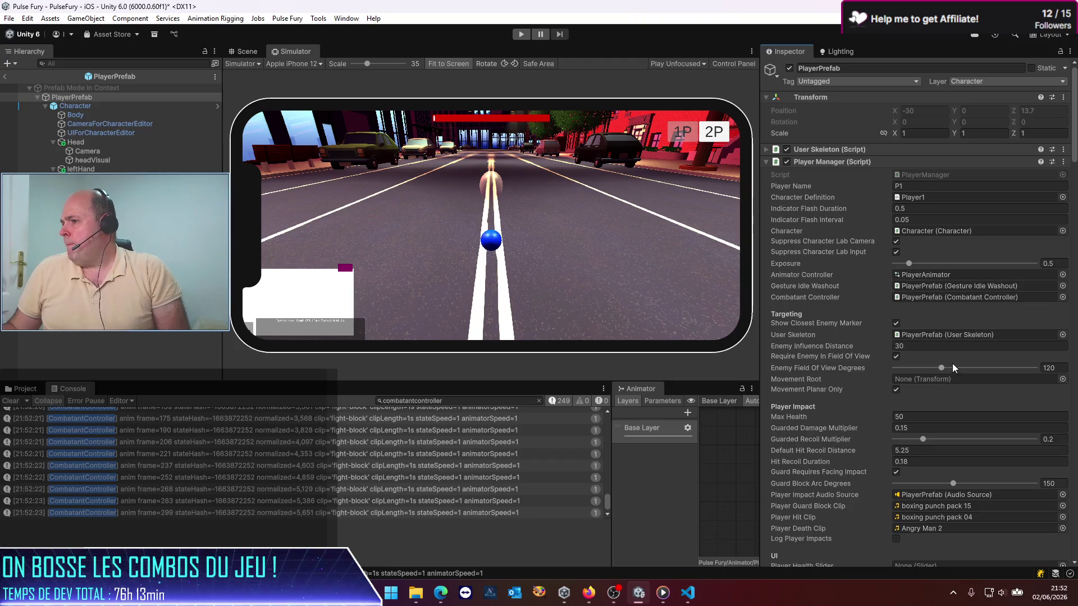
# Set the Jump move rule's left and right hand Vertical Velocity Range maximum to 100 and save
pyautogui.scroll(-5, 952, 364)
pyautogui.scroll(-10, 948, 361)
pyautogui.click(784, 348)
pyautogui.click(784, 348)
pyautogui.scroll(-5, 844, 359)
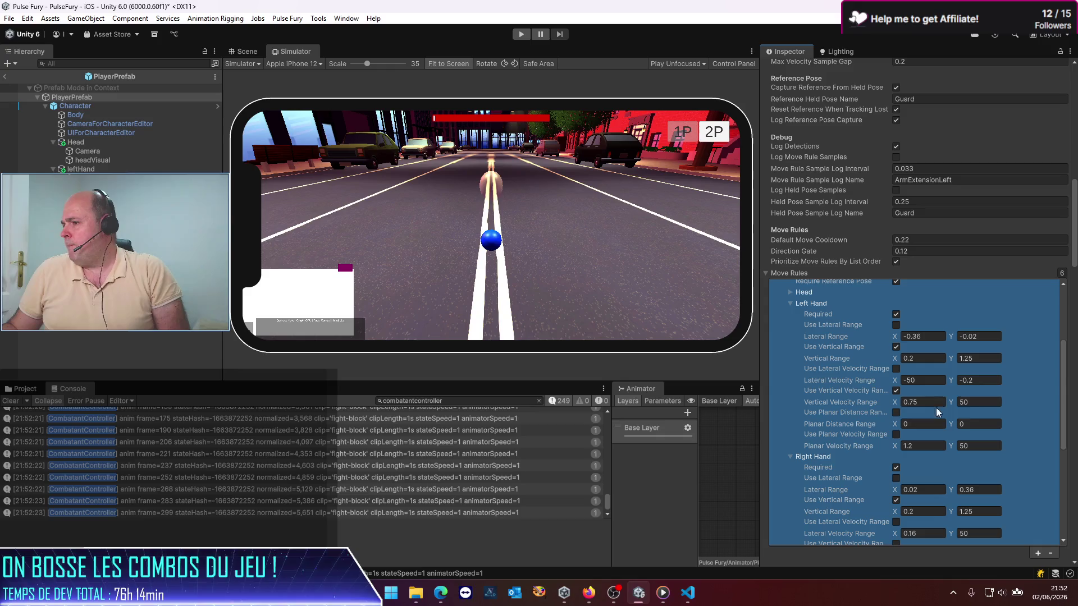
pyautogui.write('100')
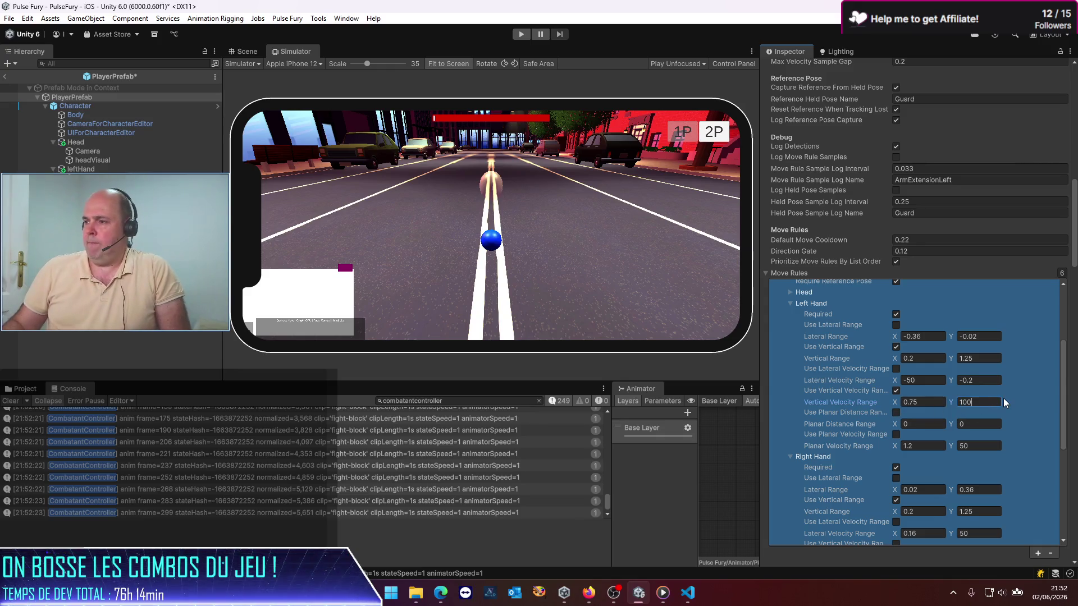
pyautogui.scroll(-3, 976, 466)
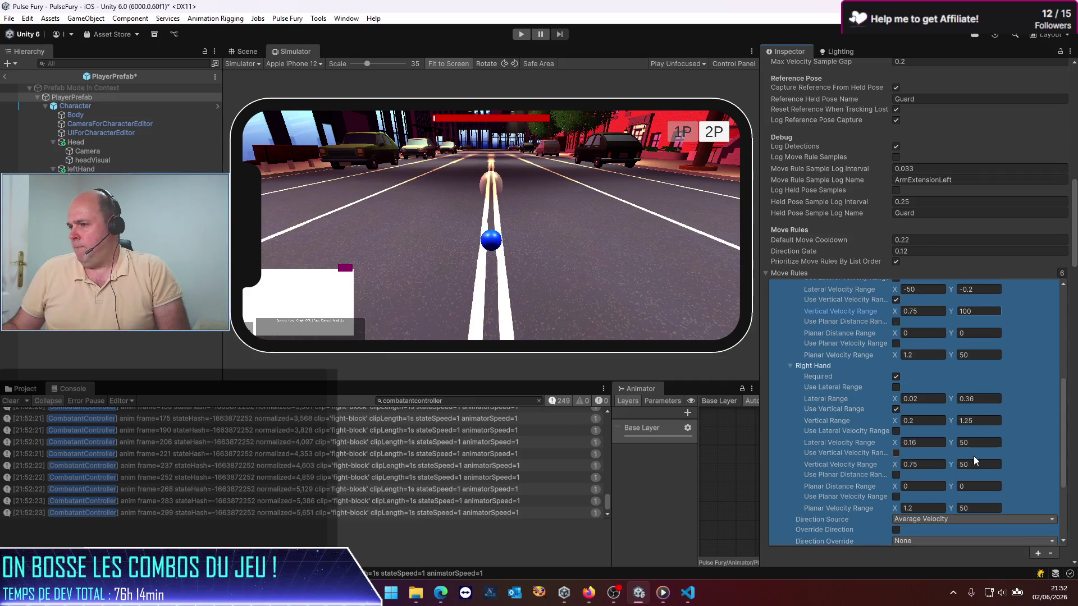
pyautogui.scroll(1, 916, 400)
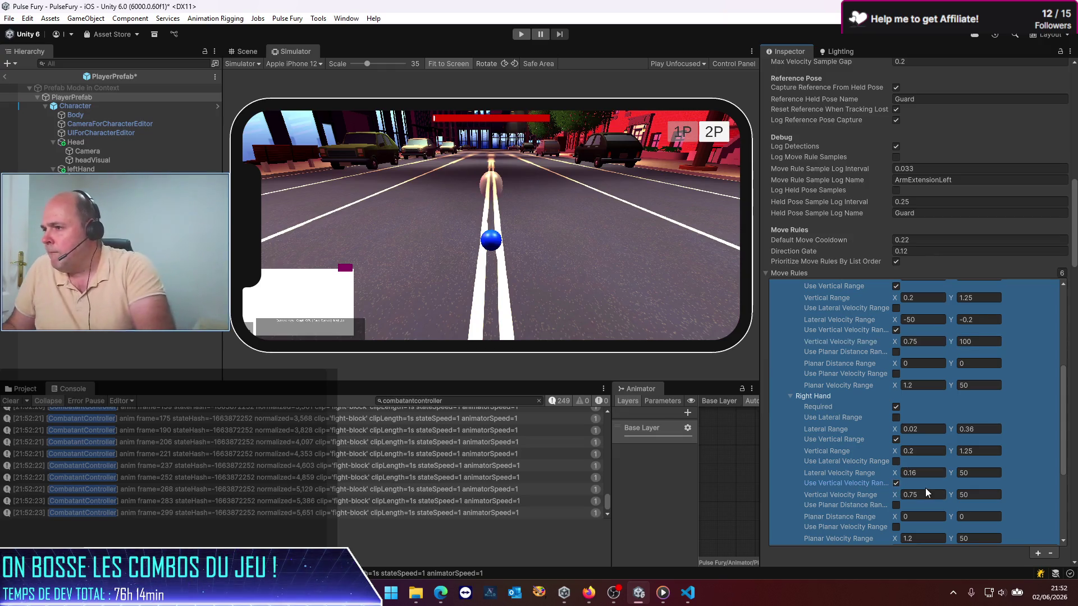
pyautogui.press('Tab')
pyautogui.press('Tab')
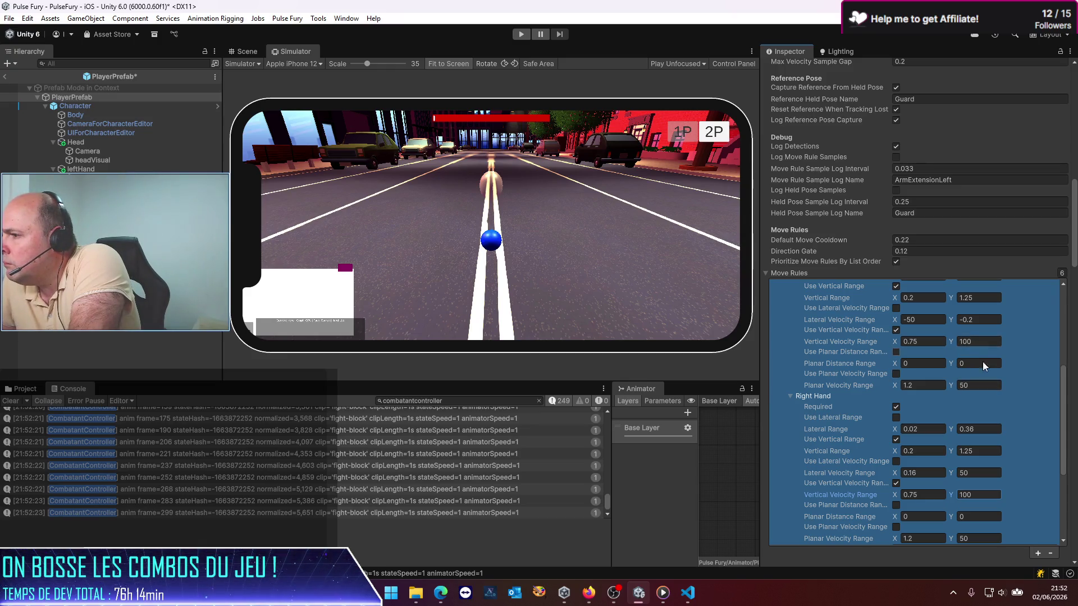
pyautogui.scroll(-2, 995, 499)
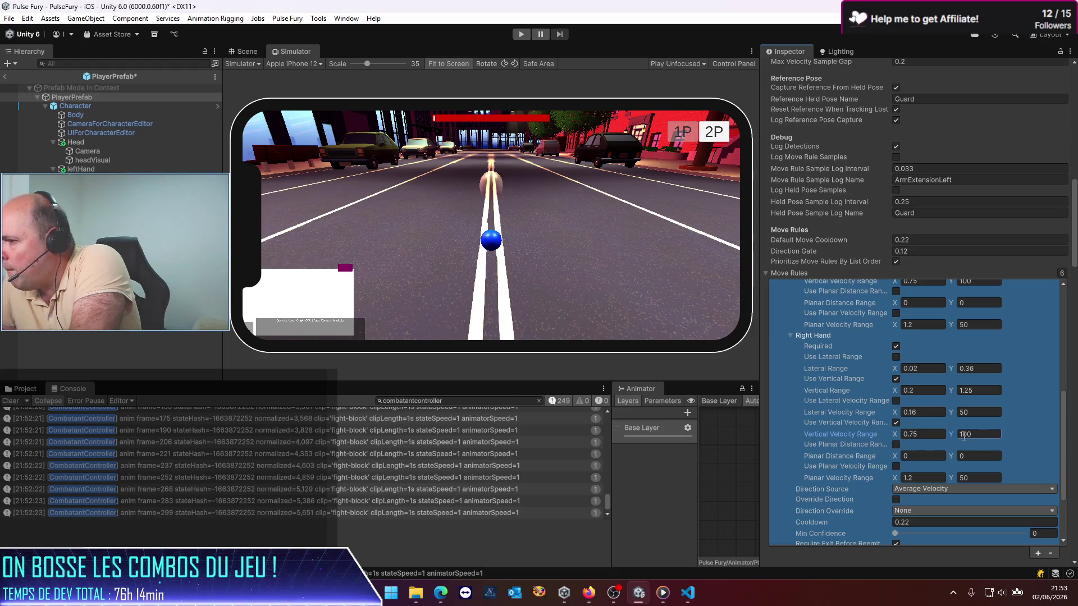
pyautogui.hotkey('ctrl', 's')
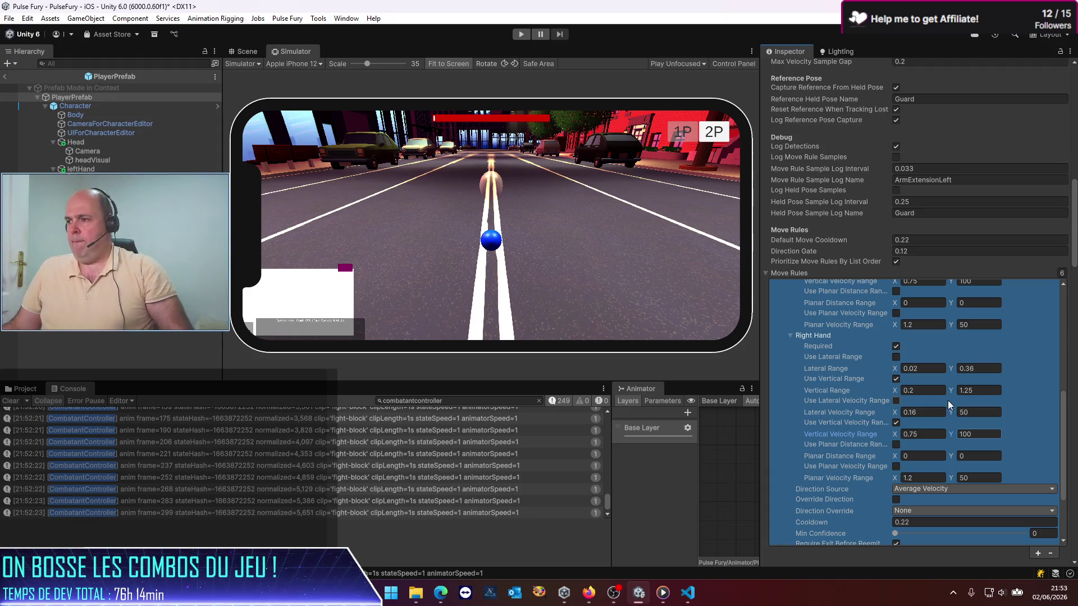
# Compare the DoublePunch rule's ranges, then return to the PulseFury scene and inspect its move rules
pyautogui.scroll(8, 1033, 350)
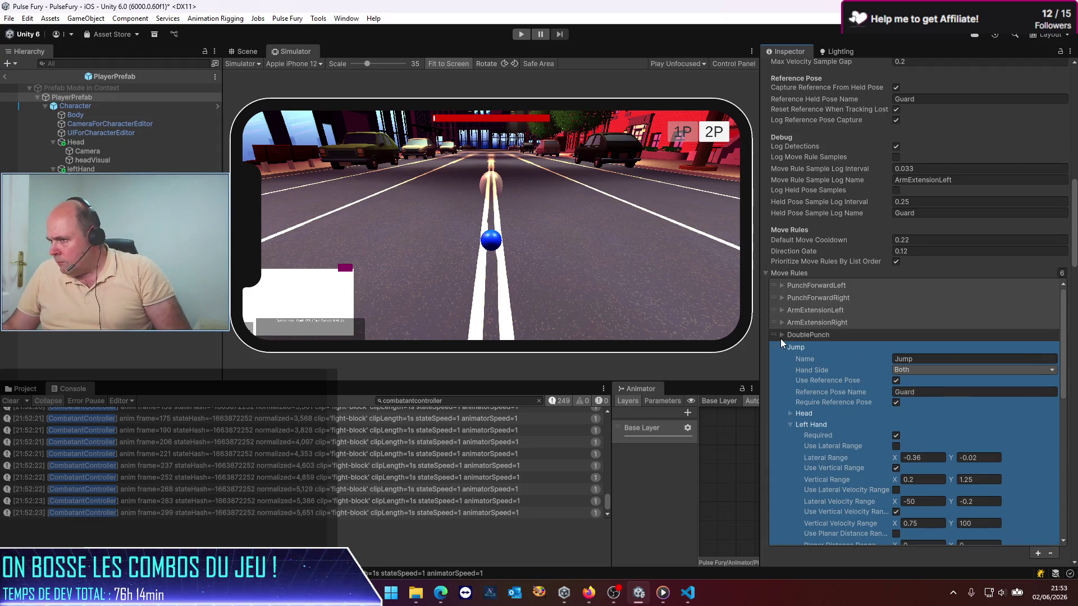
pyautogui.click(782, 335)
pyautogui.scroll(-5, 880, 402)
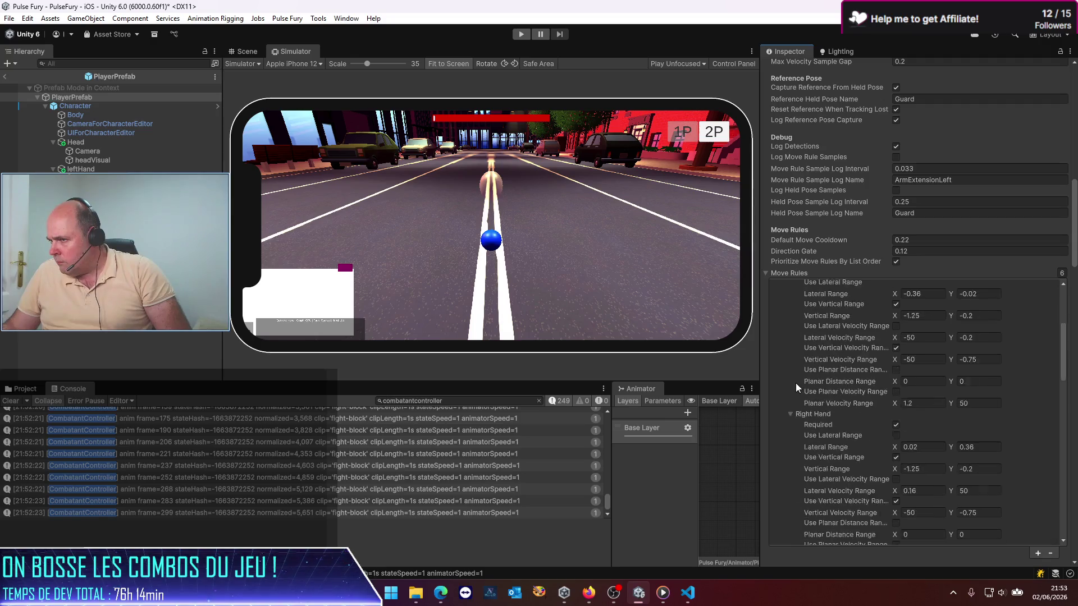
pyautogui.scroll(-3, 796, 383)
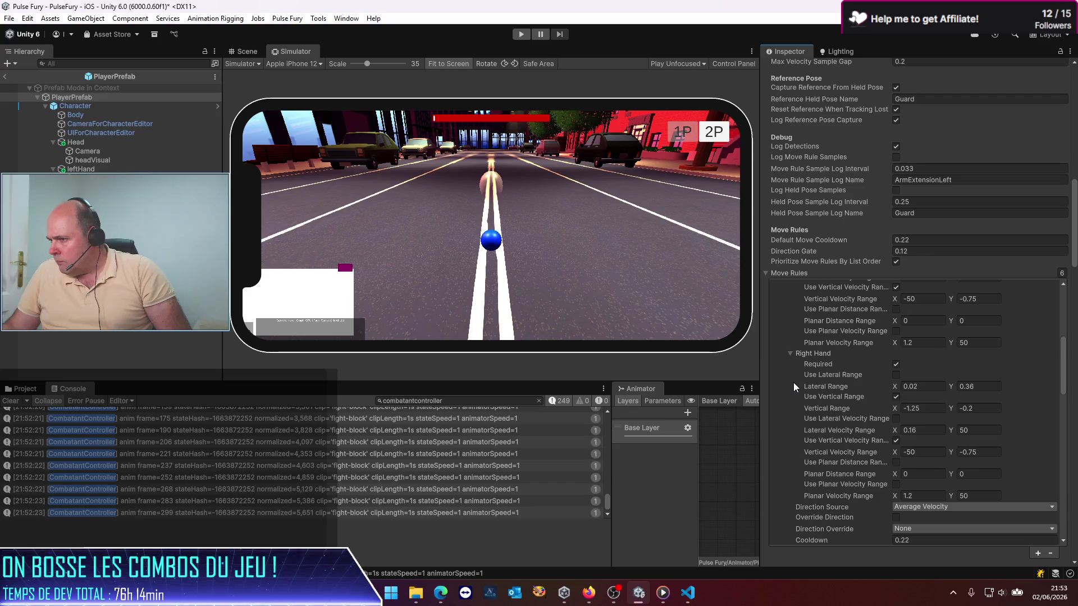
pyautogui.scroll(6, 792, 382)
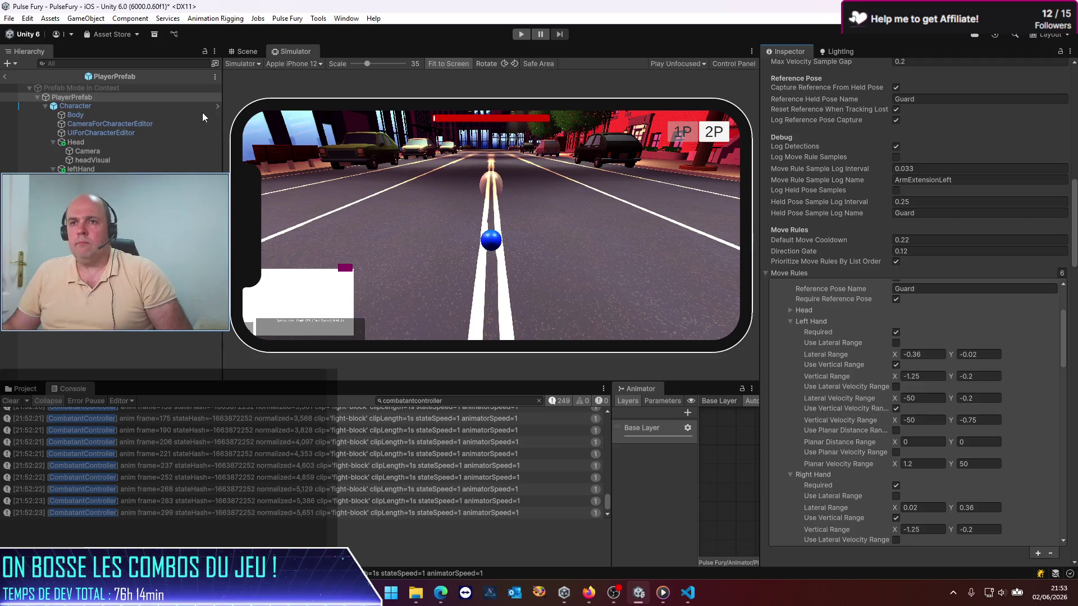
pyautogui.click(4, 77)
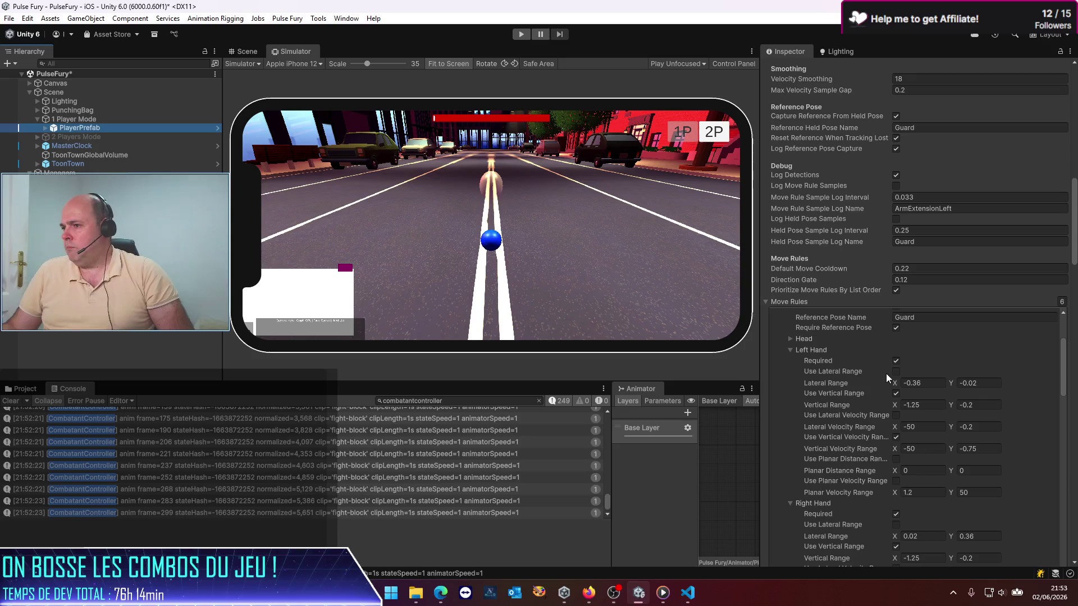
pyautogui.scroll(-3, 827, 373)
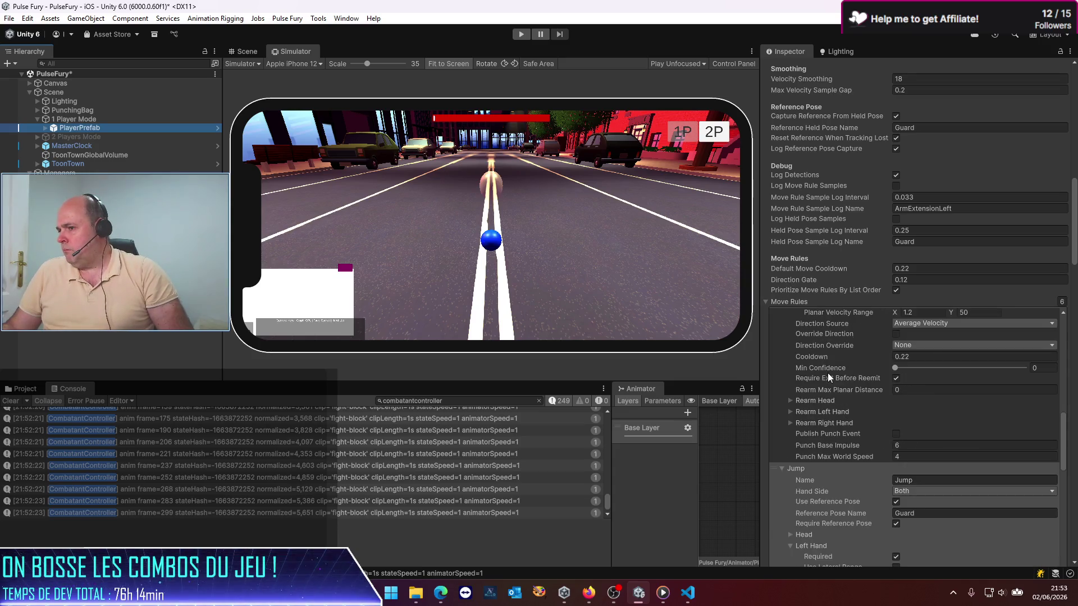
pyautogui.click(827, 373)
pyautogui.scroll(-3, 827, 374)
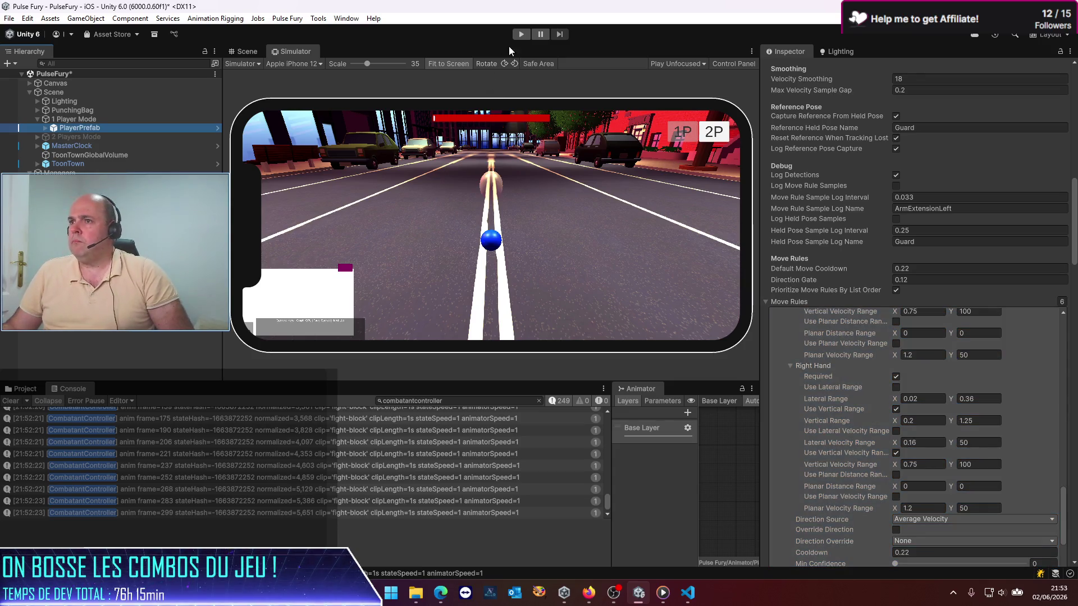
# Play-test the Jump combo with a cleared Console, stop the game, and reopen PlayerPrefab
pyautogui.hotkey('ctrl', 'p')
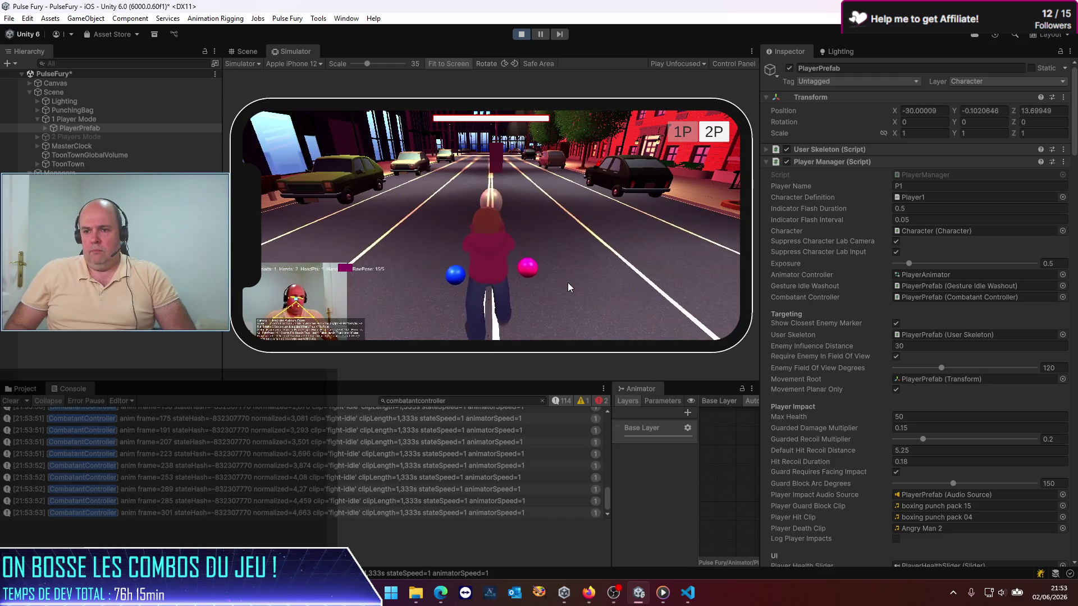
pyautogui.click(10, 402)
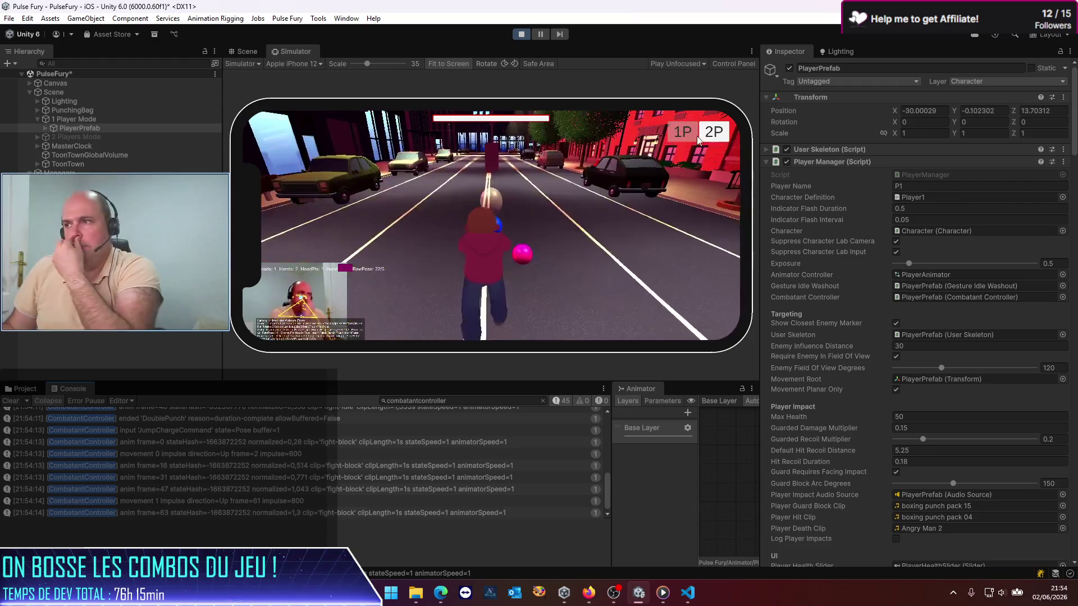
pyautogui.click(522, 35)
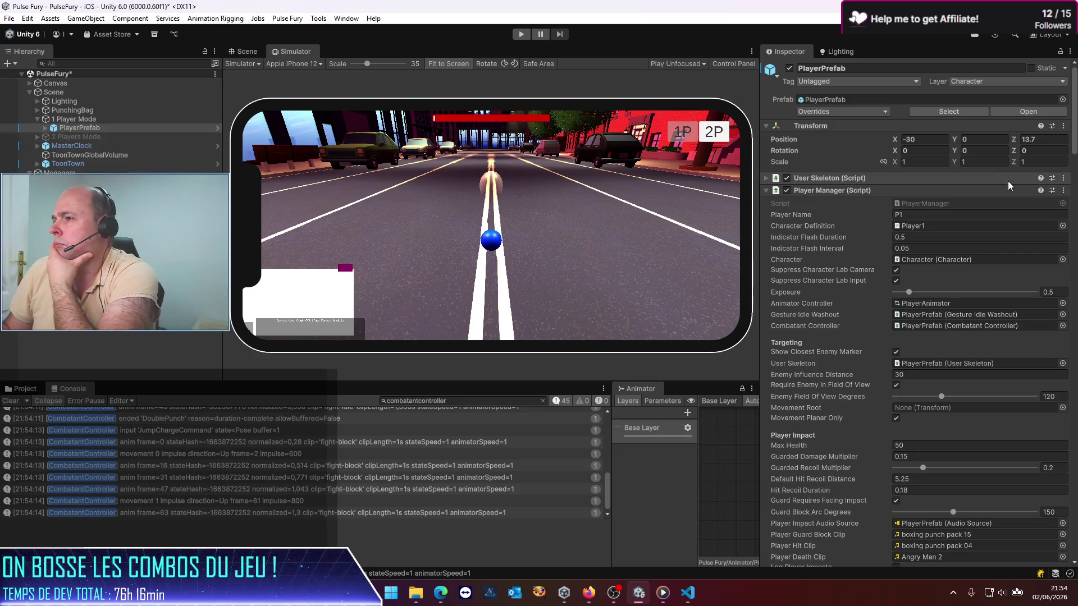
pyautogui.click(1035, 113)
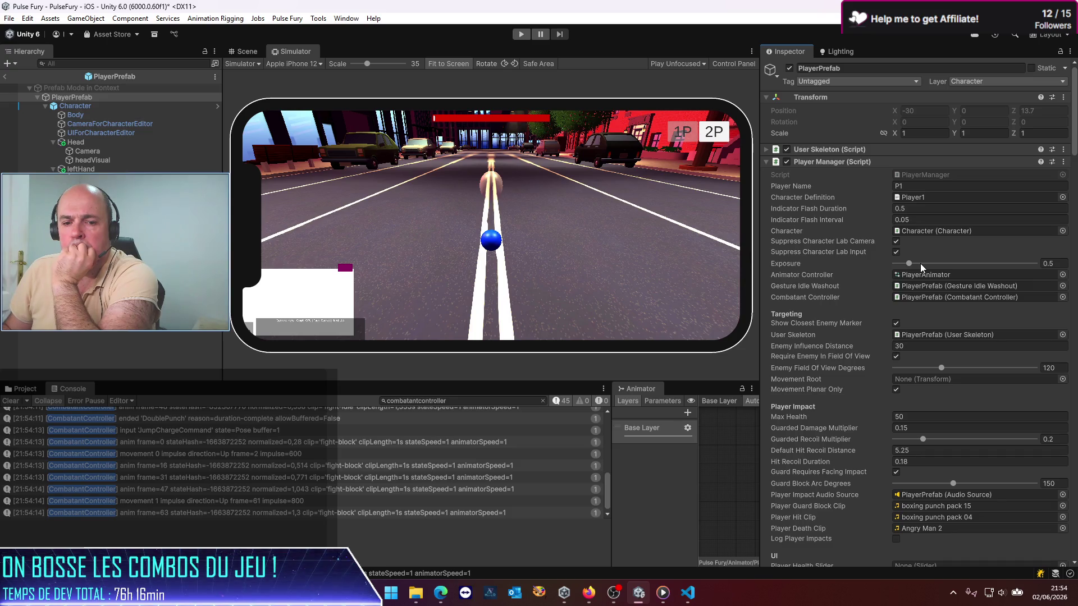
# Review the Jump move rule and the Jump combo's timeline gates and movements in the Inspector
pyautogui.scroll(-15, 858, 316)
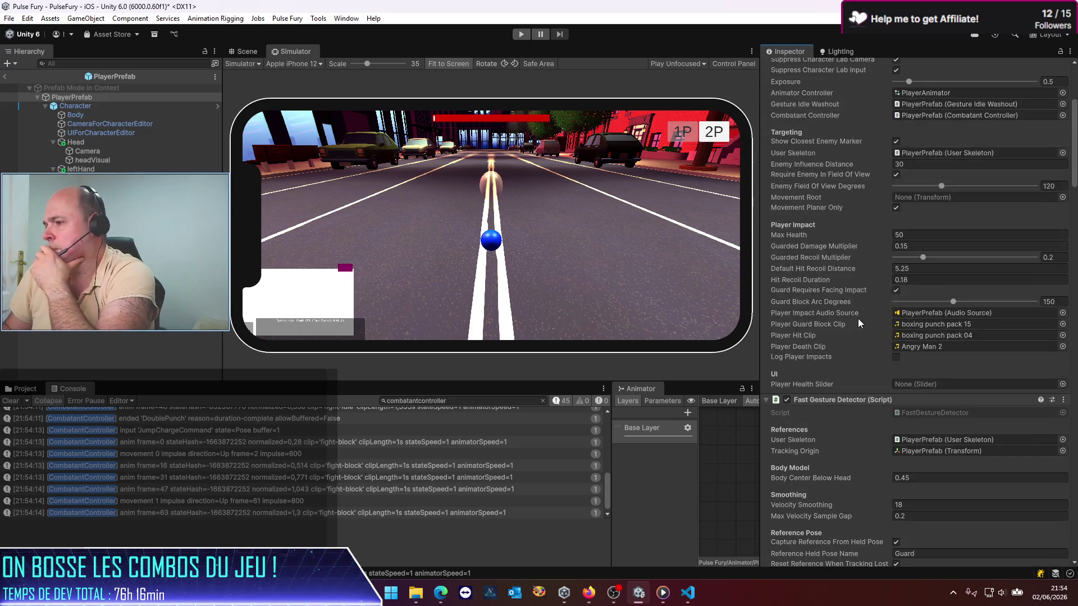
pyautogui.scroll(-12, 859, 314)
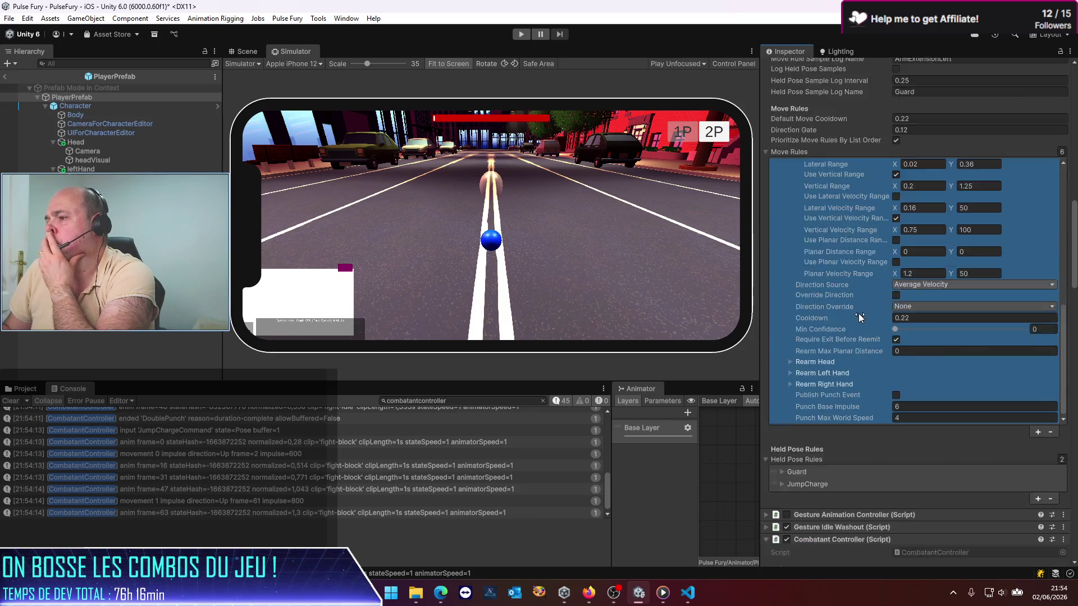
pyautogui.scroll(6, 856, 320)
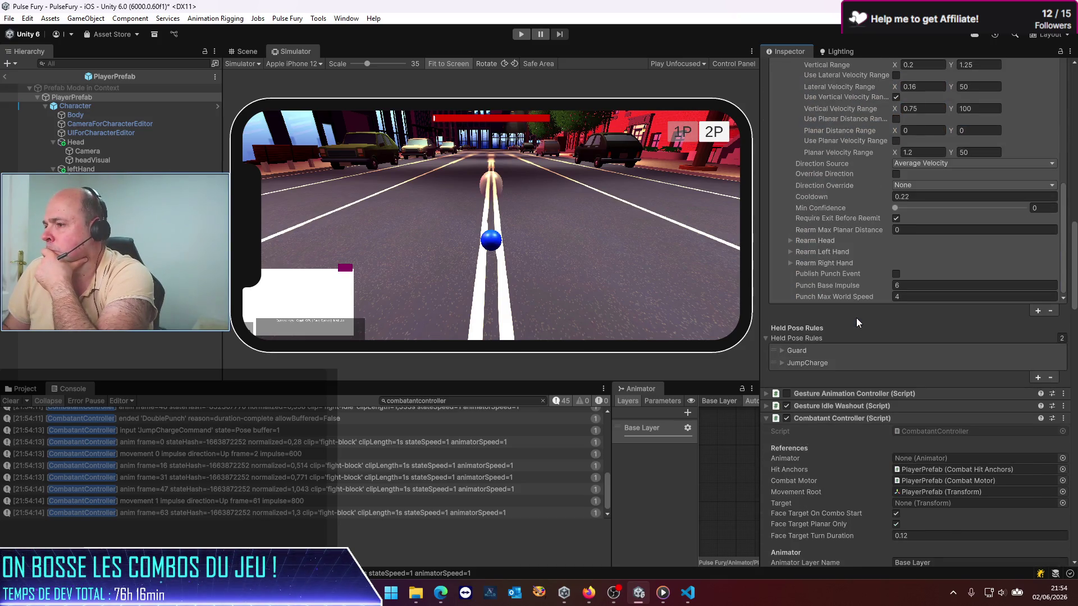
pyautogui.scroll(2, 857, 317)
pyautogui.scroll(-3, 857, 317)
pyautogui.click(857, 317)
pyautogui.scroll(2, 854, 325)
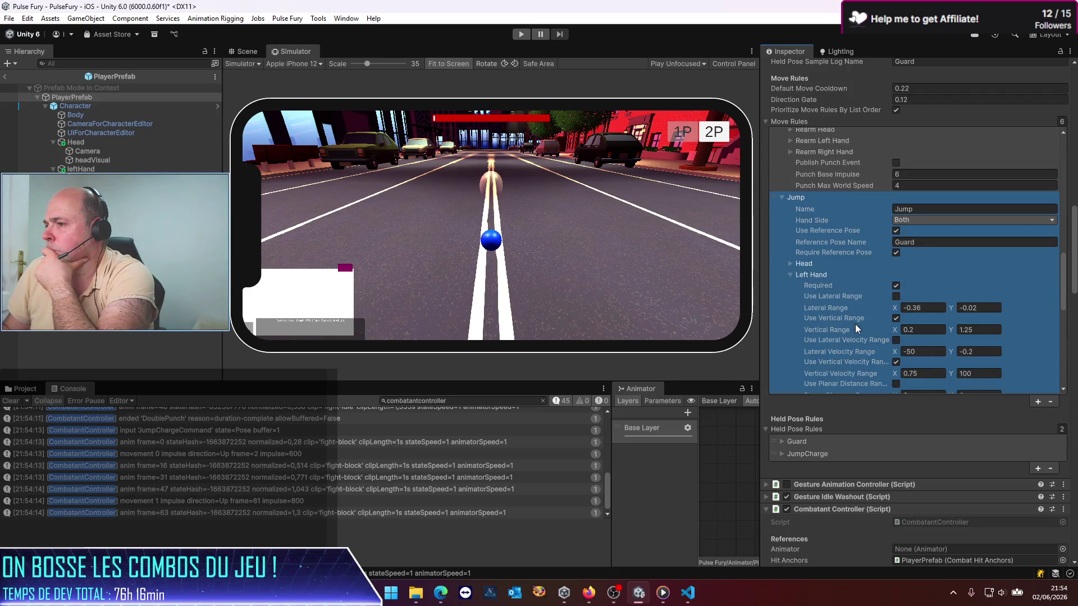
pyautogui.scroll(1, 855, 324)
pyautogui.scroll(-10, 854, 324)
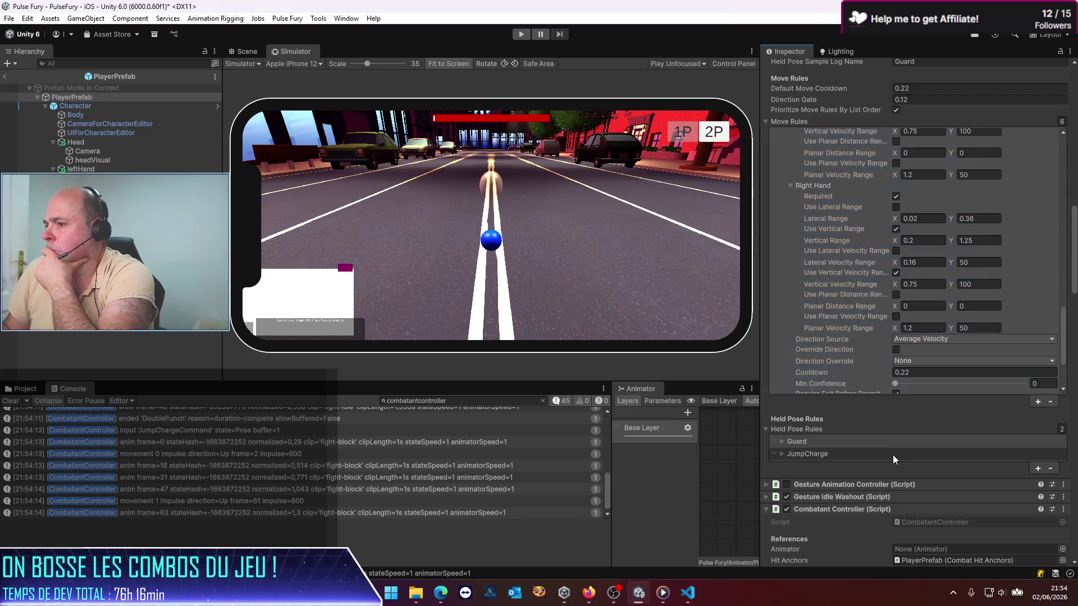
pyautogui.scroll(-5, 876, 440)
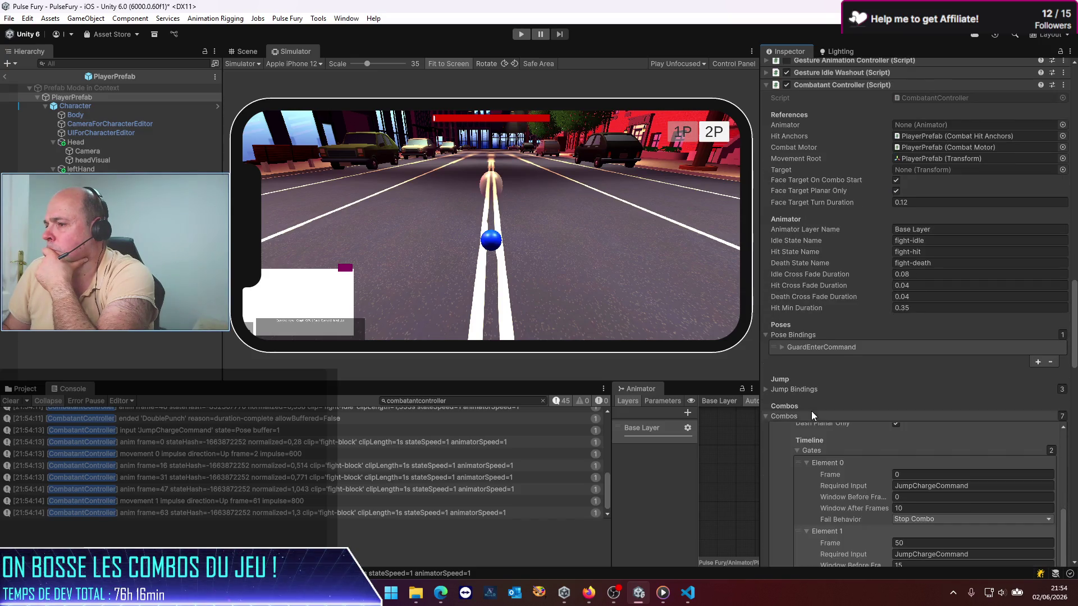
pyautogui.scroll(-2, 810, 411)
pyautogui.scroll(-5, 765, 439)
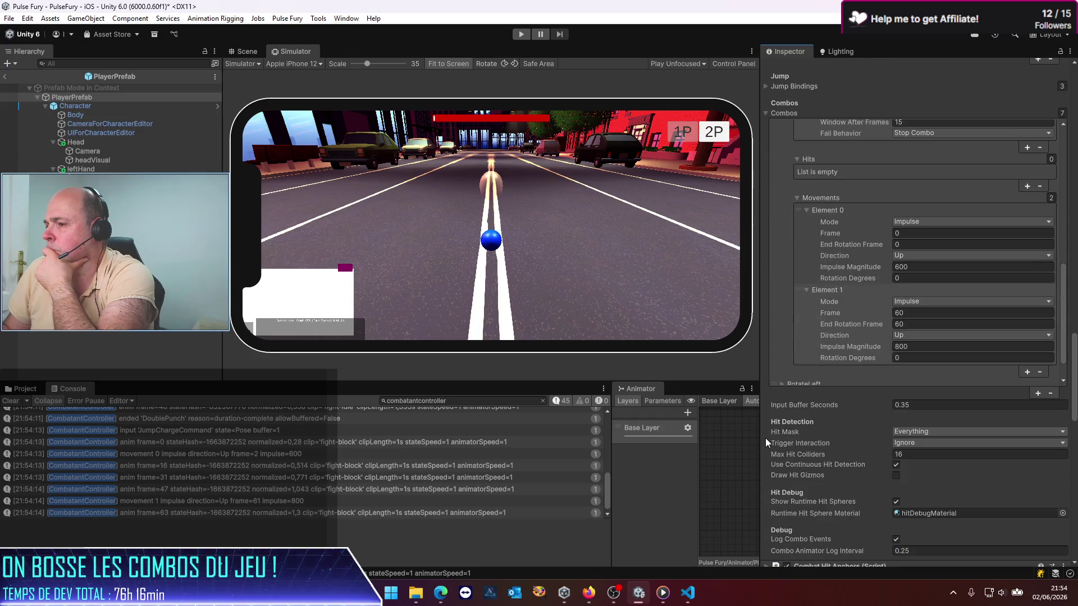
pyautogui.scroll(3, 867, 341)
pyautogui.scroll(5, 868, 339)
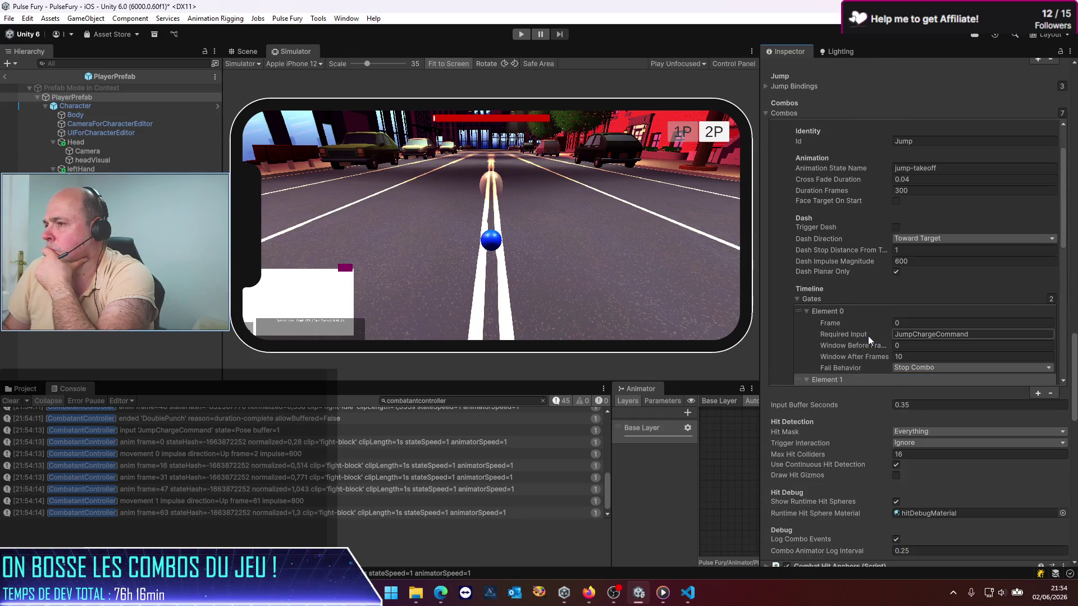
pyautogui.scroll(4, 868, 336)
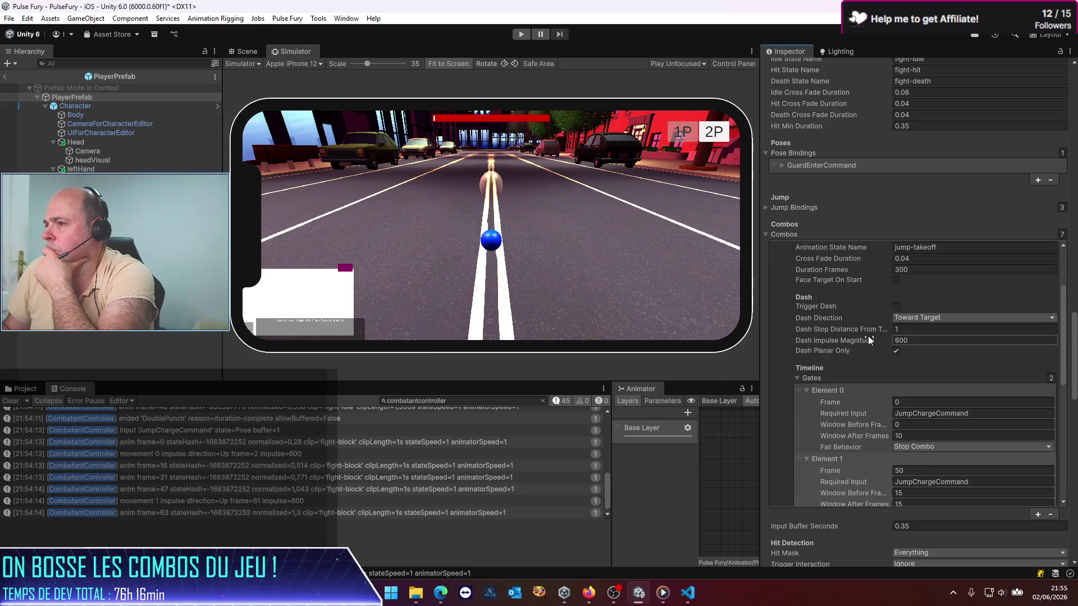
pyautogui.scroll(-5, 868, 335)
# Check the second JumpCharge gate's Fail Behavior, keep it on Stop Combo, and switch to VS Code
pyautogui.click(868, 336)
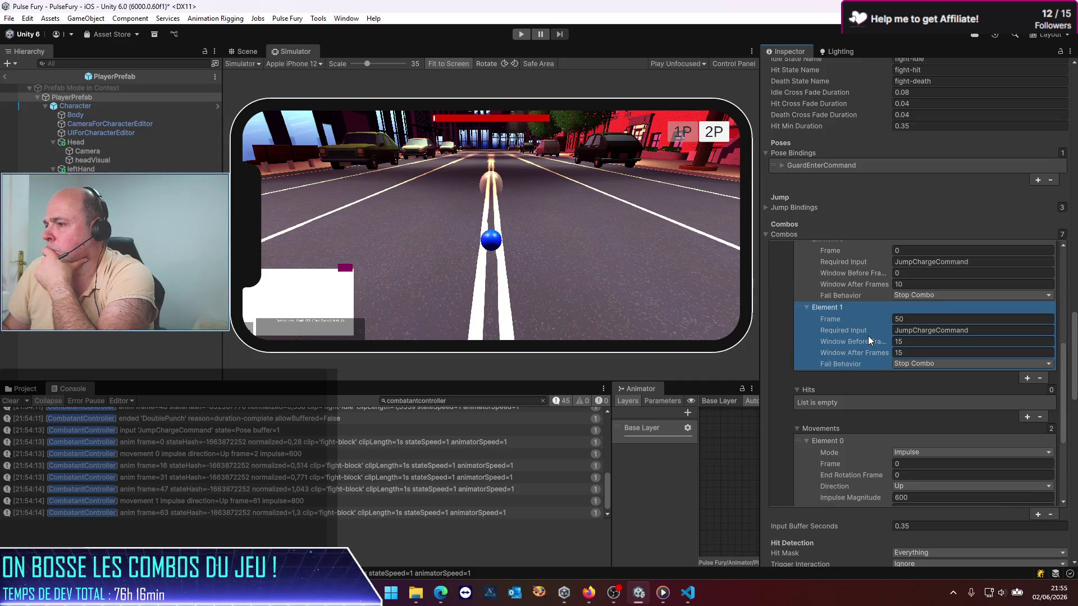
pyautogui.scroll(-4, 868, 335)
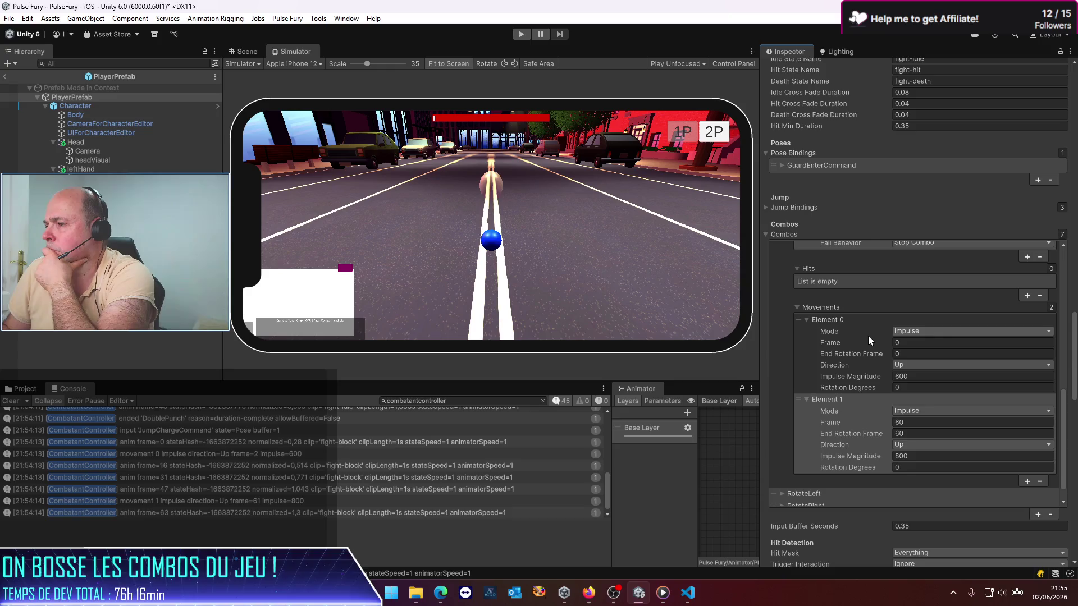
pyautogui.scroll(4, 868, 335)
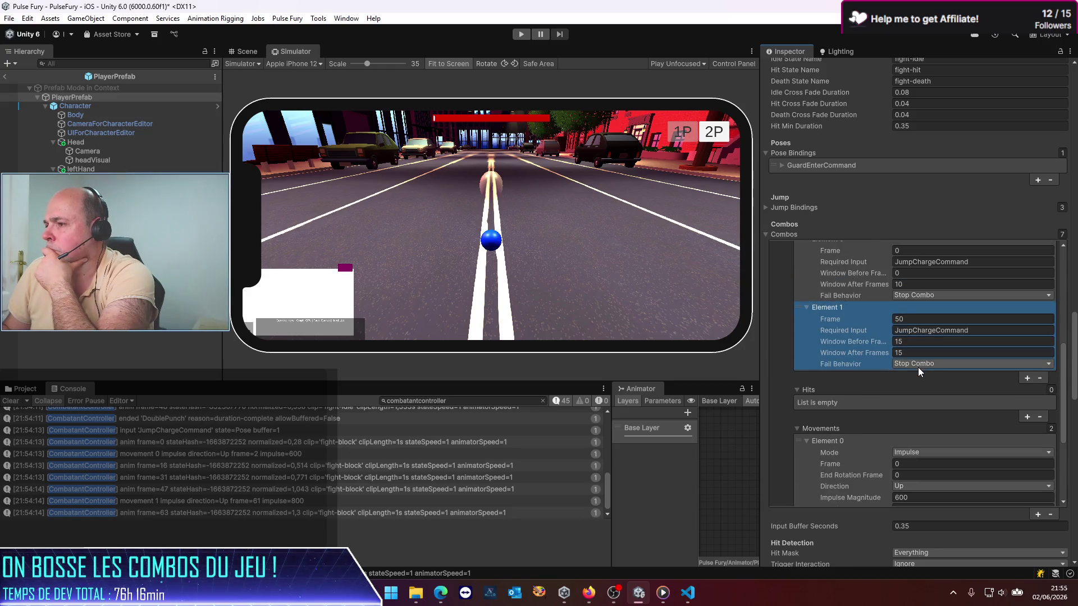
pyautogui.click(918, 366)
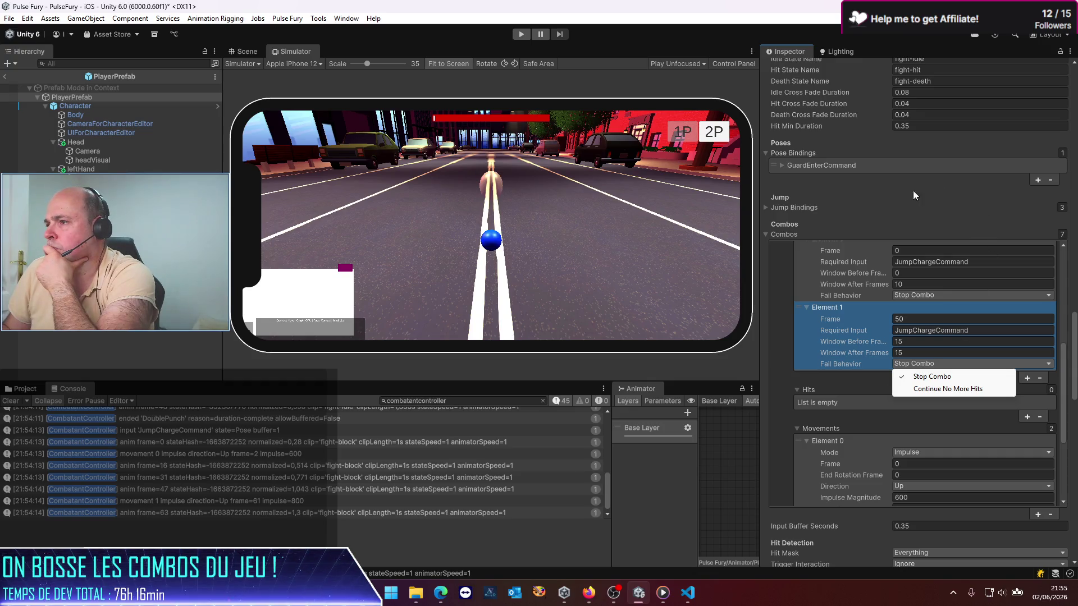
pyautogui.click(779, 446)
pyautogui.scroll(-5, 791, 430)
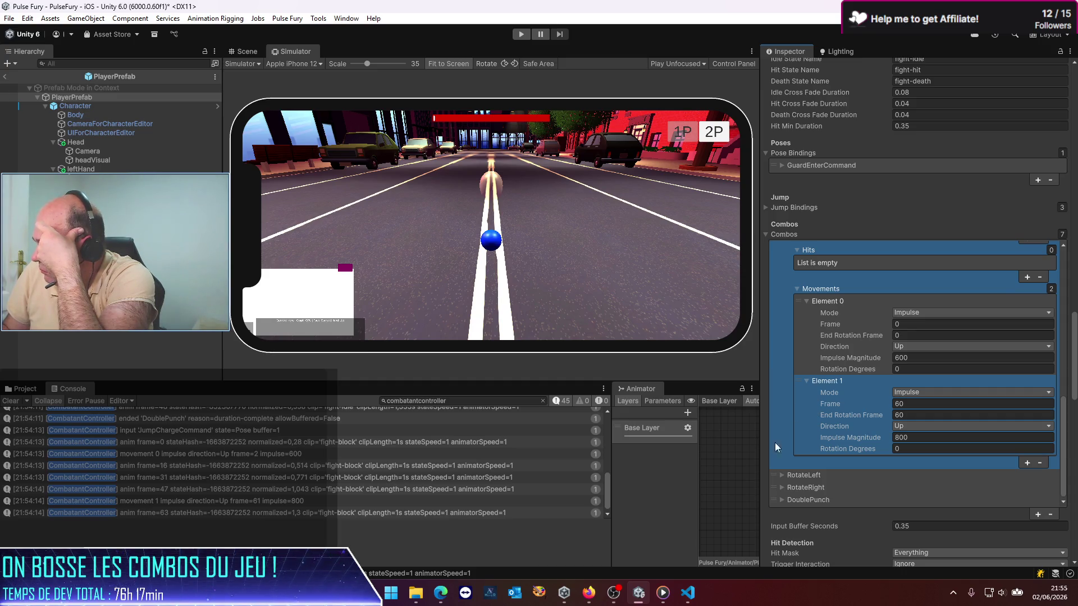
pyautogui.scroll(4, 817, 441)
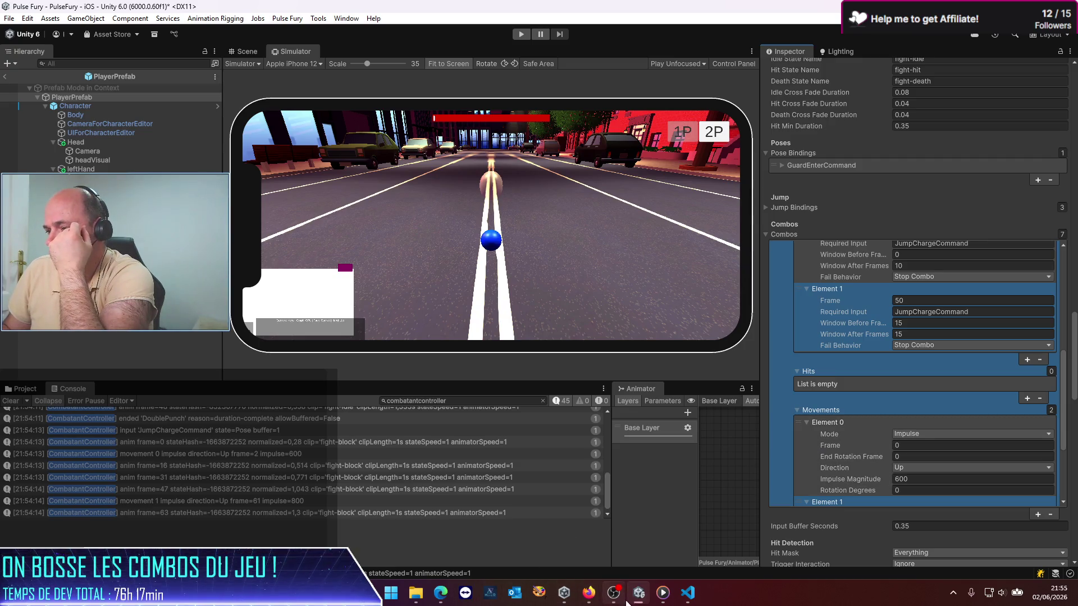
pyautogui.click(688, 592)
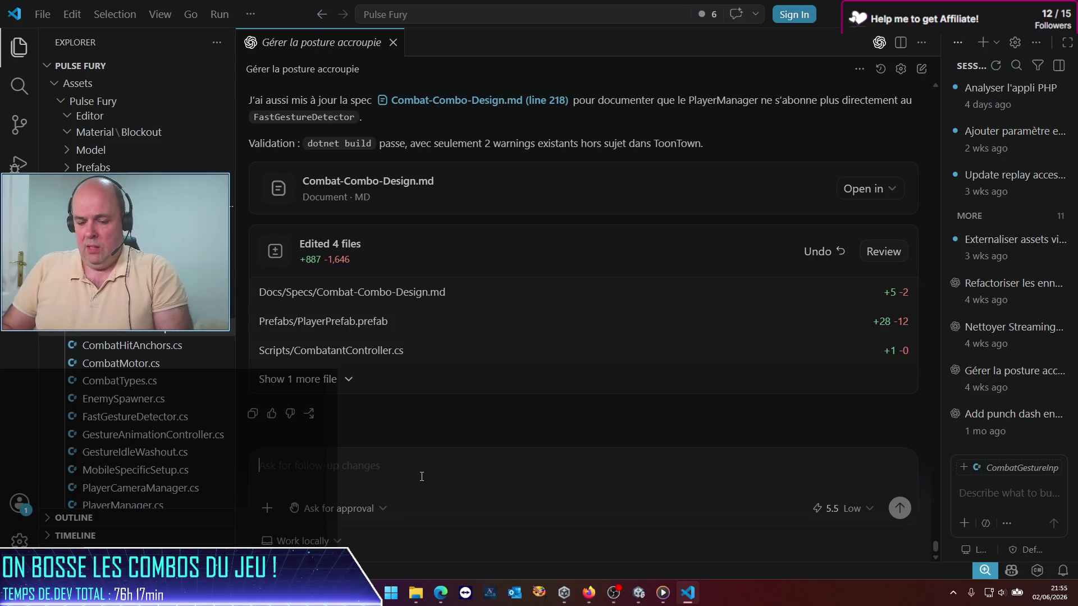
# Start the question asking whether a combo movement defined at frame 50 still runs
pyautogui.write('2q')
pyautogui.press('BackSpace')
pyautogui.write('ques')
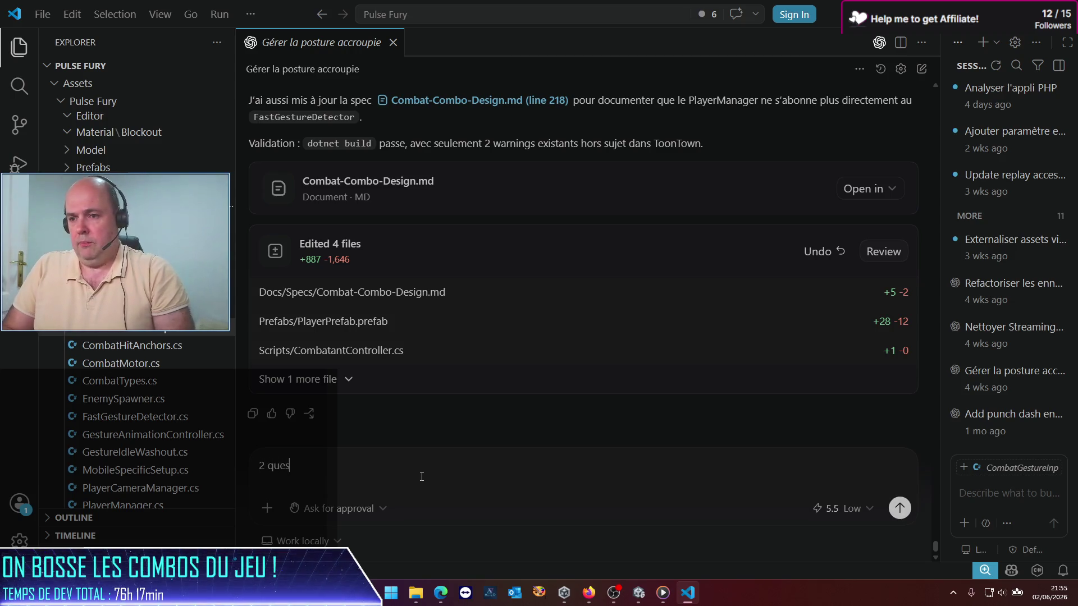
pyautogui.write('tions:')
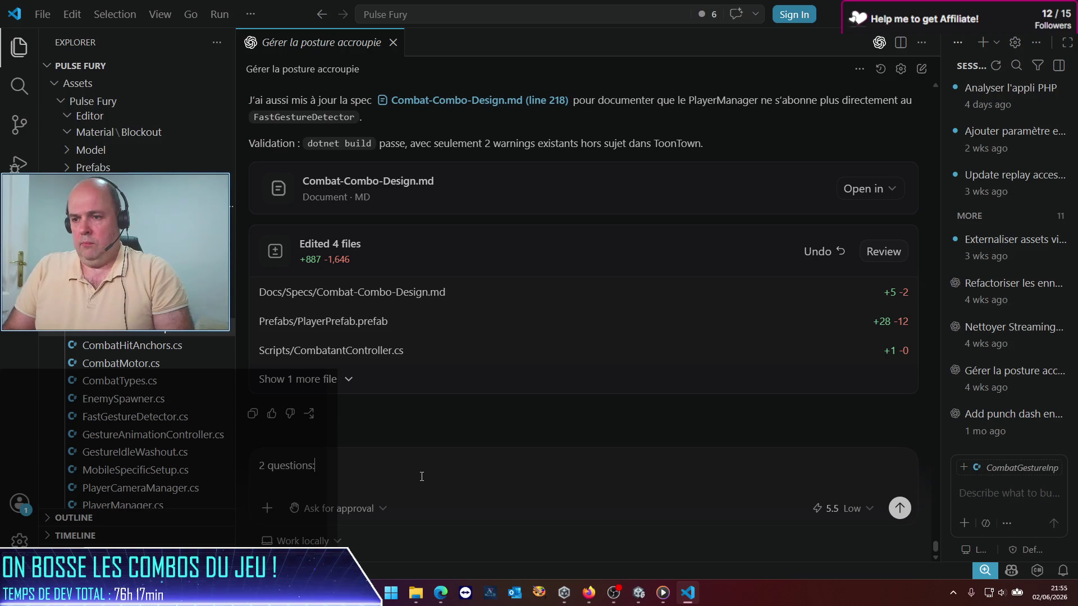
pyautogui.write(' - Dans')
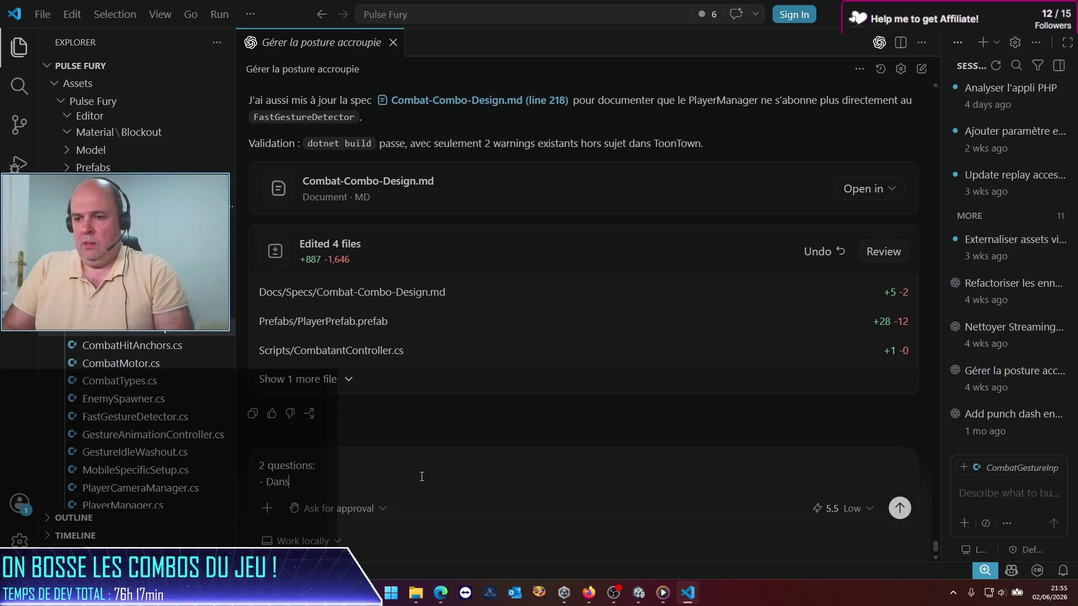
pyautogui.write(' un comb')
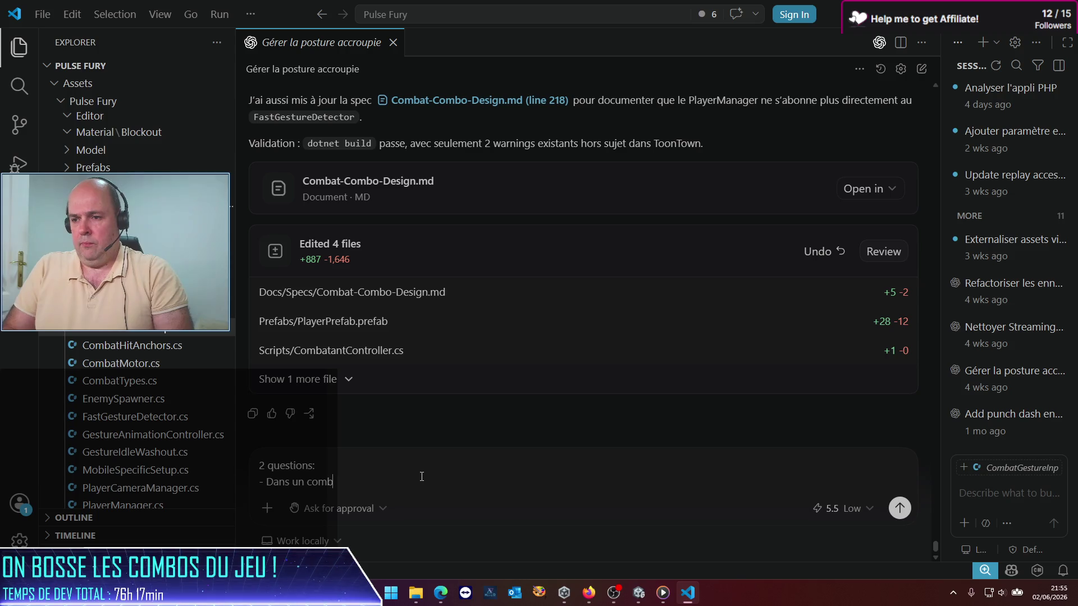
pyautogui.write('o, est-ce que')
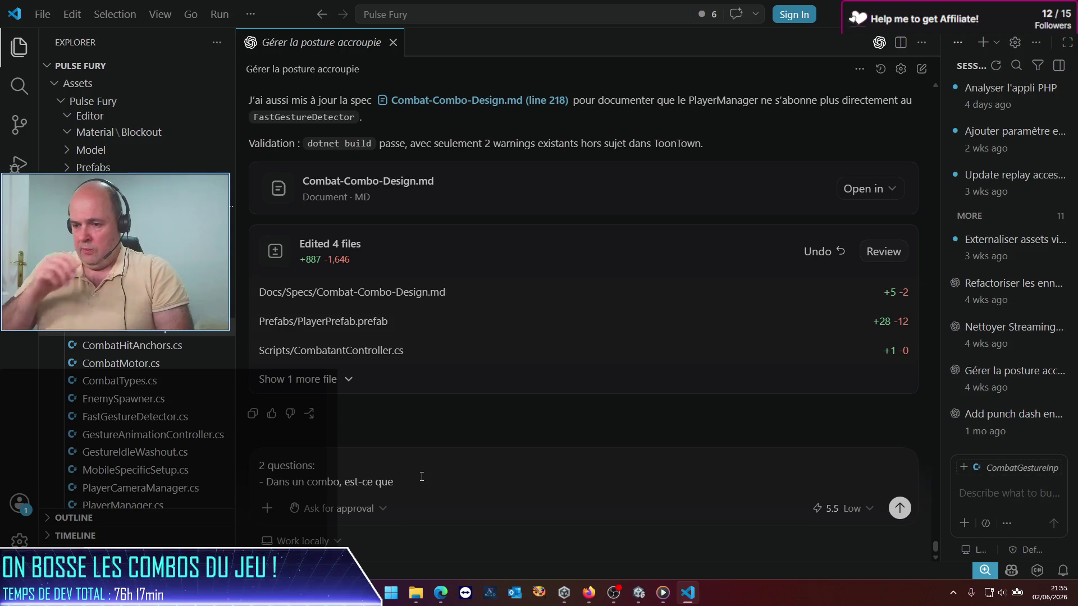
pyautogui.write(' si je ')
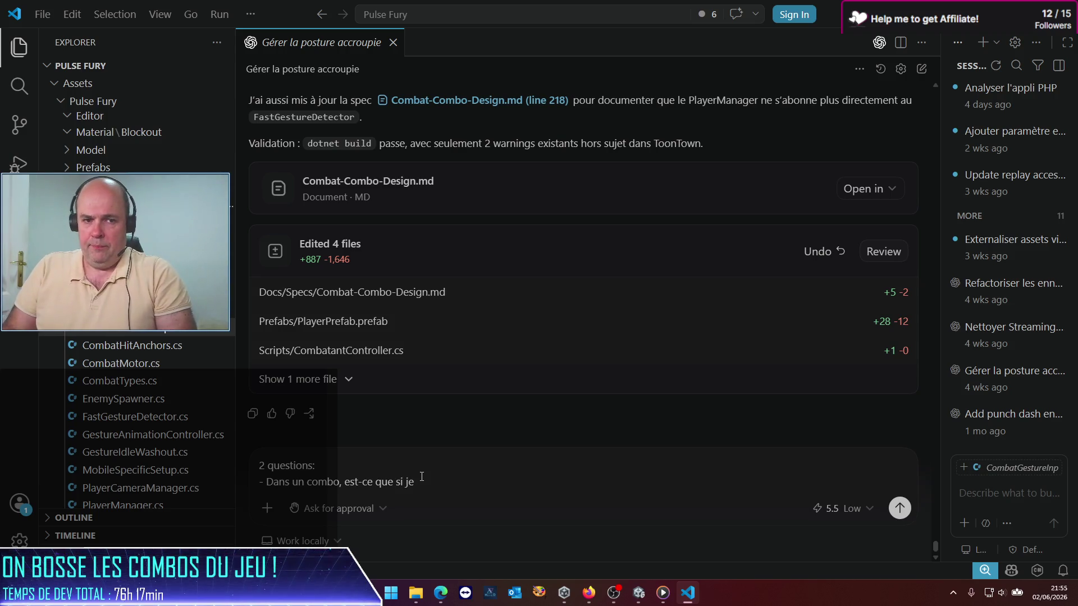
pyautogui.write('définis un movement à la frame')
pyautogui.hotkey('alt', 'Tab')
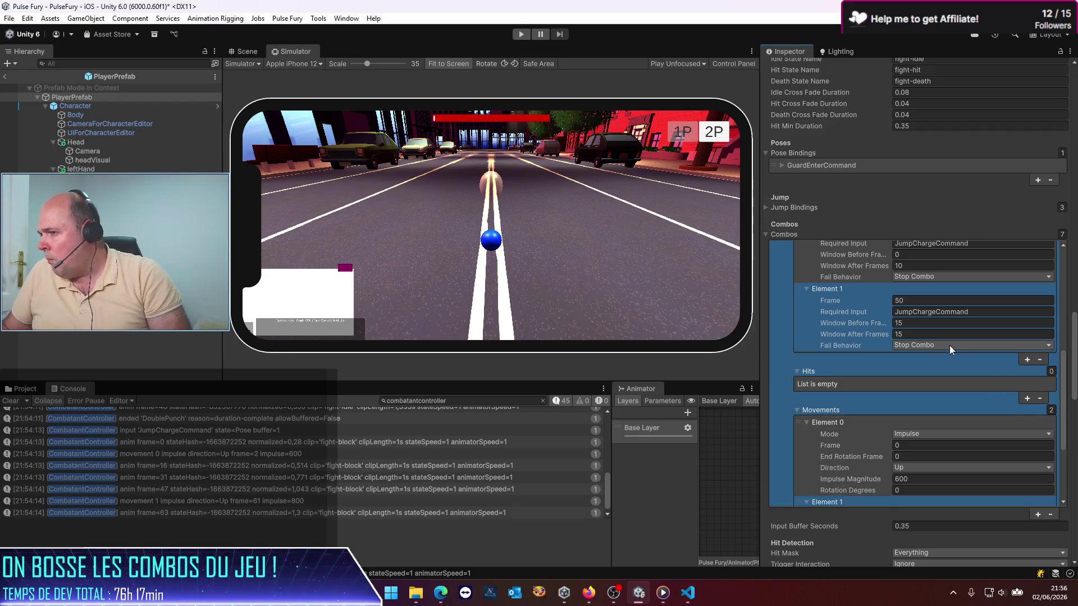
pyautogui.scroll(3, 949, 345)
pyautogui.hotkey('alt', 'Tab')
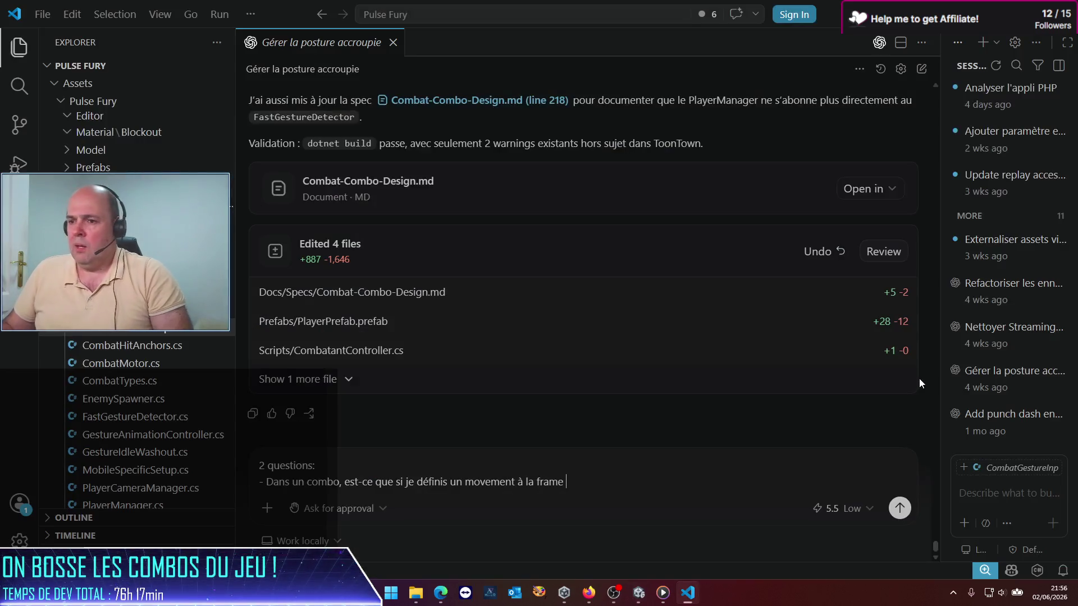
pyautogui.write('50 mais')
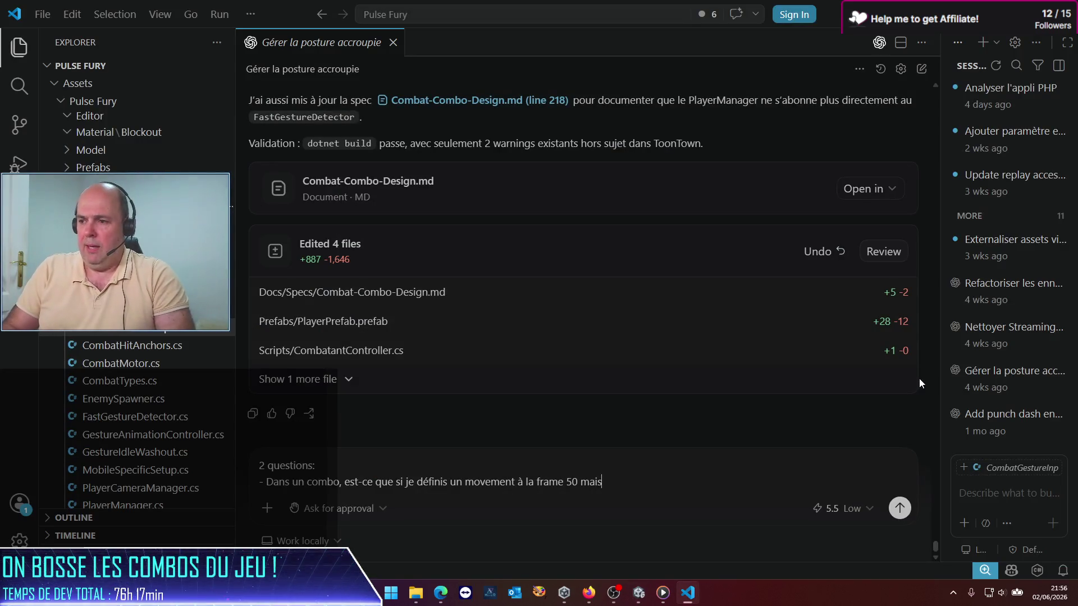
# Recheck gate frames in Unity, then add the frame 40 command wait with 'Stop Combo' fail mode
pyautogui.hotkey('alt', 'Tab')
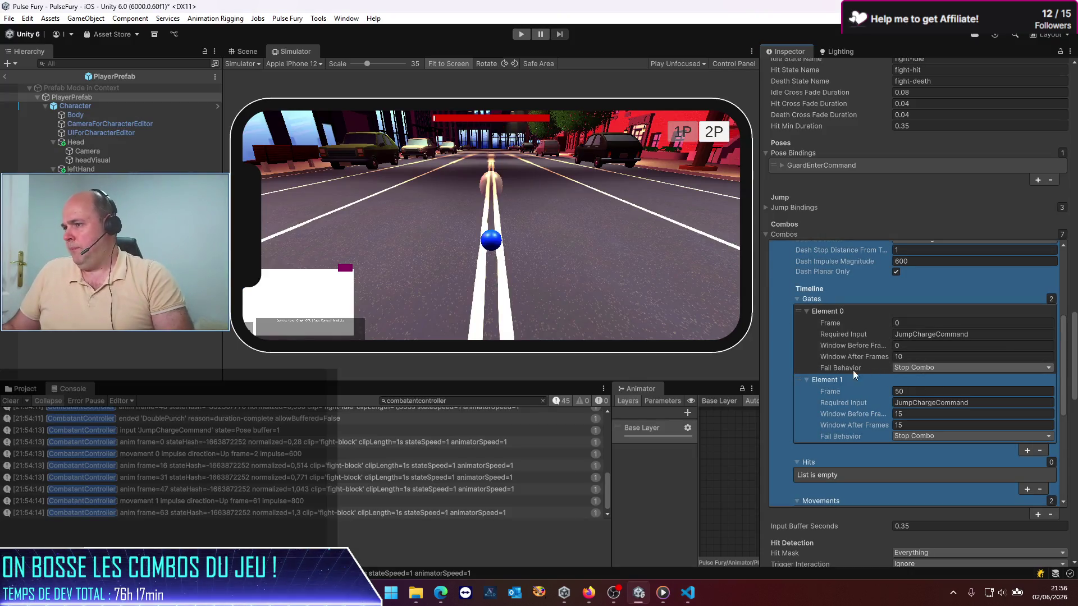
pyautogui.scroll(-2, 844, 373)
pyautogui.scroll(4, 844, 373)
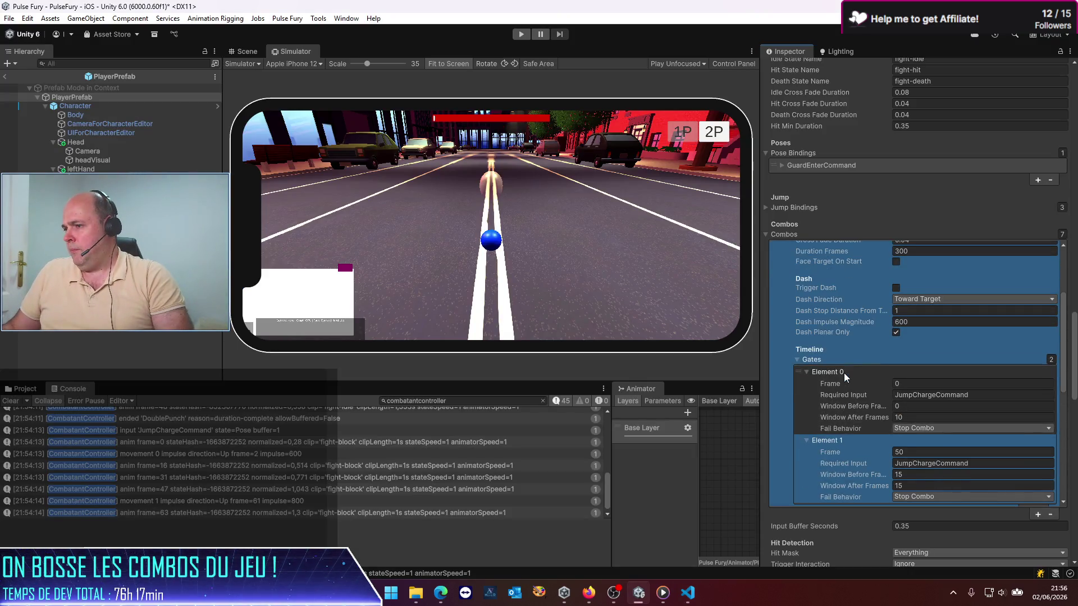
pyautogui.scroll(3, 843, 373)
pyautogui.scroll(-3, 843, 373)
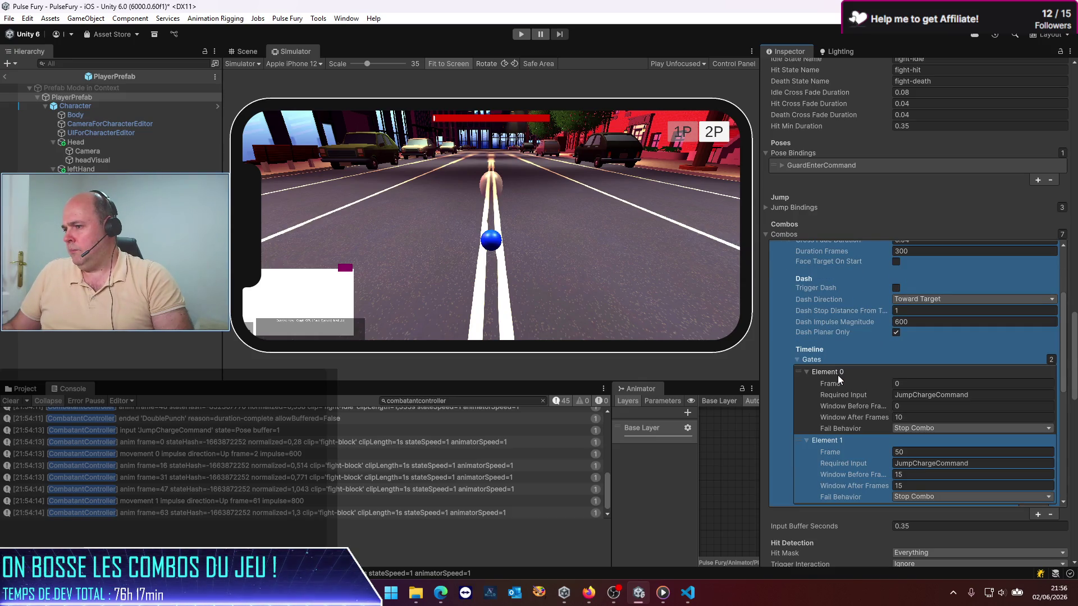
pyautogui.hotkey('alt', 'Tab')
pyautogui.write('q')
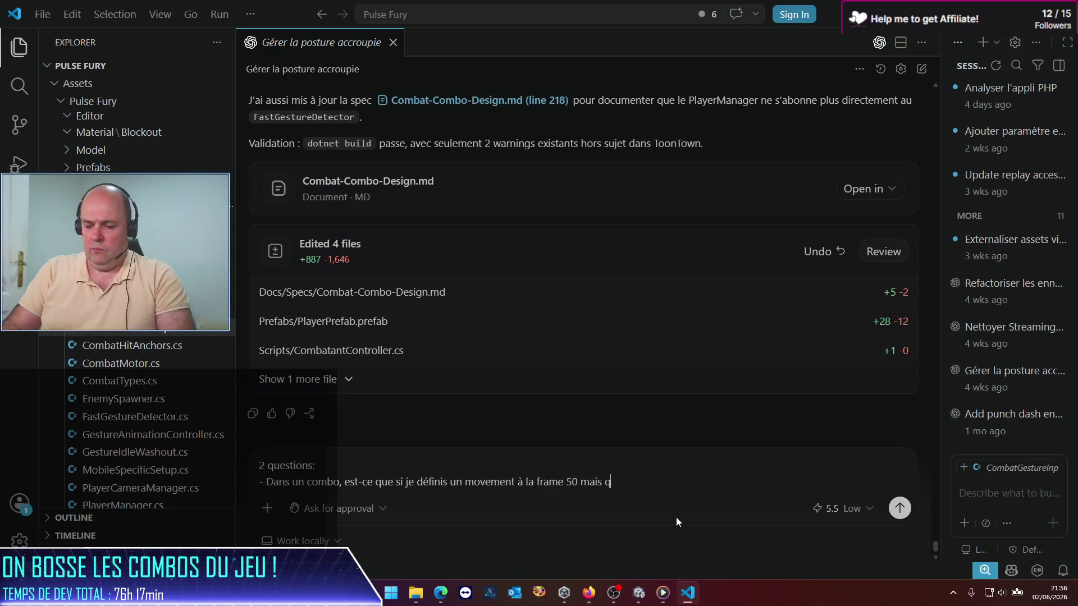
pyautogui.write("ue j'attends une ")
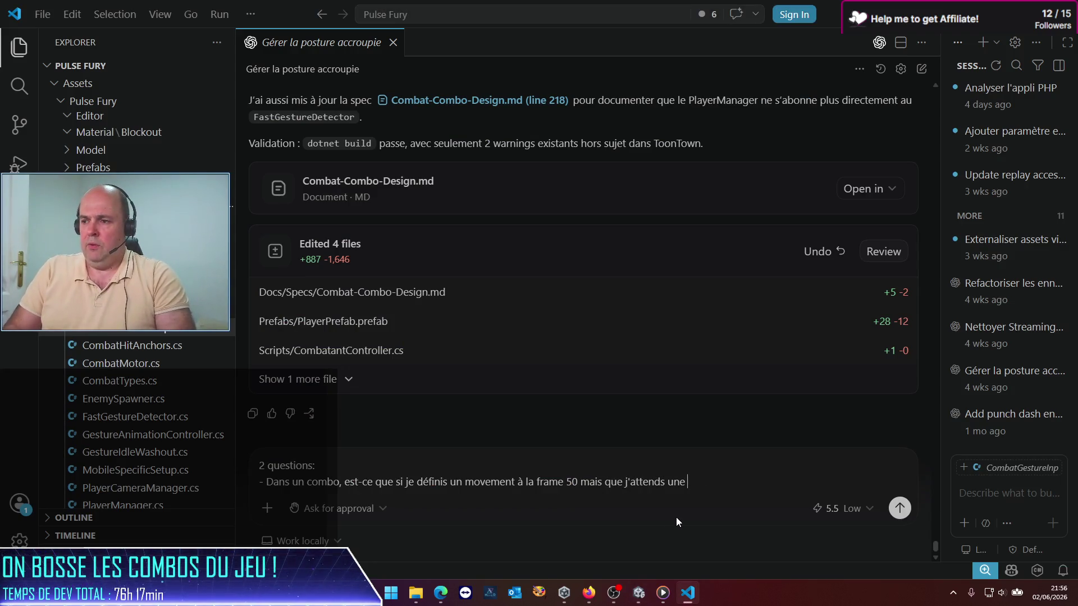
pyautogui.write('certi')
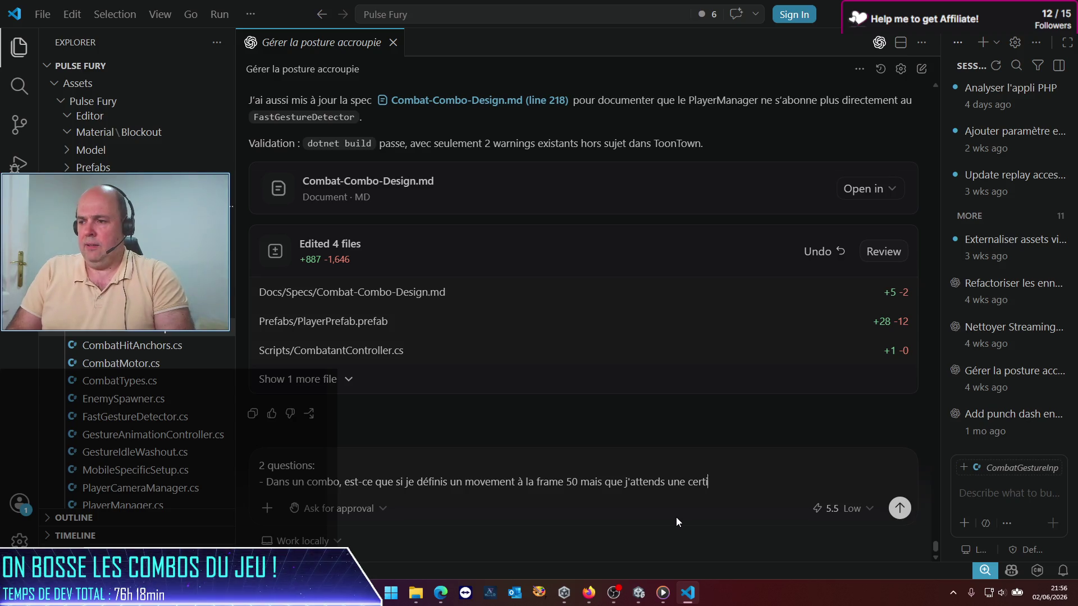
pyautogui.press('BackSpace')
pyautogui.write('aine commande ')
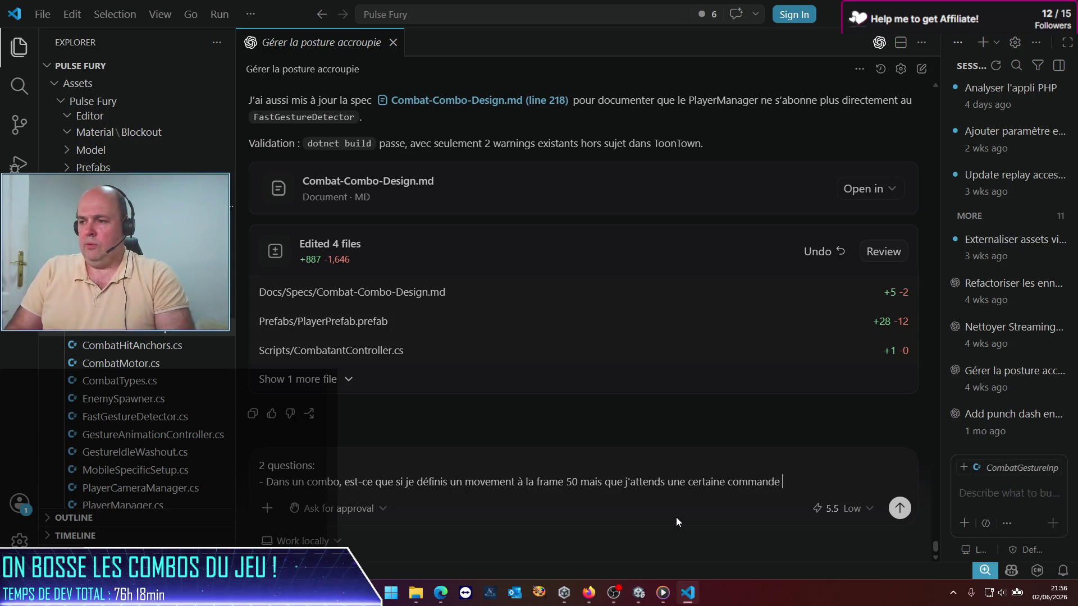
pyautogui.write('en frame 40')
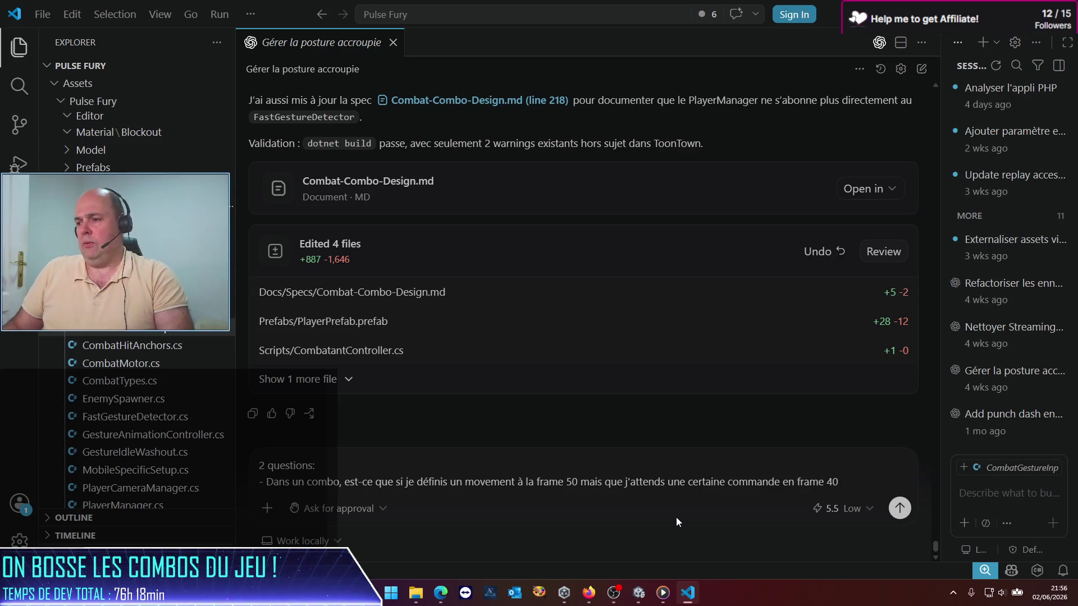
pyautogui.write(' ave')
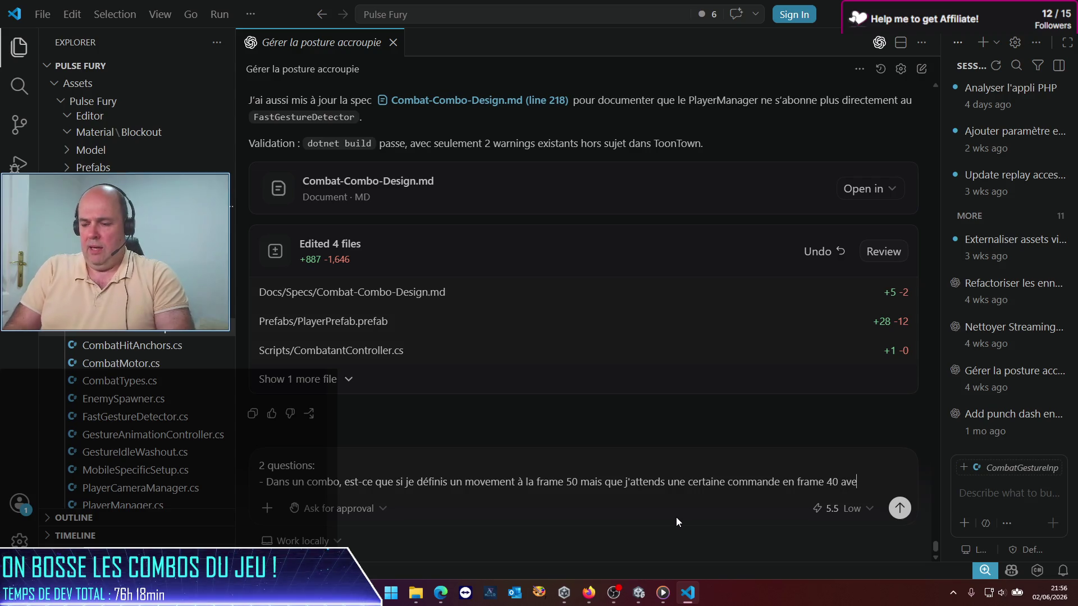
pyautogui.write('c le mode')
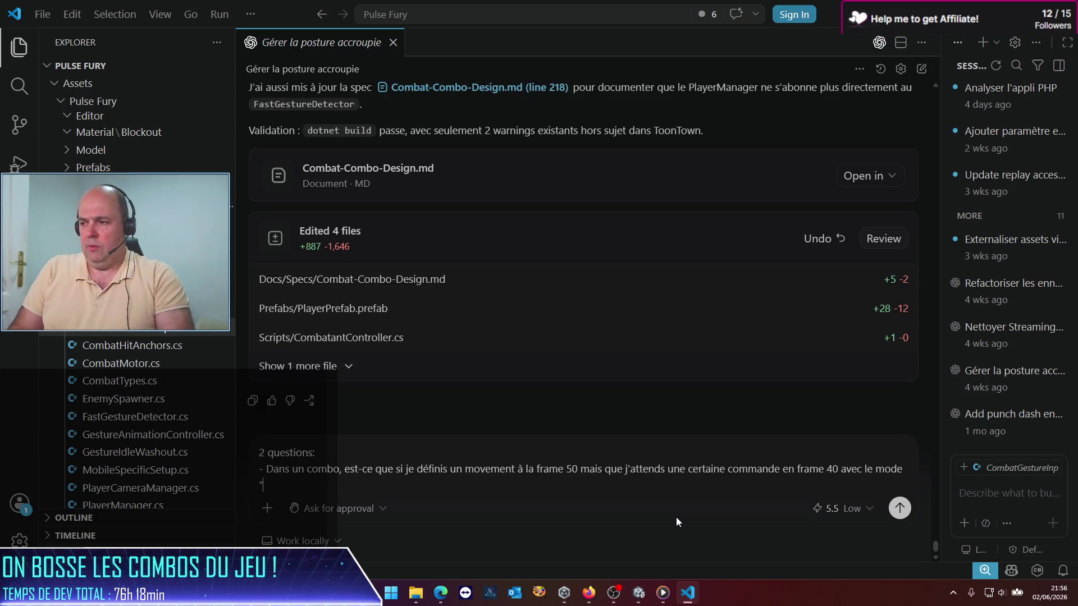
pyautogui.hotkey('alt', 'Tab')
pyautogui.hotkey('alt', 'Tab')
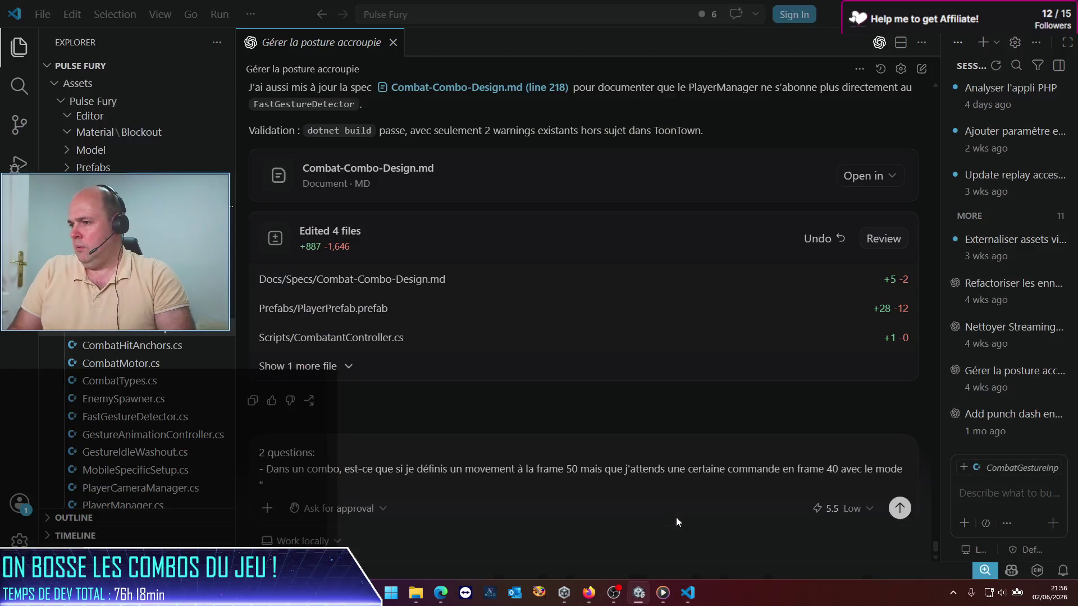
pyautogui.press('BackSpace')
pyautogui.press('BackSpace')
pyautogui.press('BackSpace')
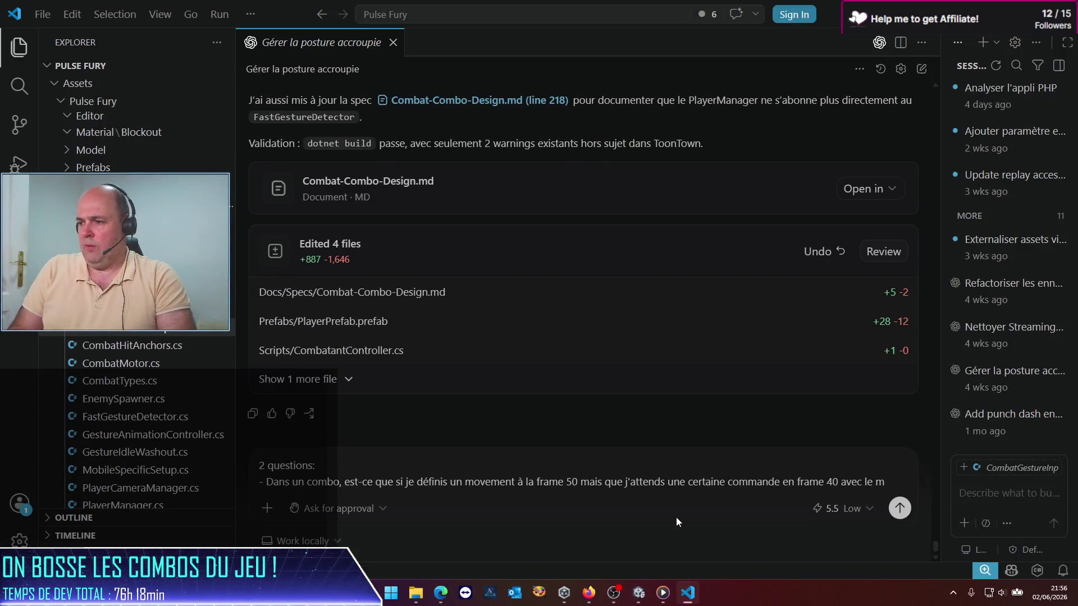
pyautogui.write('fail mode "')
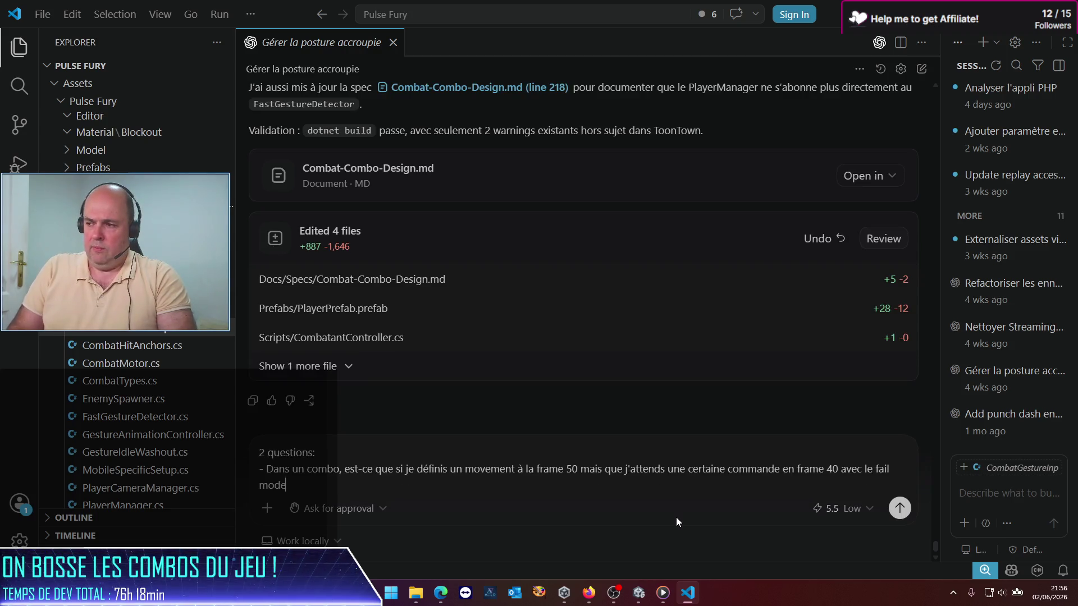
pyautogui.write('Stop Combo')
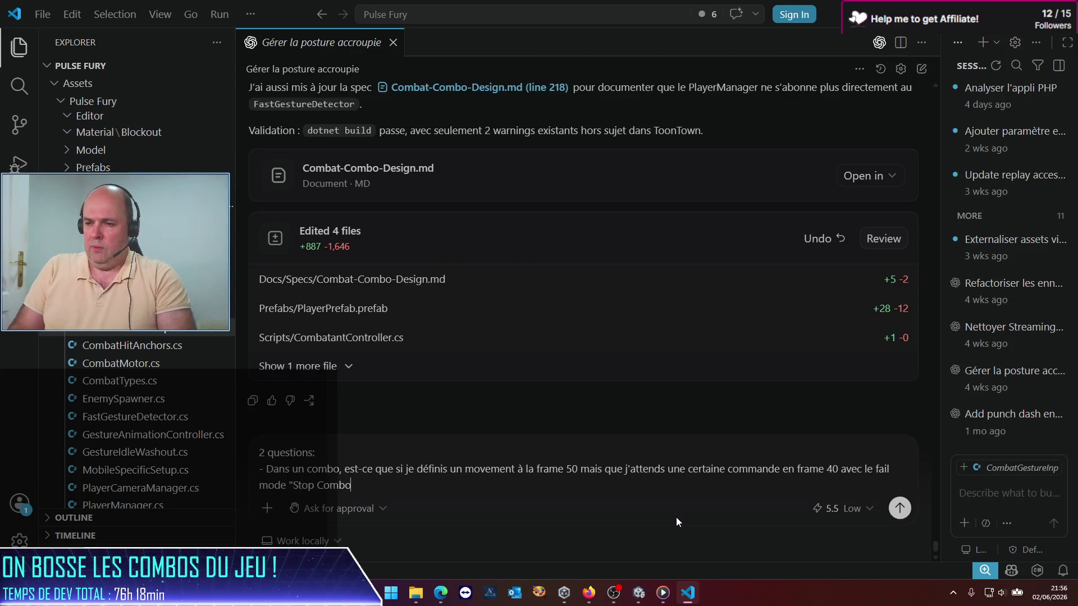
pyautogui.write('", est-ce ')
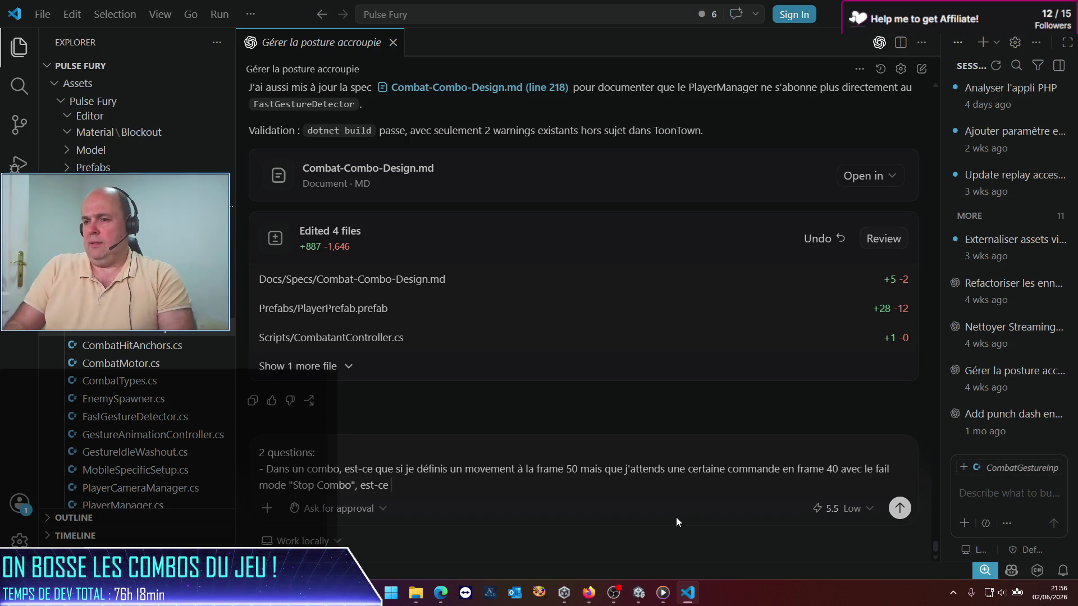
pyautogui.write('que mon mov')
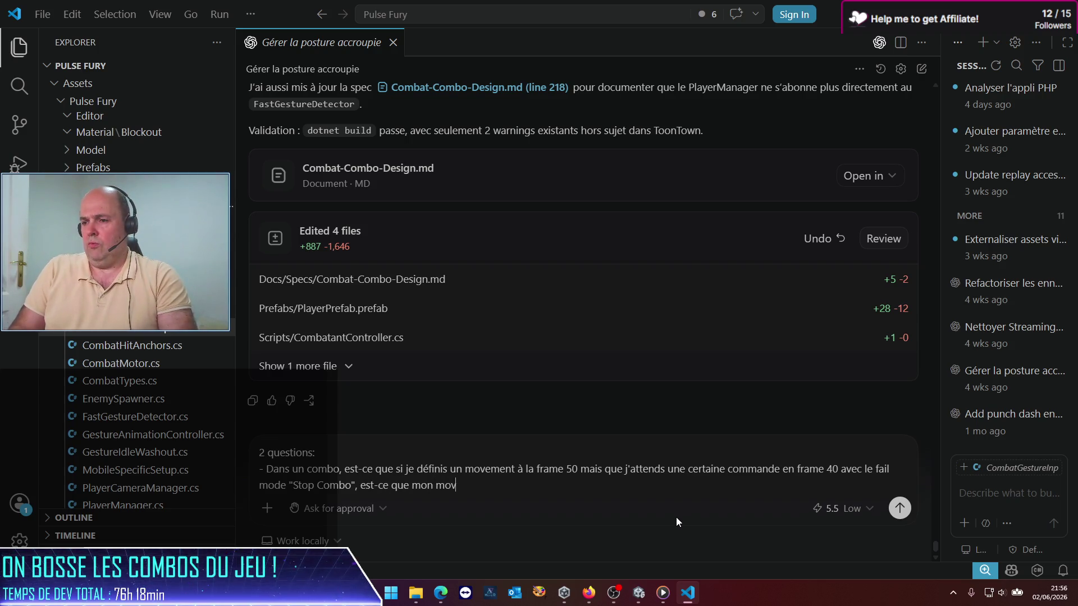
pyautogui.write('ement à la f')
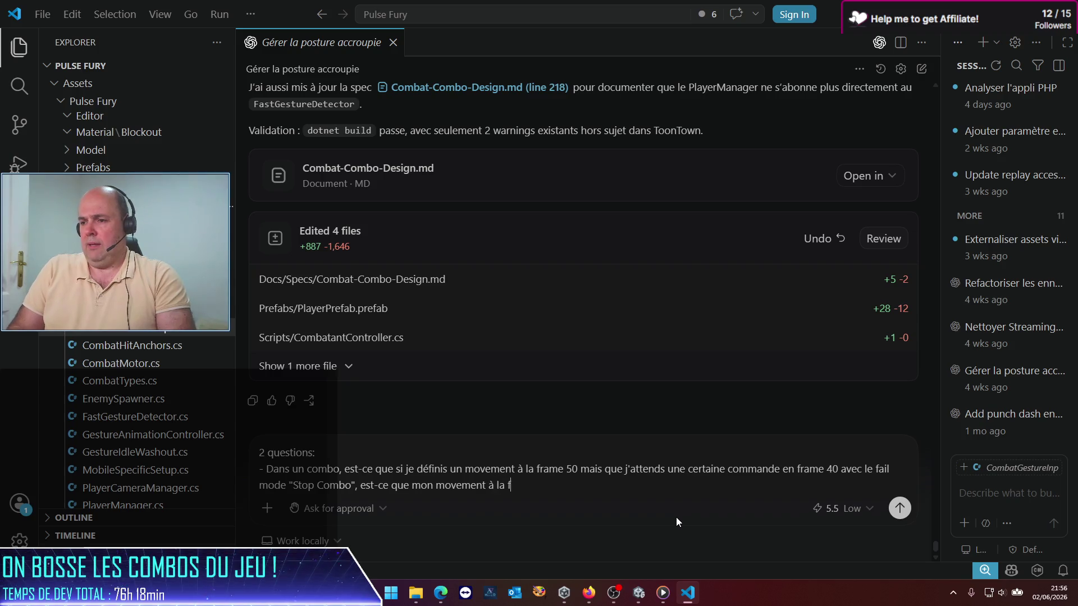
pyautogui.write('rame 5')
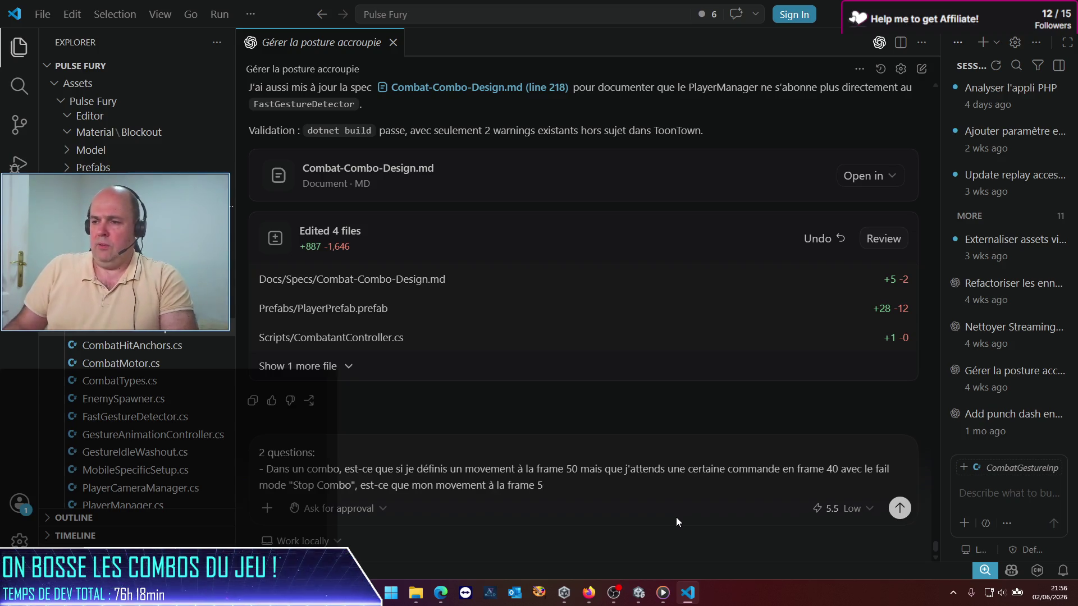
pyautogui.write('0 sera lancé')
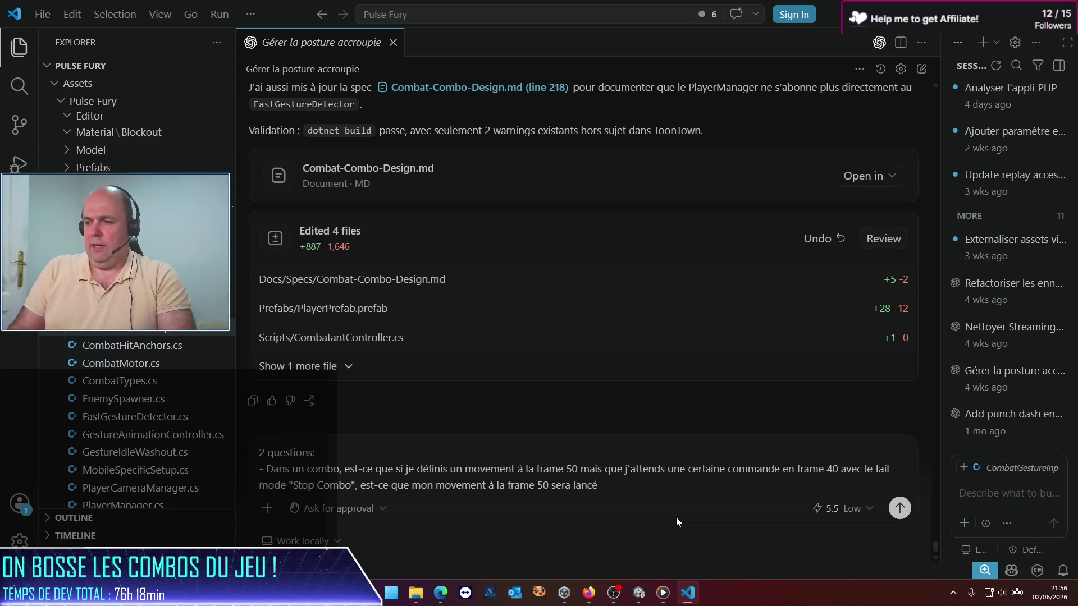
pyautogui.write(" ? car j'en a")
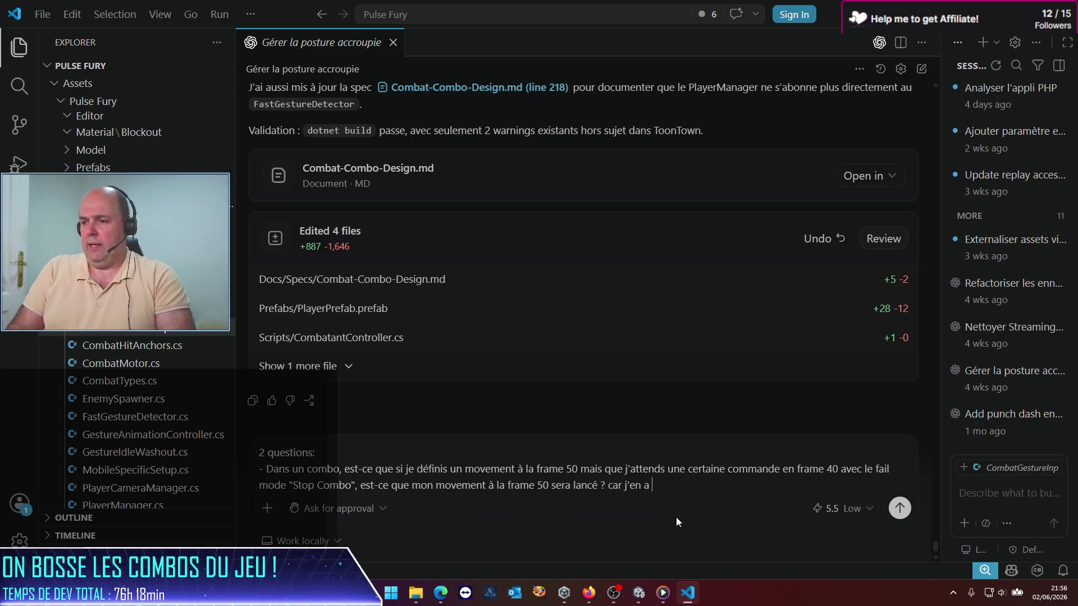
pyautogui.write("i bien l'im")
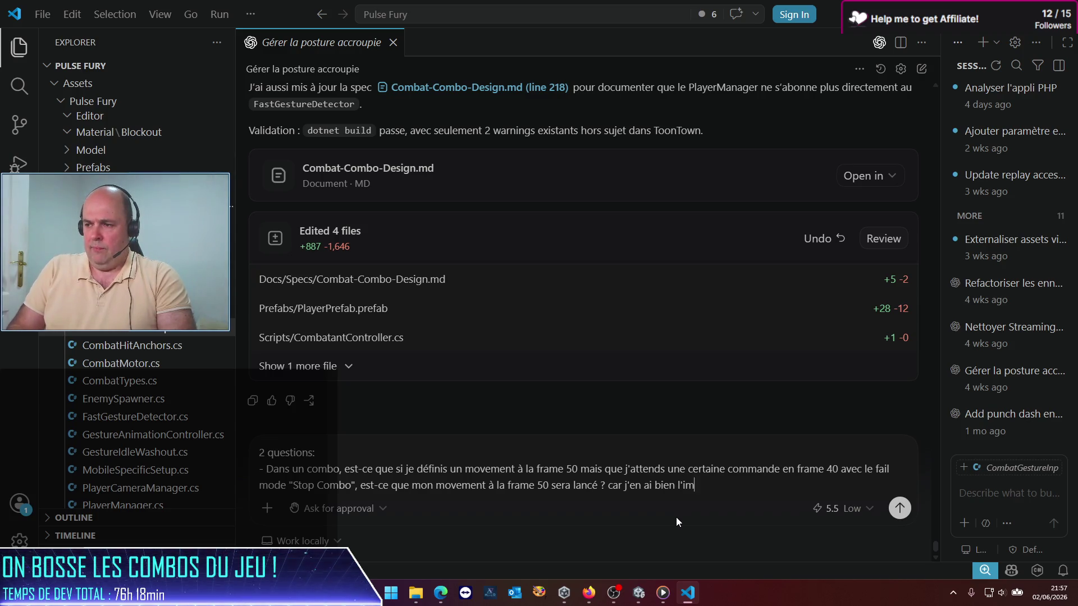
pyautogui.write('pression dans mes tests')
# Delete the unfinished second question and the 'questions:' heading so one question remains
pyautogui.hotkey('shift', 'Return')
pyautogui.write('- à quoi serve')
pyautogui.press('BackSpace')
pyautogui.press('BackSpace')
pyautogui.press('BackSpace')
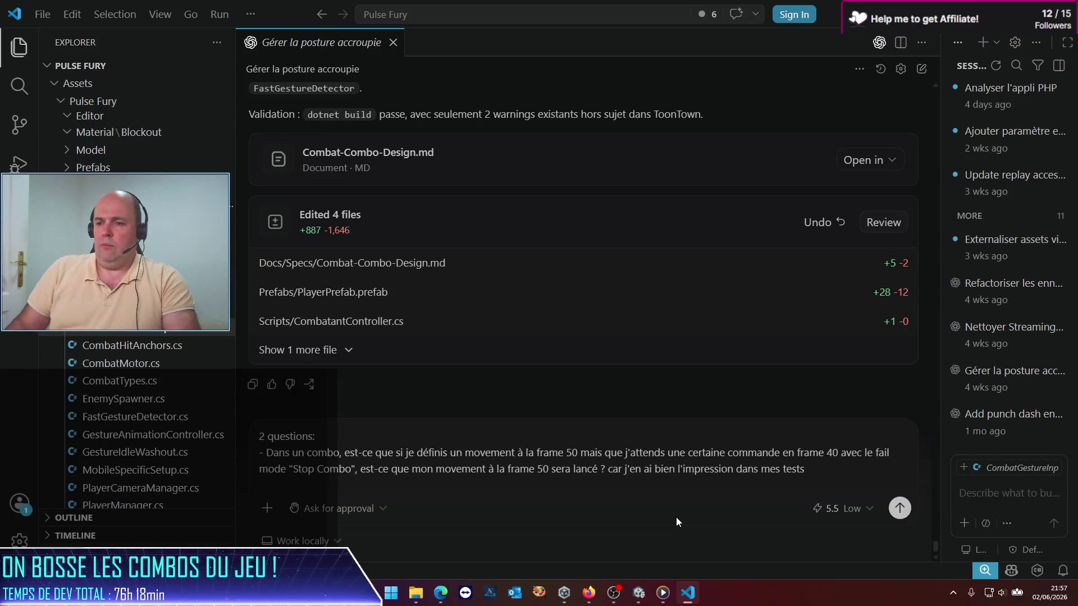
pyautogui.press('Delete')
pyautogui.press('Delete')
pyautogui.hotkey('shift', 'Up')
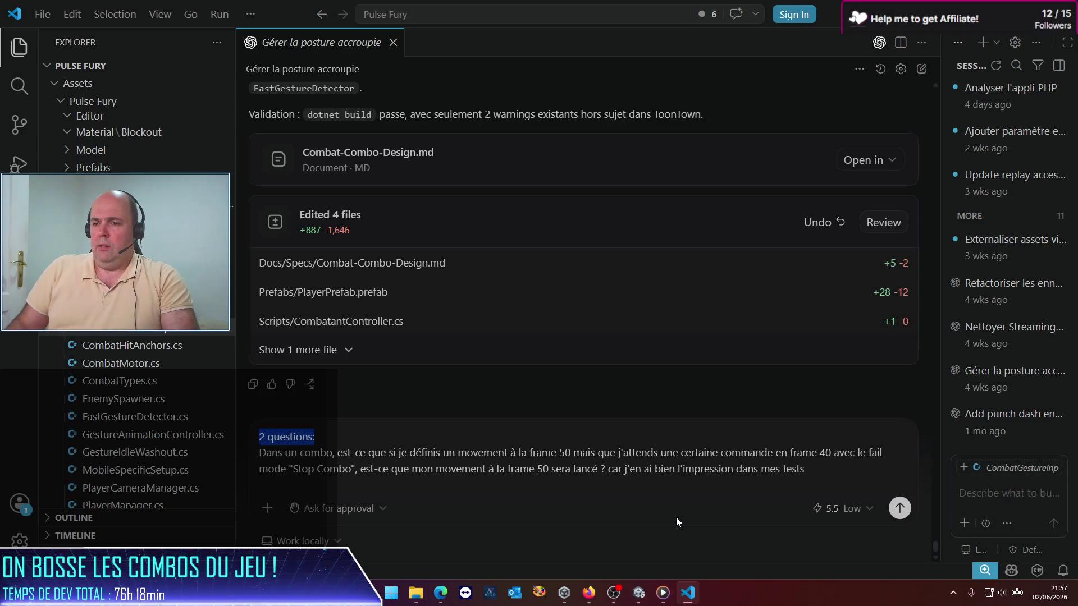
pyautogui.press('BackSpace')
# Send the question, review the reordered EvaluateGates edit to CombatantController.cs, and return to Unity
pyautogui.press('Return')
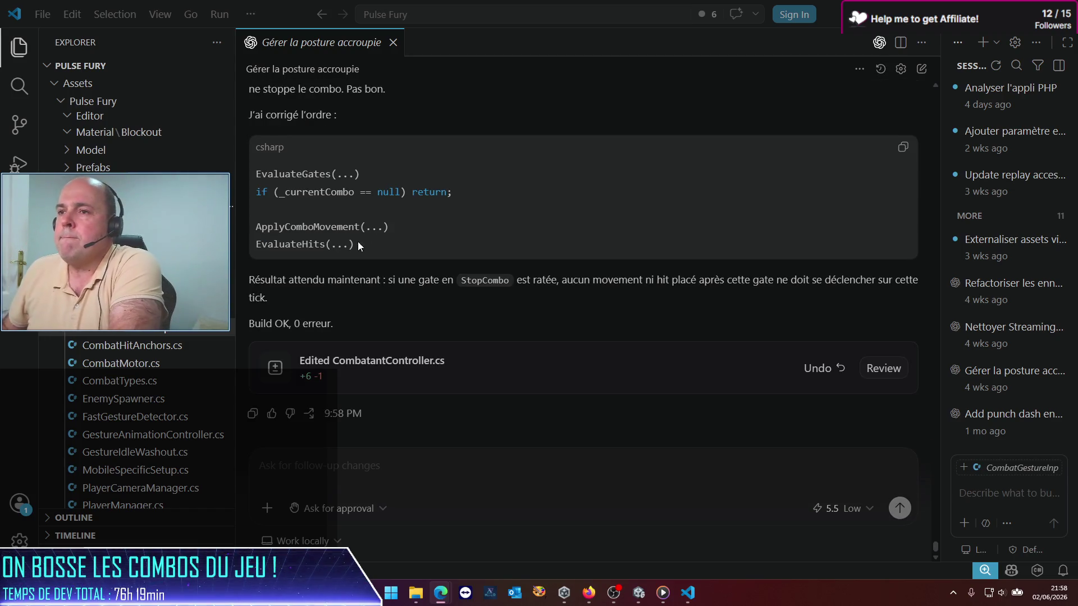
pyautogui.scroll(4, 292, 281)
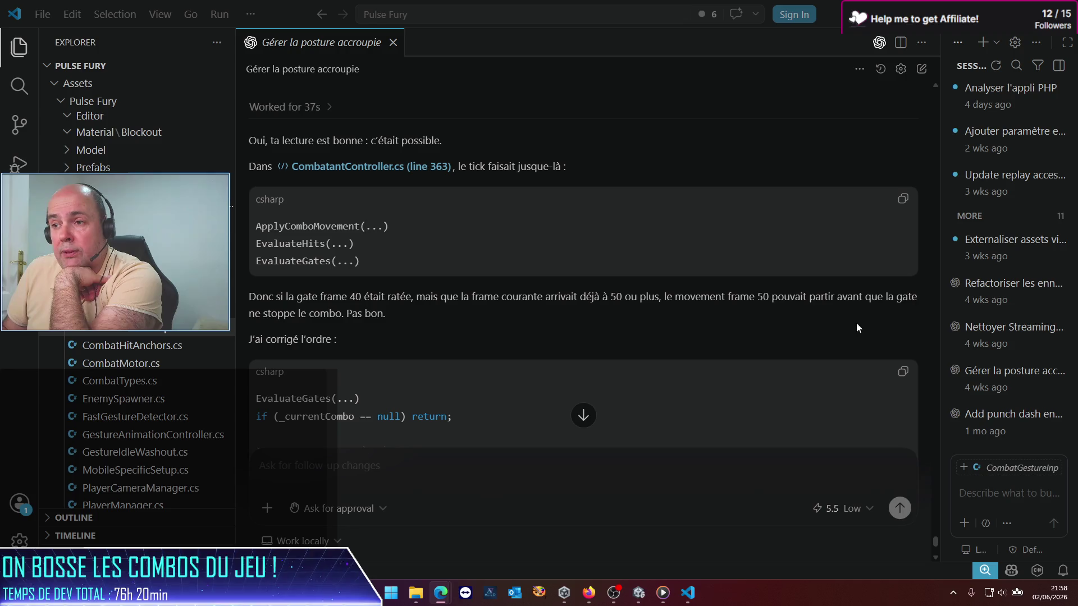
pyautogui.scroll(-3, 386, 326)
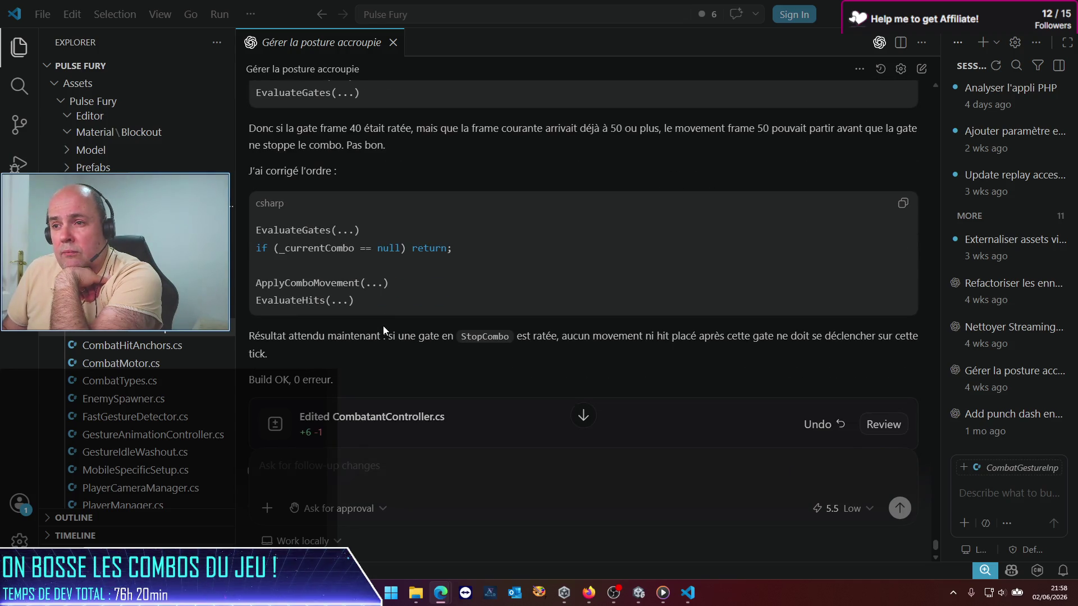
pyautogui.scroll(-1, 383, 325)
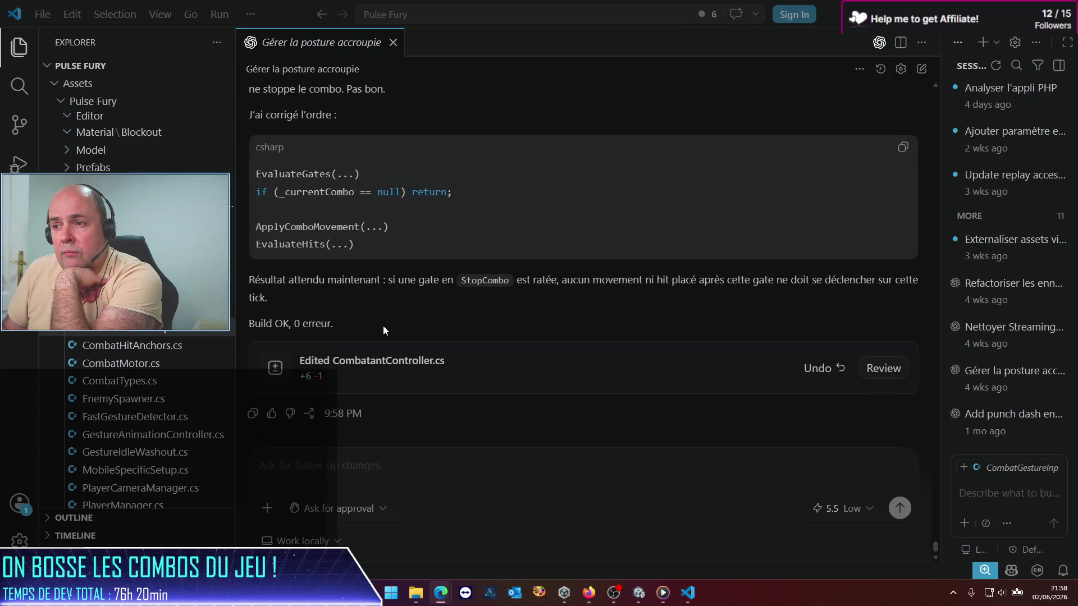
pyautogui.click(647, 593)
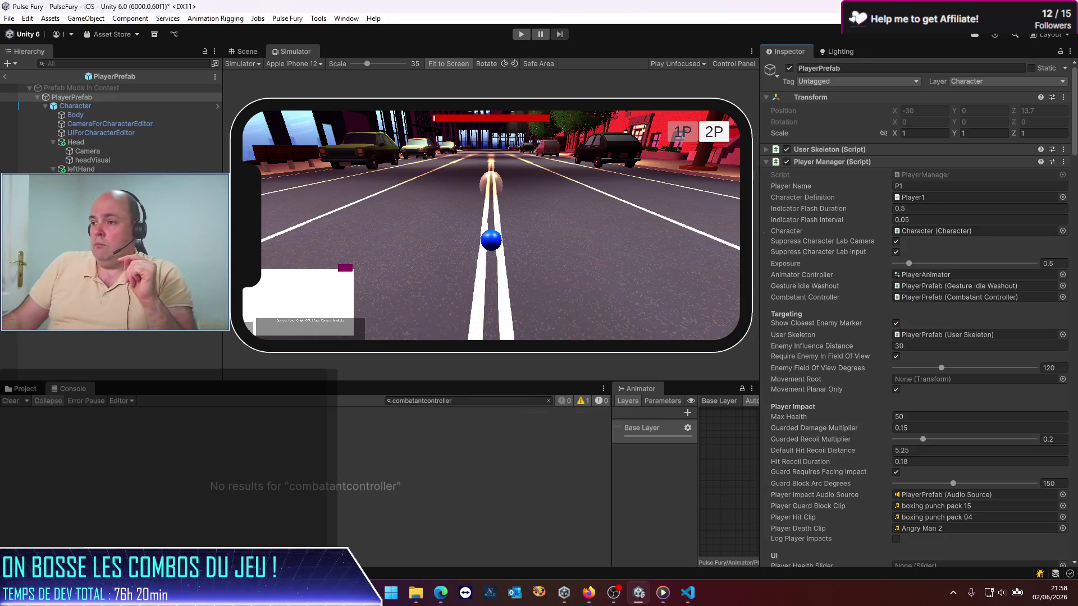
# Start play, filter the Console to 'fastgesturedetector', and clear its entries while testing moves
pyautogui.click(521, 34)
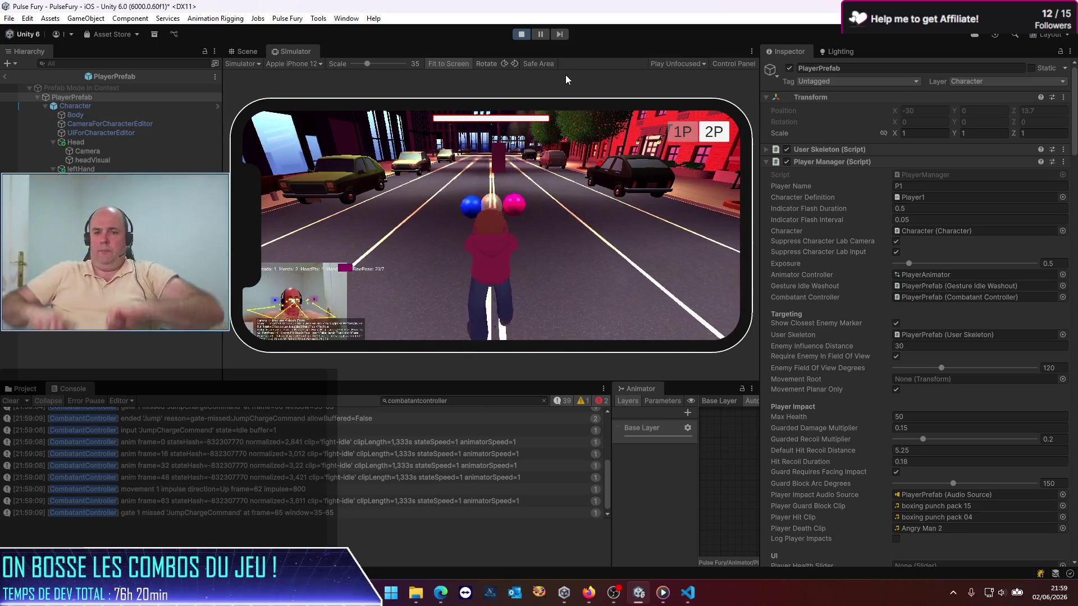
pyautogui.click(544, 401)
pyautogui.write('mover')
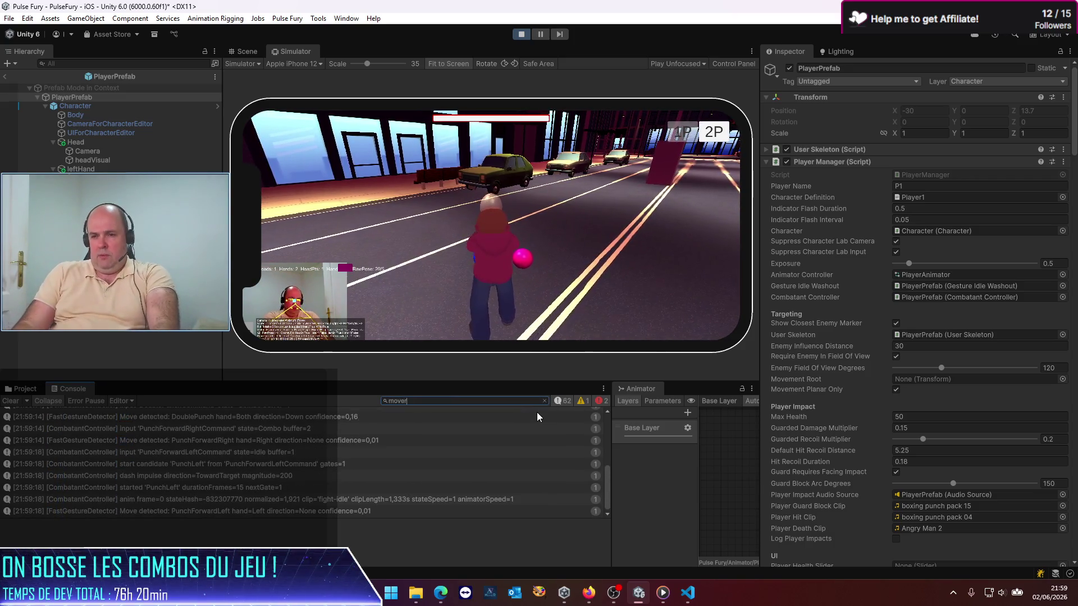
pyautogui.press('BackSpace')
pyautogui.press('BackSpace')
pyautogui.press('BackSpace')
pyautogui.write('fastgesturede')
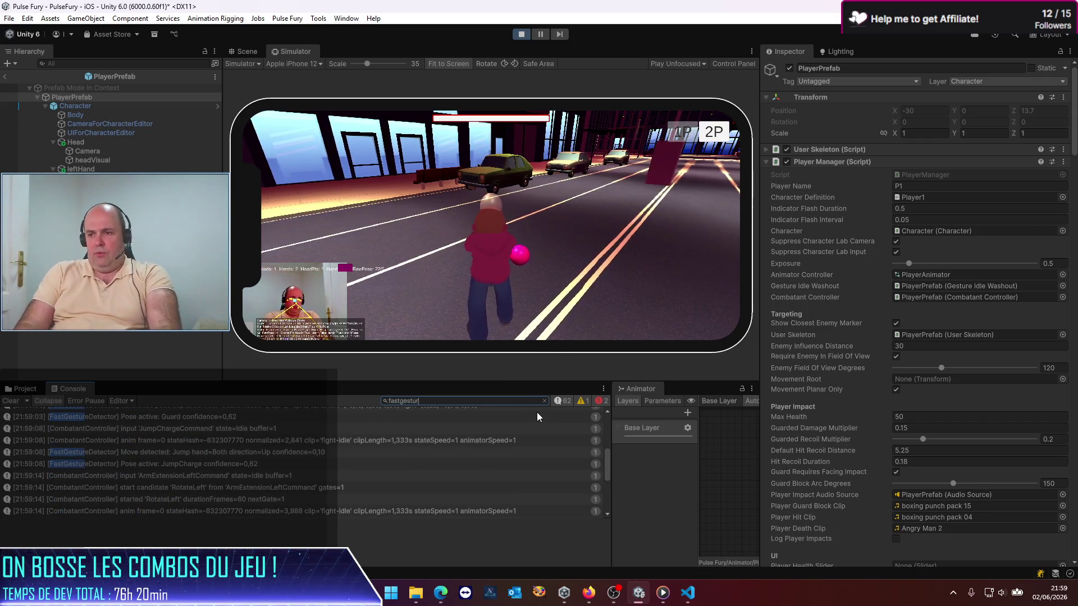
pyautogui.write('tect')
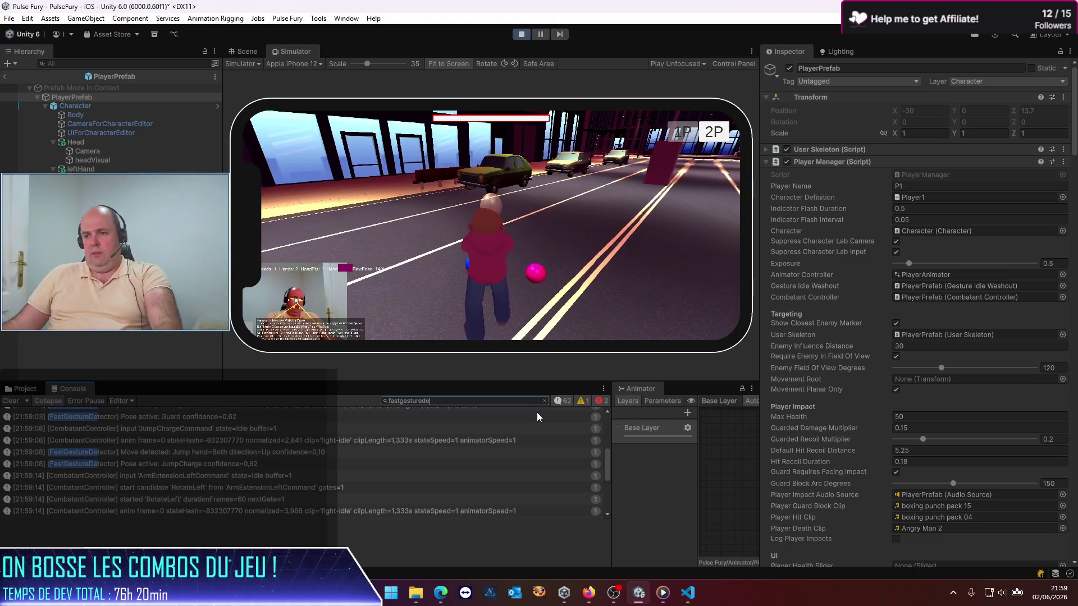
pyautogui.write('or')
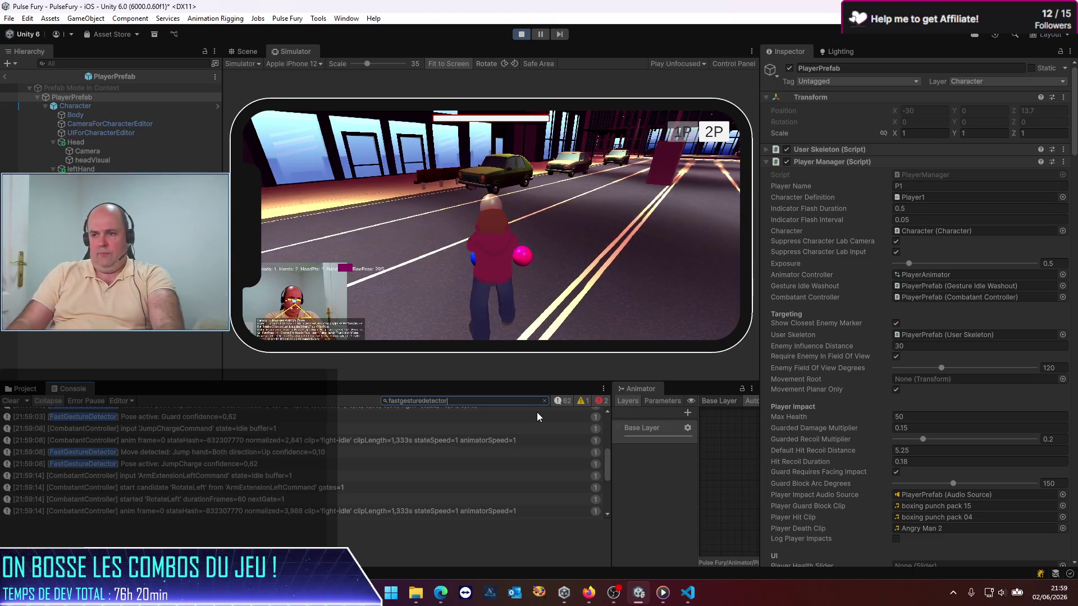
pyautogui.click(12, 405)
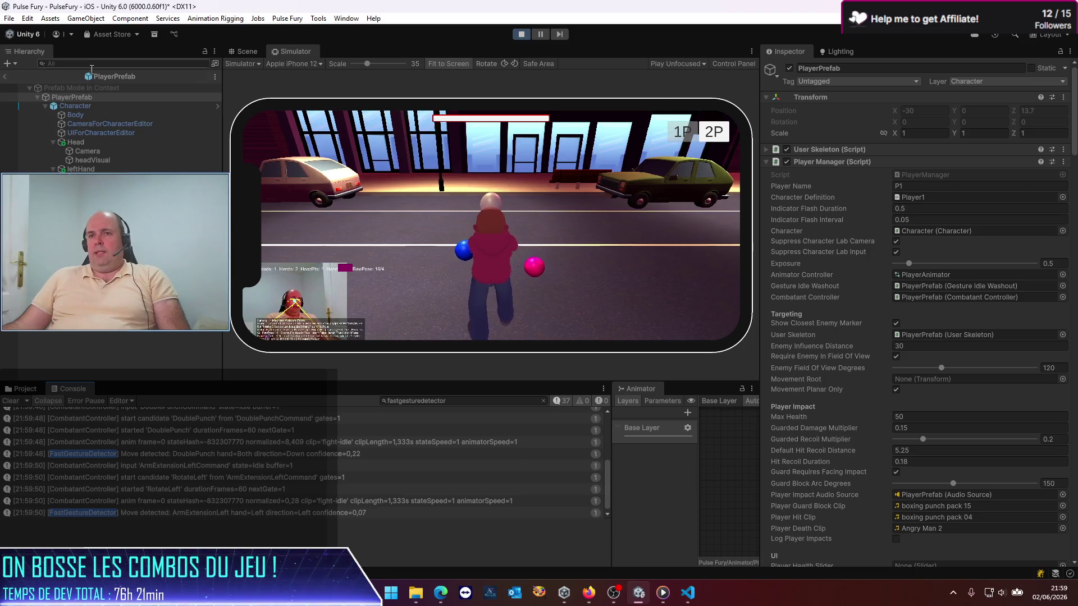
# Leave prefab editing for the PulseFury scene and stop play mode
pyautogui.click(6, 81)
pyautogui.click(5, 78)
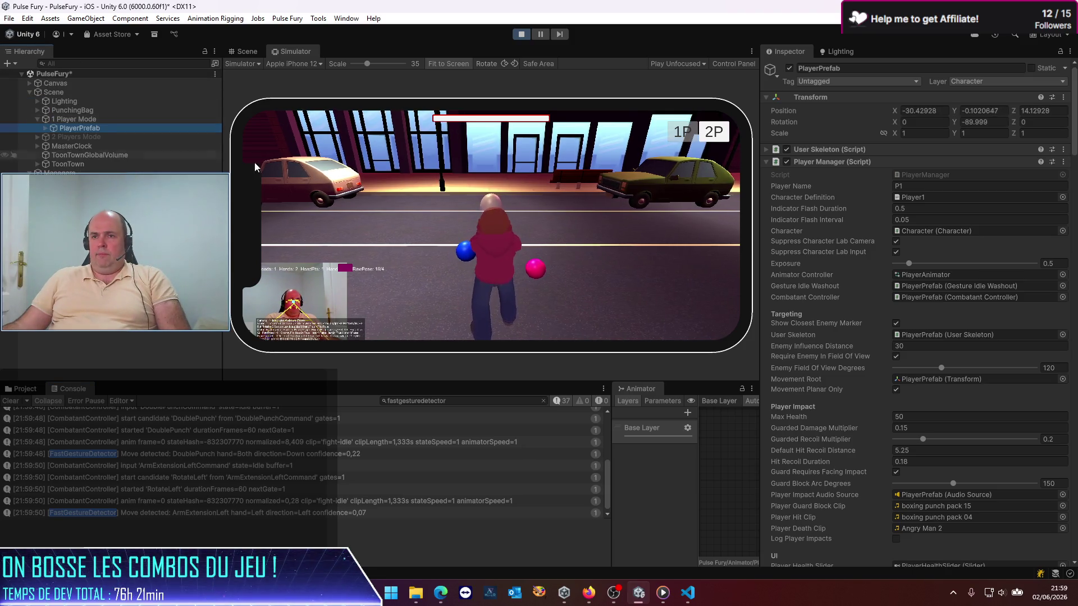
pyautogui.click(520, 35)
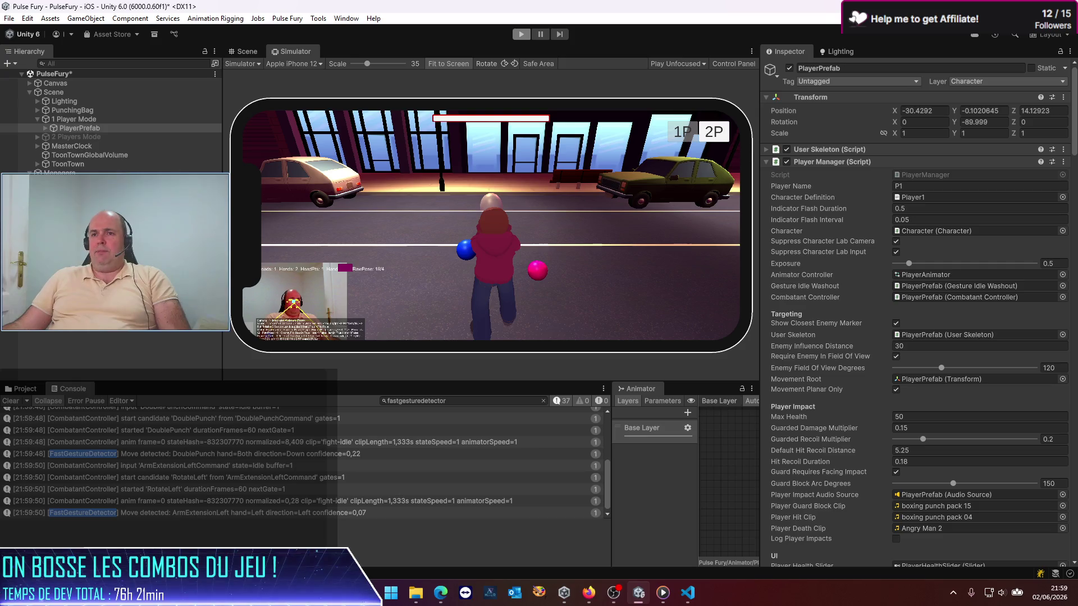
pyautogui.scroll(-12, 926, 224)
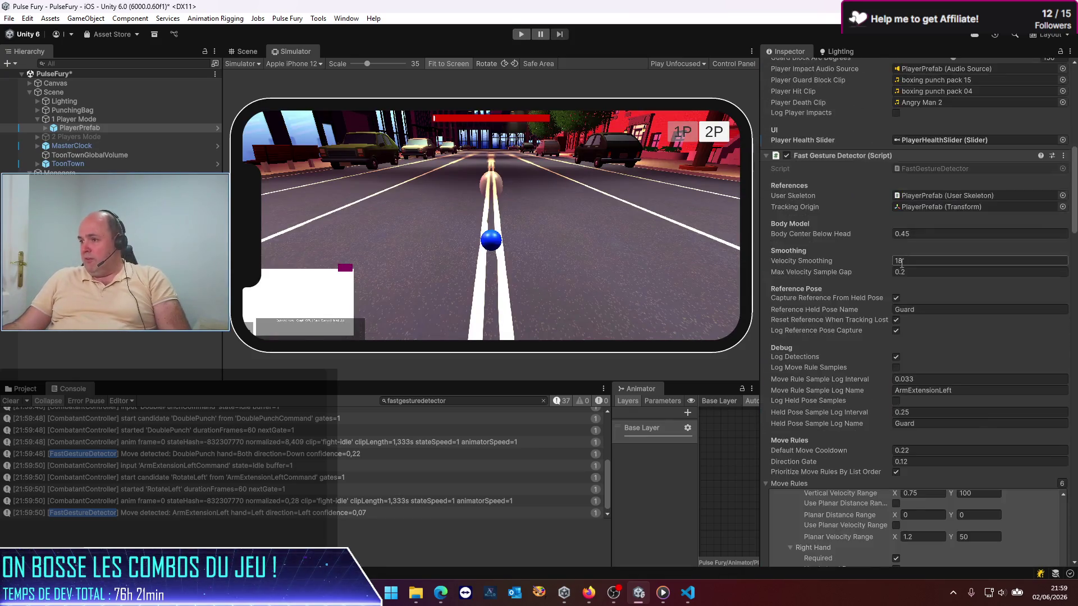
pyautogui.scroll(-15, 898, 261)
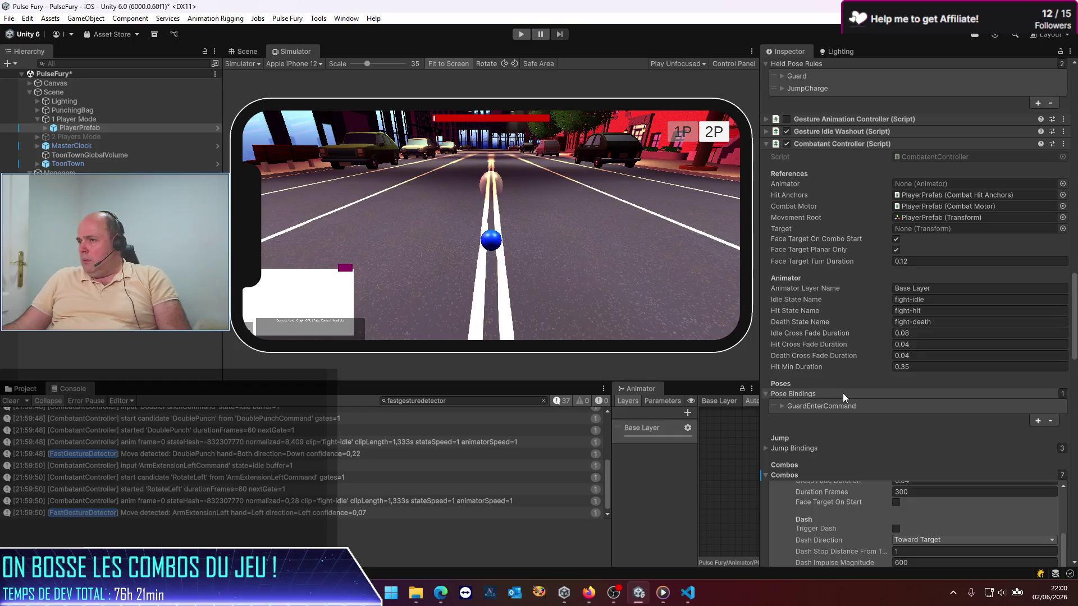
pyautogui.scroll(15, 850, 376)
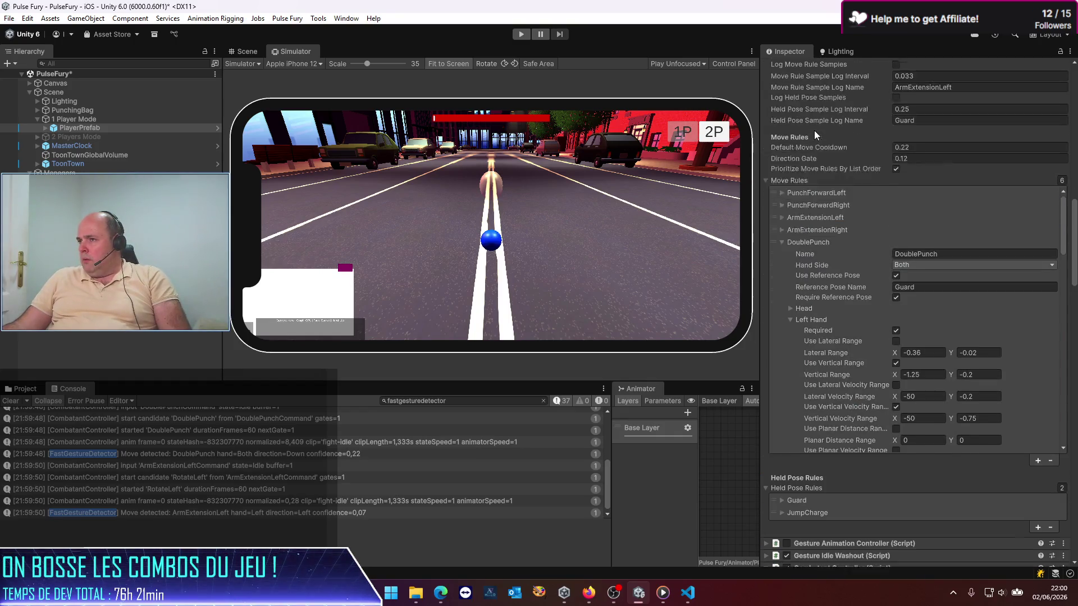
pyautogui.scroll(15, 826, 146)
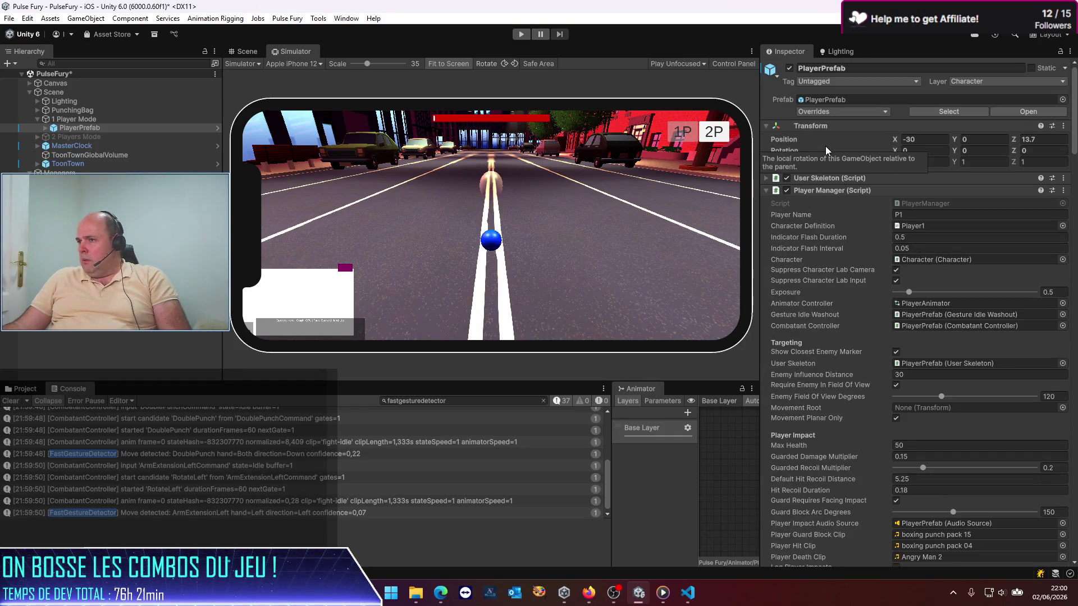
pyautogui.scroll(-15, 825, 146)
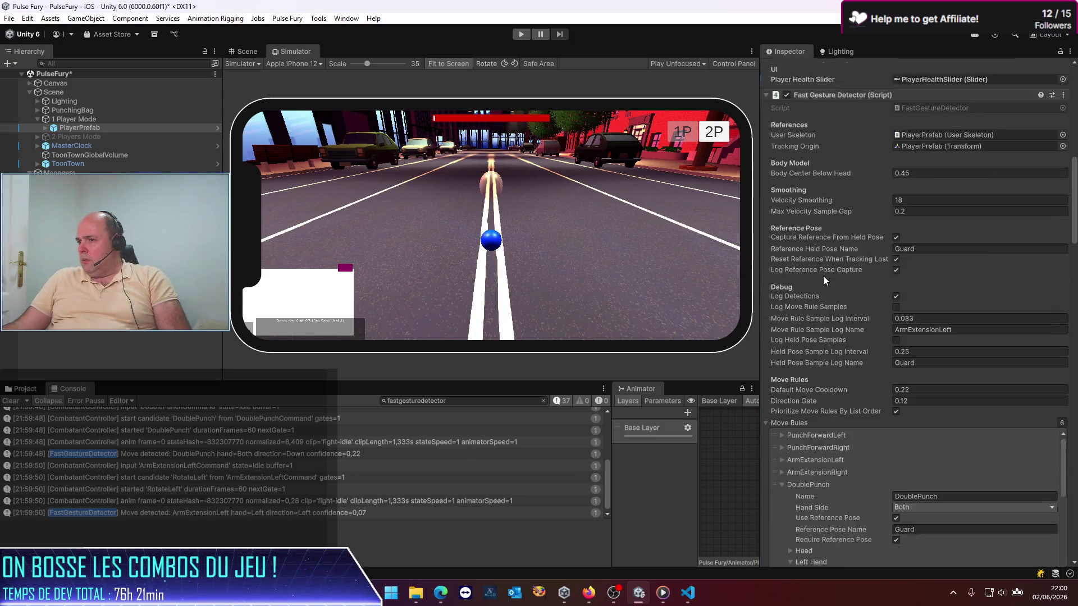
pyautogui.scroll(-10, 823, 278)
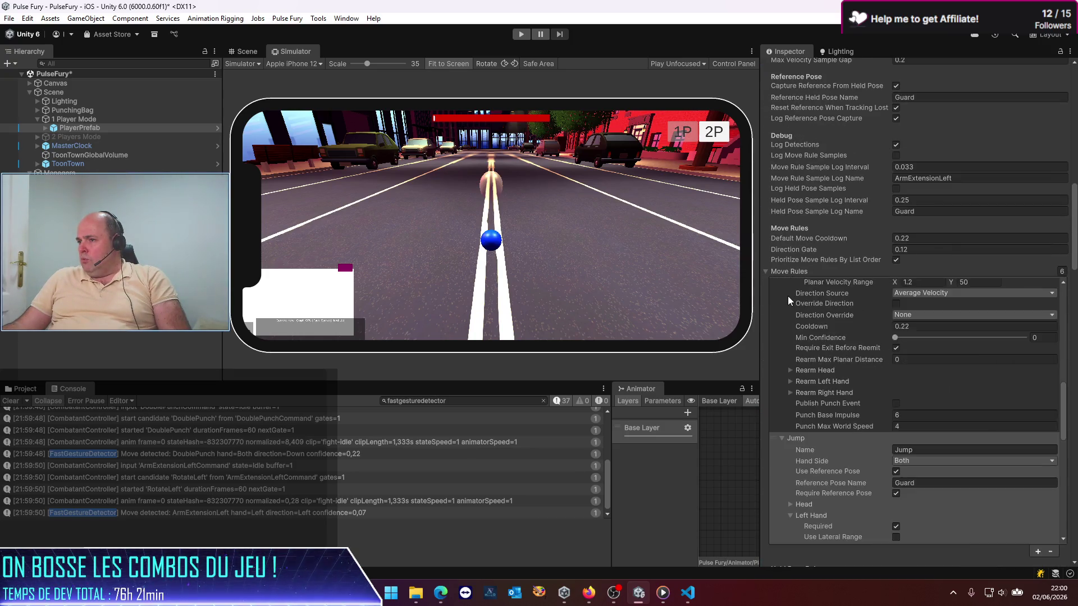
pyautogui.click(787, 300)
pyautogui.scroll(-6, 790, 333)
pyautogui.scroll(-5, 785, 367)
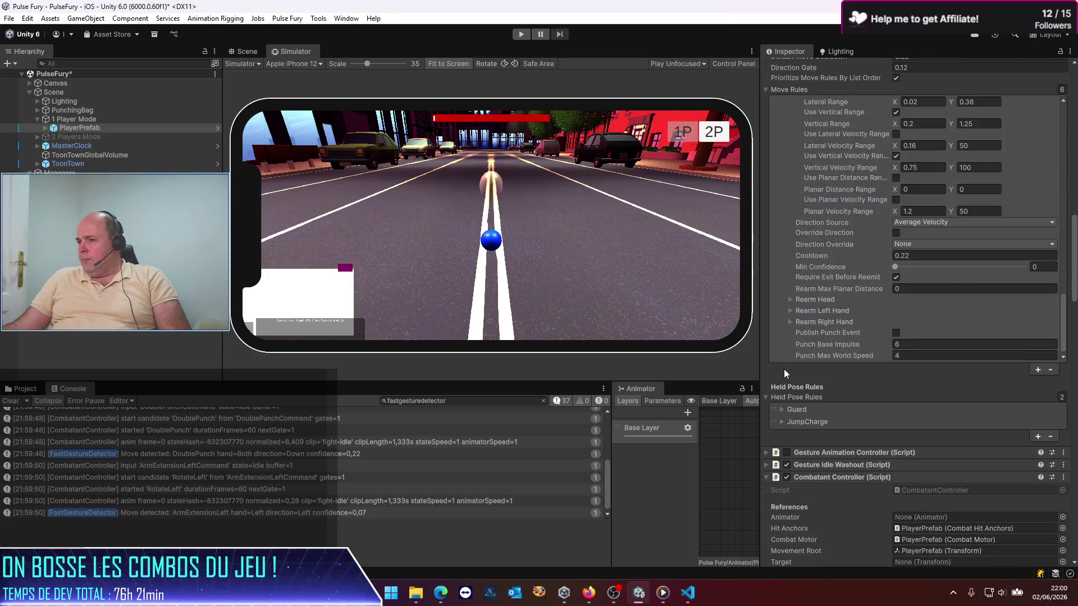
pyautogui.click(807, 300)
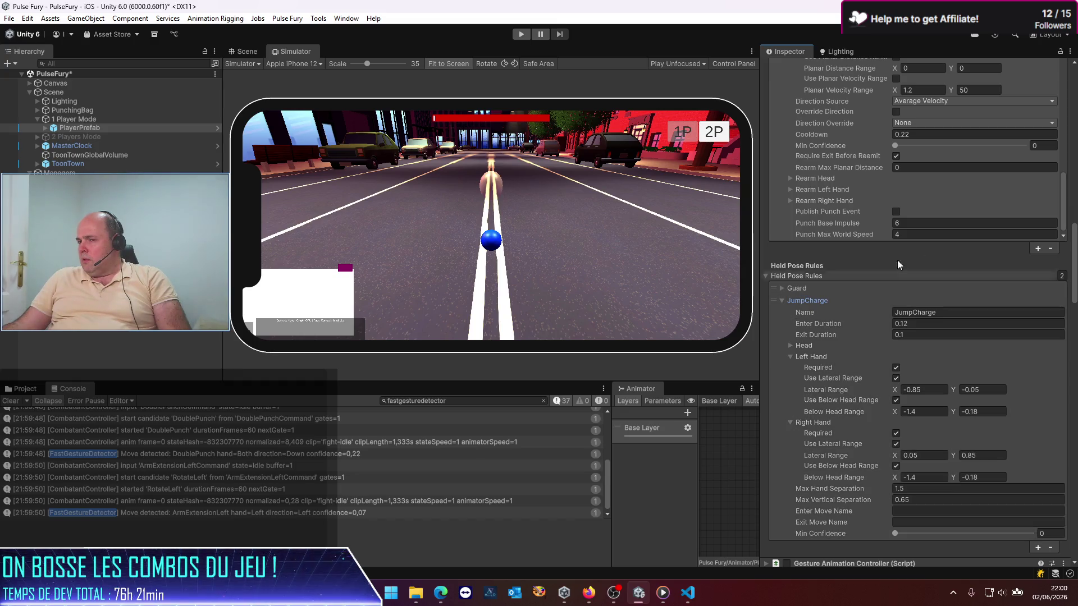
pyautogui.scroll(5, 968, 182)
pyautogui.scroll(15, 1070, 270)
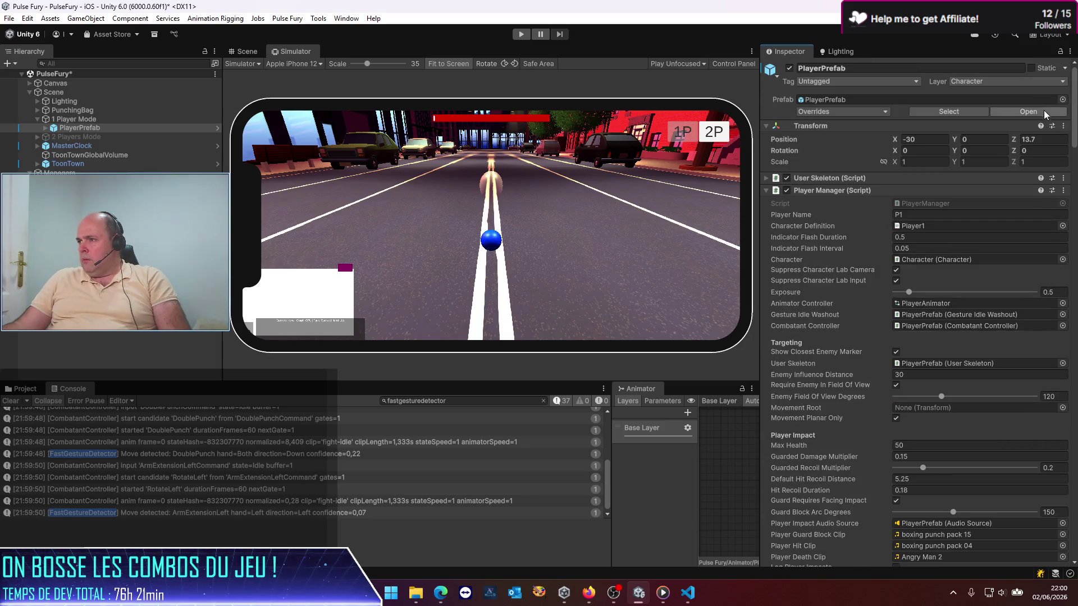
# Open PlayerPrefab in prefab mode and expand its JumpCharge held pose rule
pyautogui.click(1044, 110)
pyautogui.scroll(-3, 869, 294)
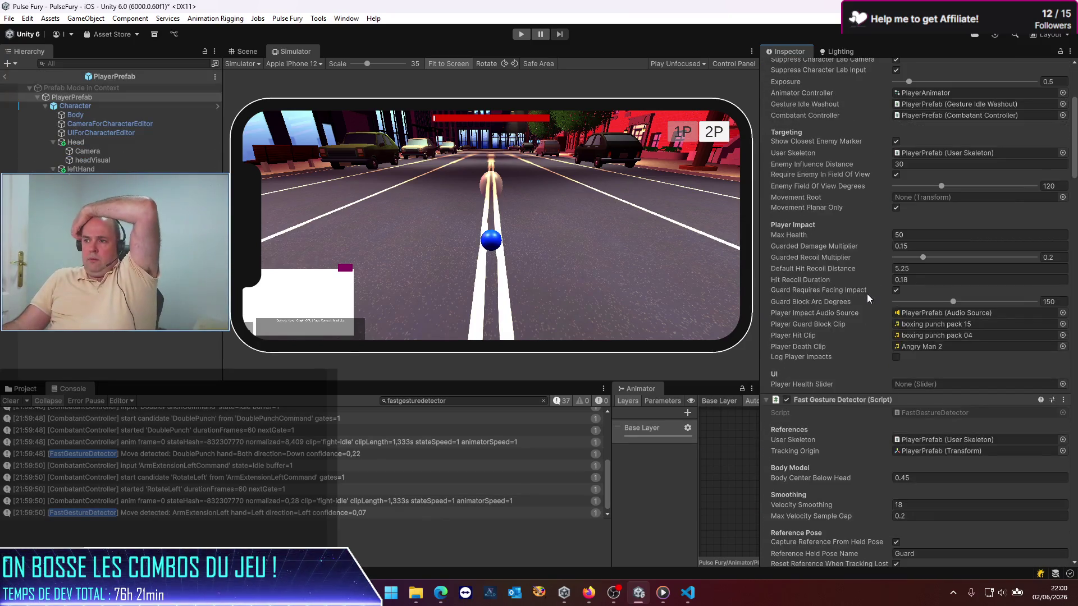
pyautogui.scroll(-15, 867, 295)
pyautogui.scroll(-10, 810, 398)
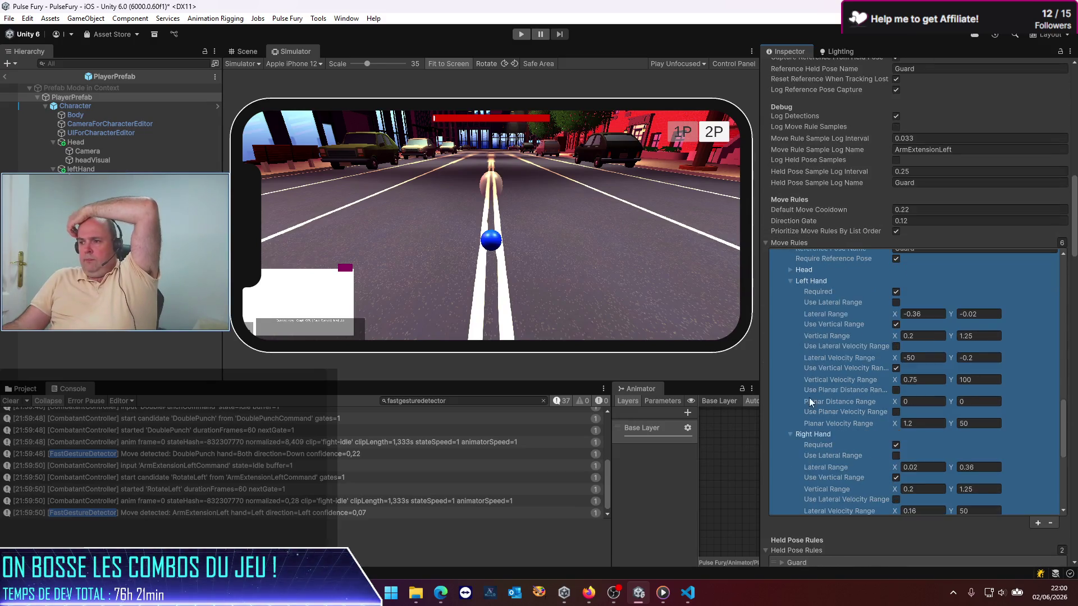
pyautogui.scroll(-5, 873, 547)
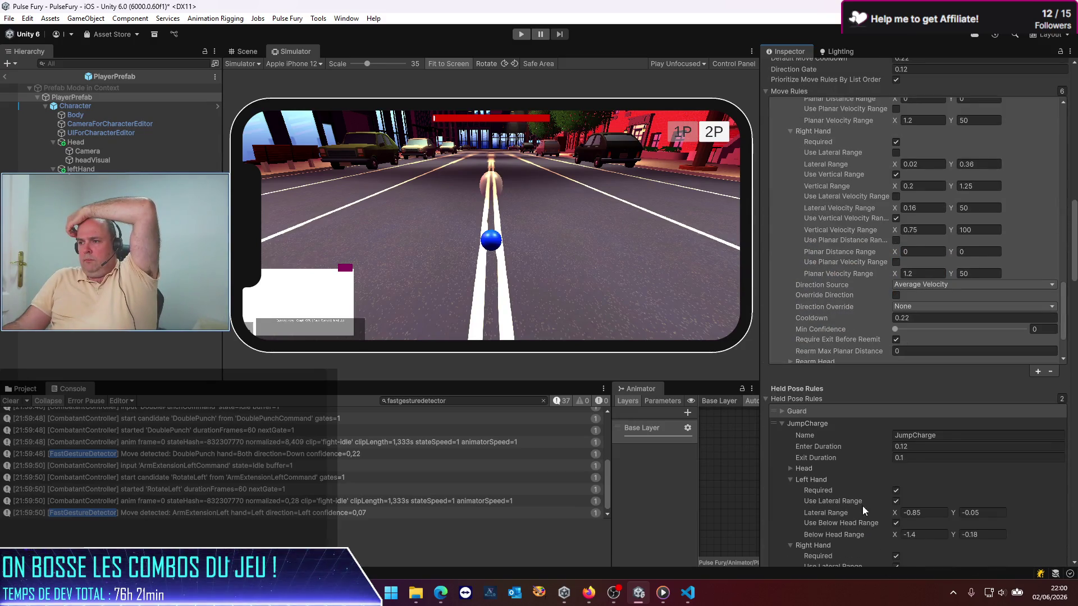
pyautogui.click(782, 423)
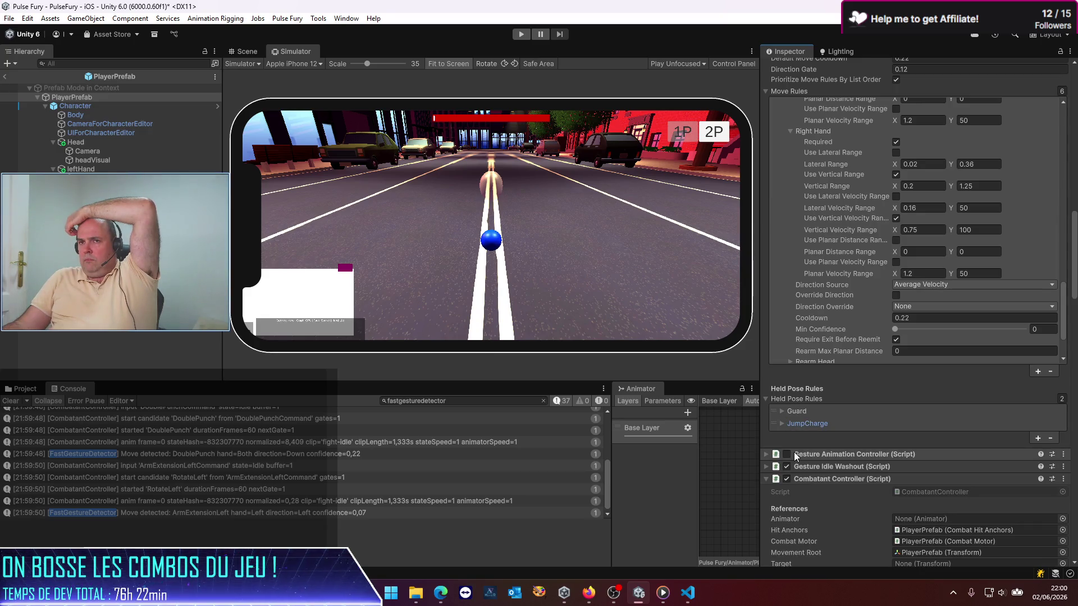
pyautogui.click(783, 424)
# Rename the JumpCharge held pose rule to 'JumpCharge-old' and exit back to the scene
pyautogui.click(940, 432)
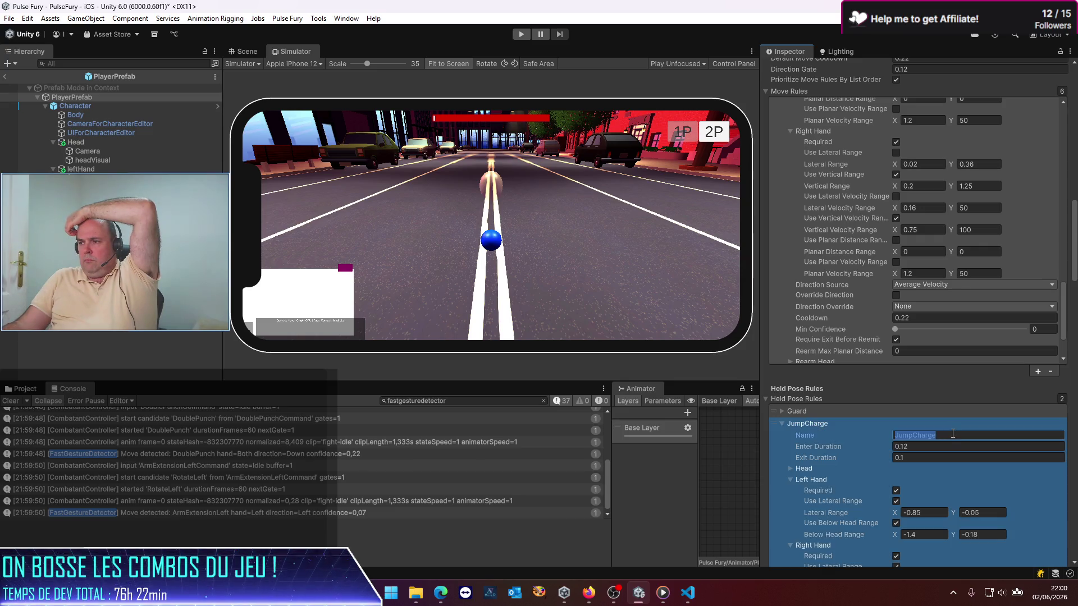
pyautogui.write('-old')
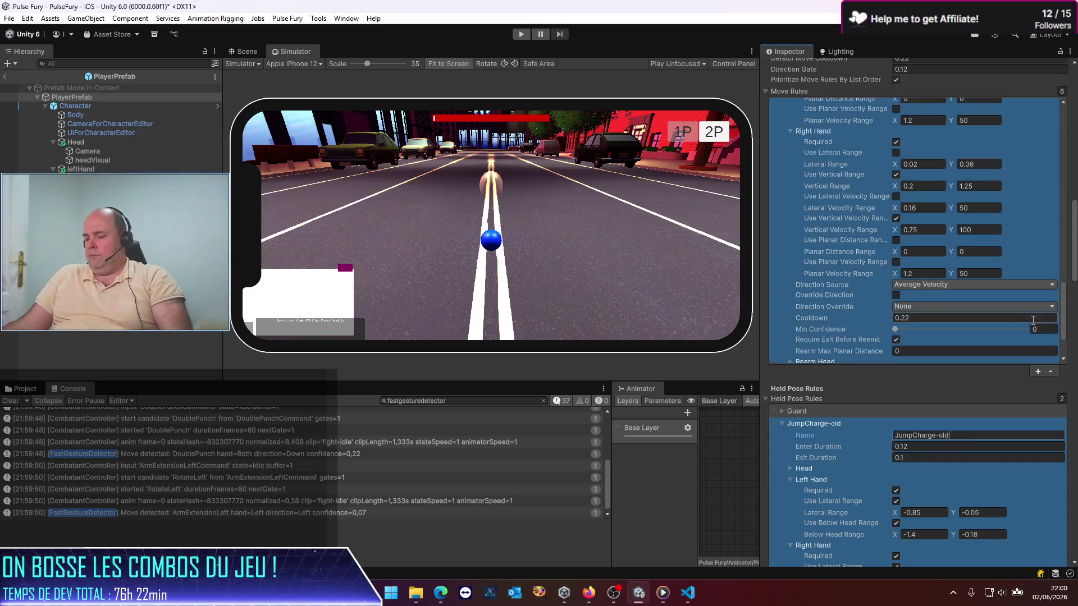
pyautogui.scroll(-15, 1002, 363)
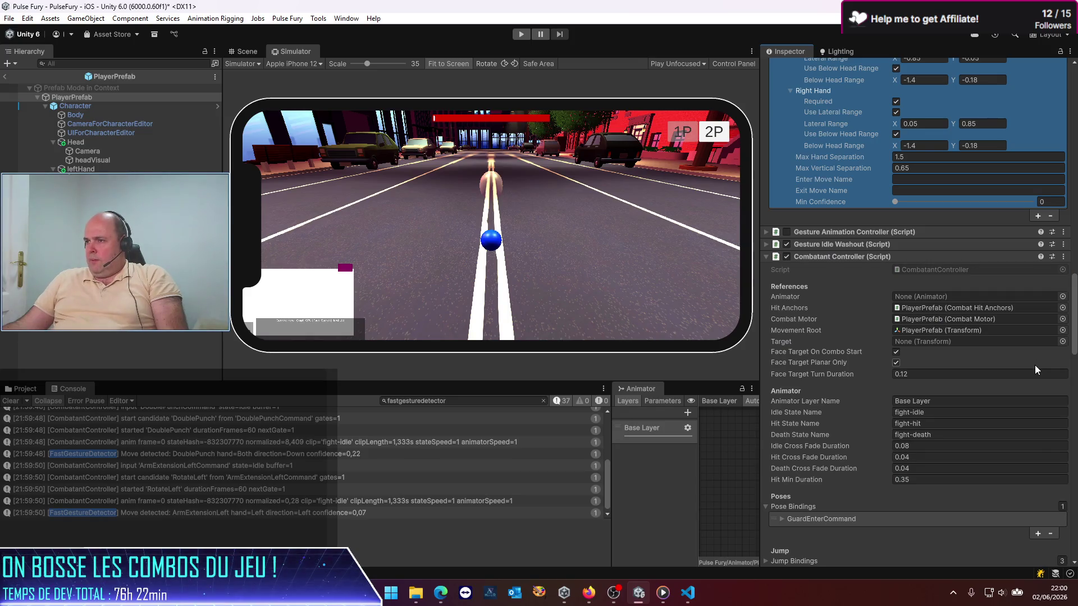
pyautogui.click(1073, 317)
pyautogui.moveTo(1073, 317); pyautogui.dragTo(1073, 568)
pyautogui.scroll(10, 915, 309)
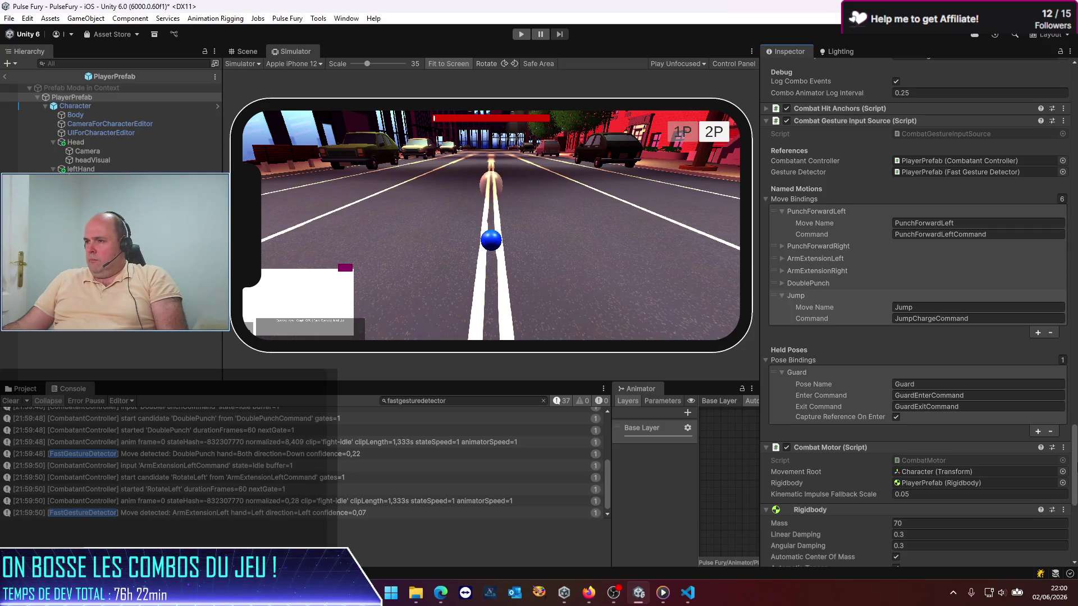
pyautogui.scroll(1, 918, 309)
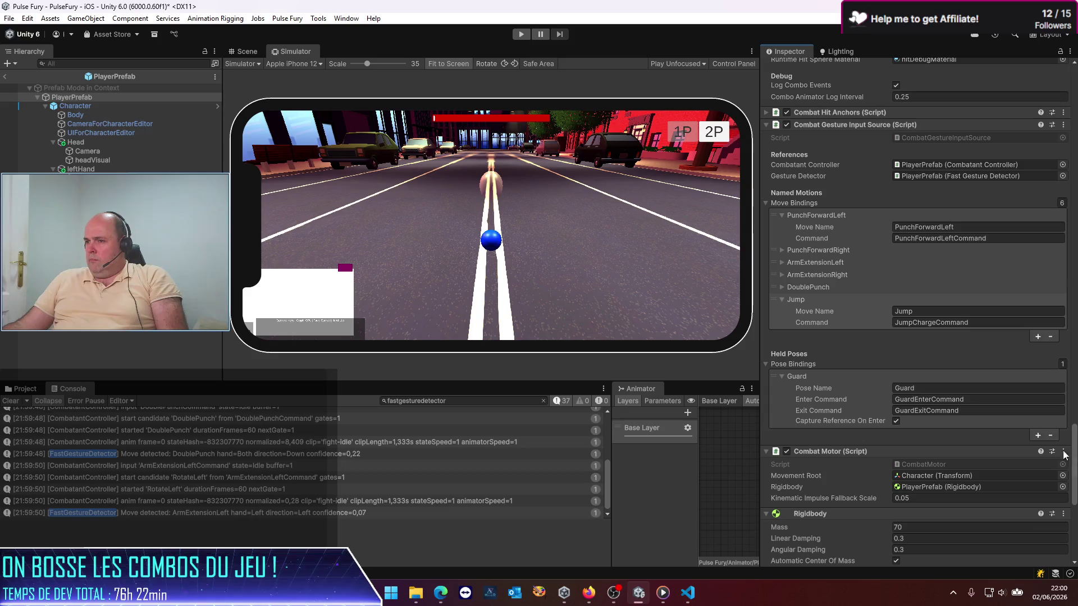
pyautogui.click(7, 77)
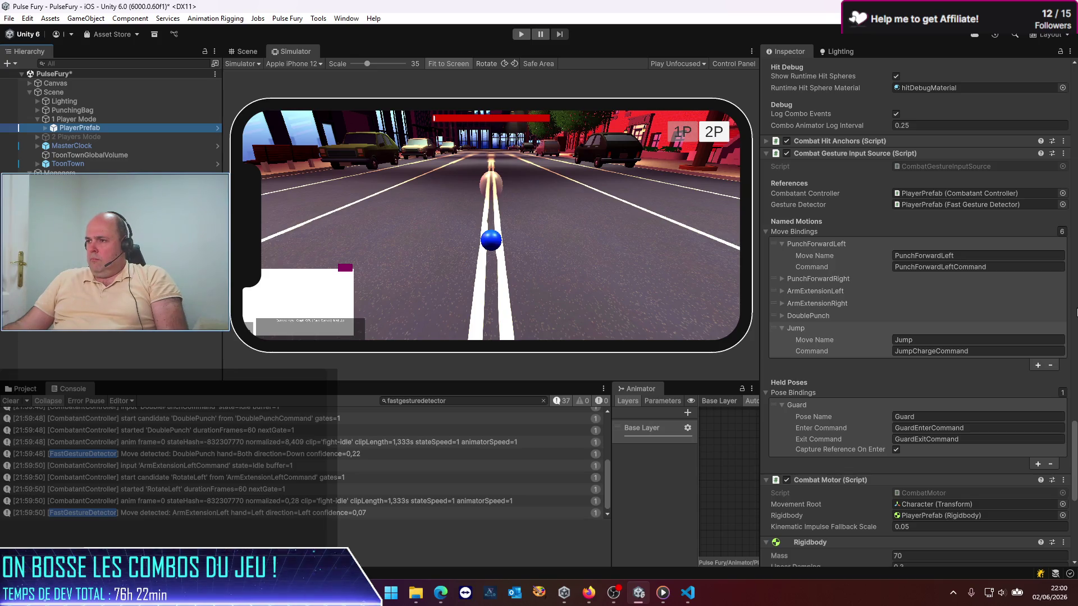
# Scroll through the old fastgesturedetector log entries, then clear the Console
pyautogui.scroll(-5, 1077, 312)
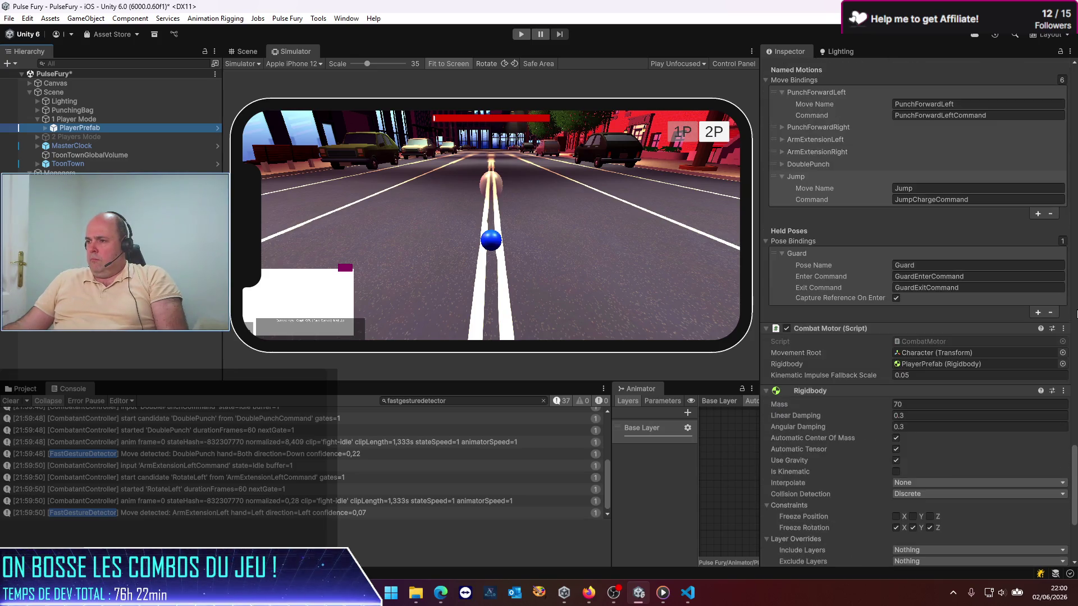
pyautogui.scroll(-5, 1077, 313)
pyautogui.scroll(-3, 1077, 313)
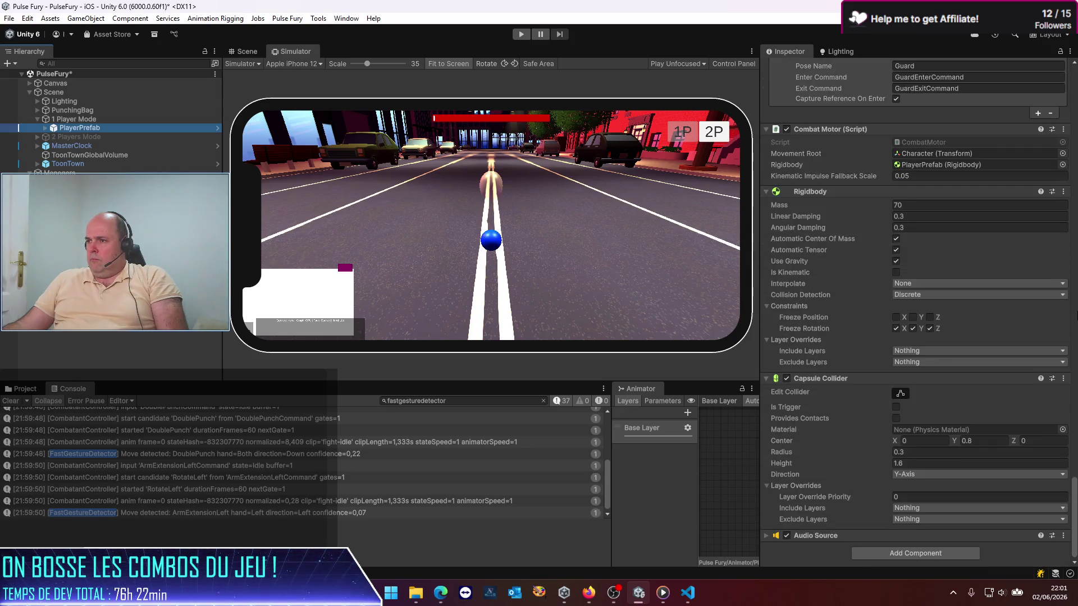
pyautogui.scroll(20, 1076, 317)
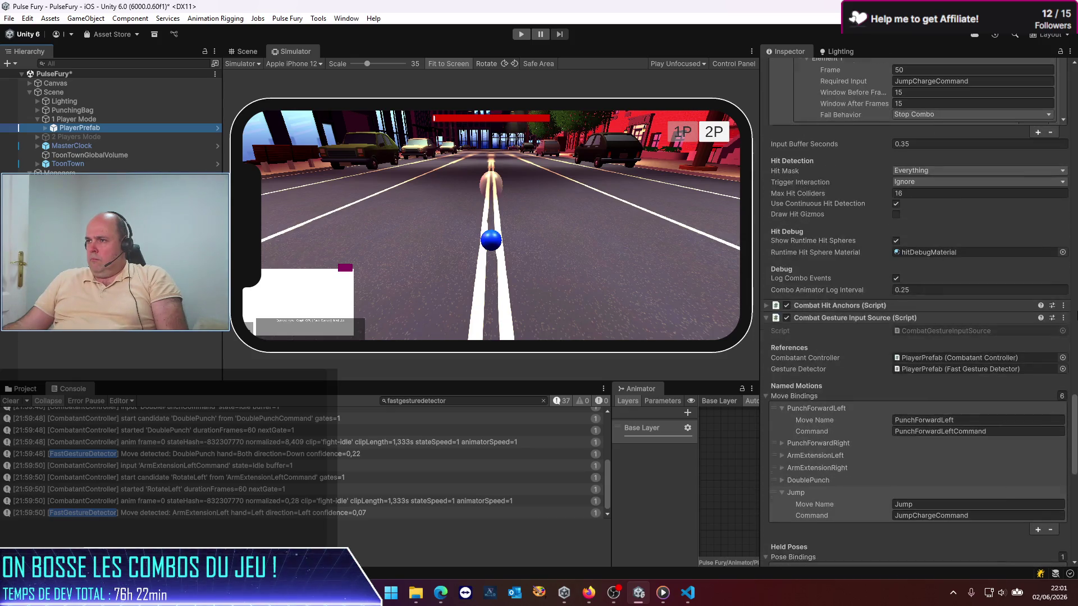
pyautogui.scroll(6, 1076, 318)
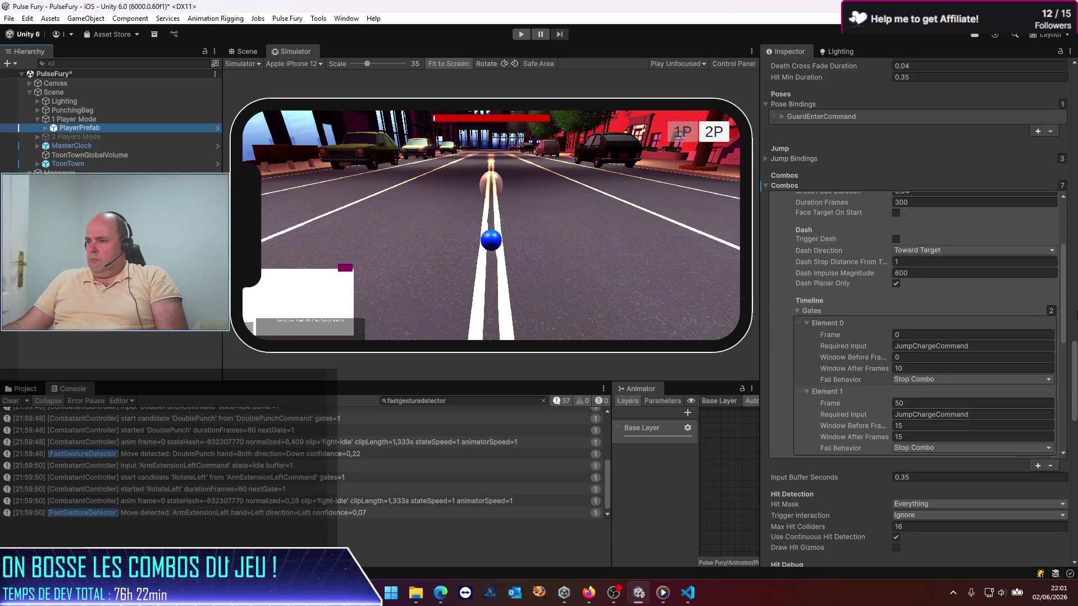
pyautogui.scroll(7, 1077, 317)
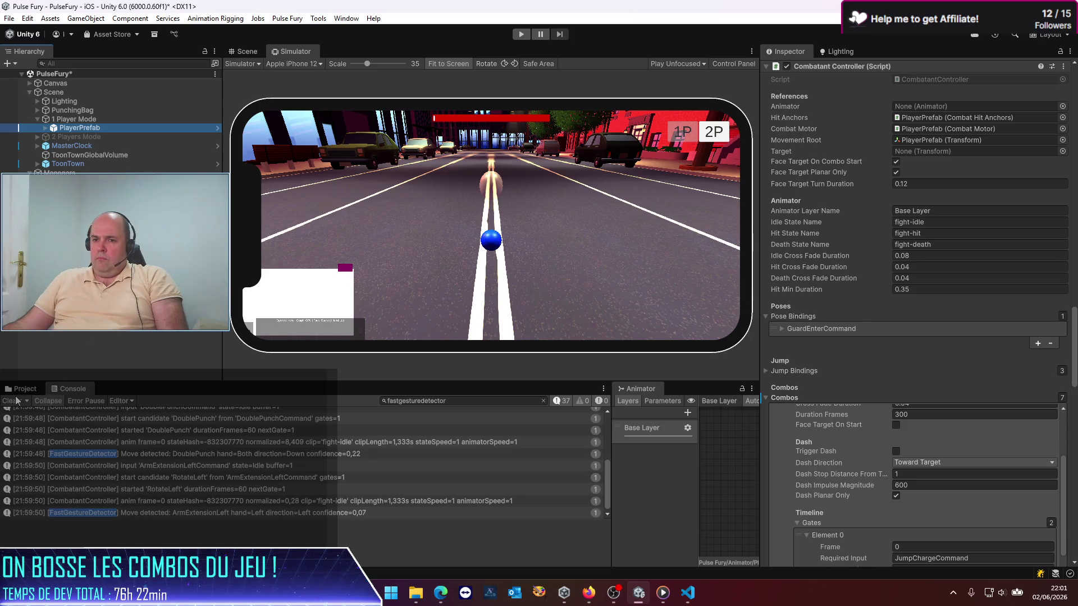
pyautogui.click(10, 401)
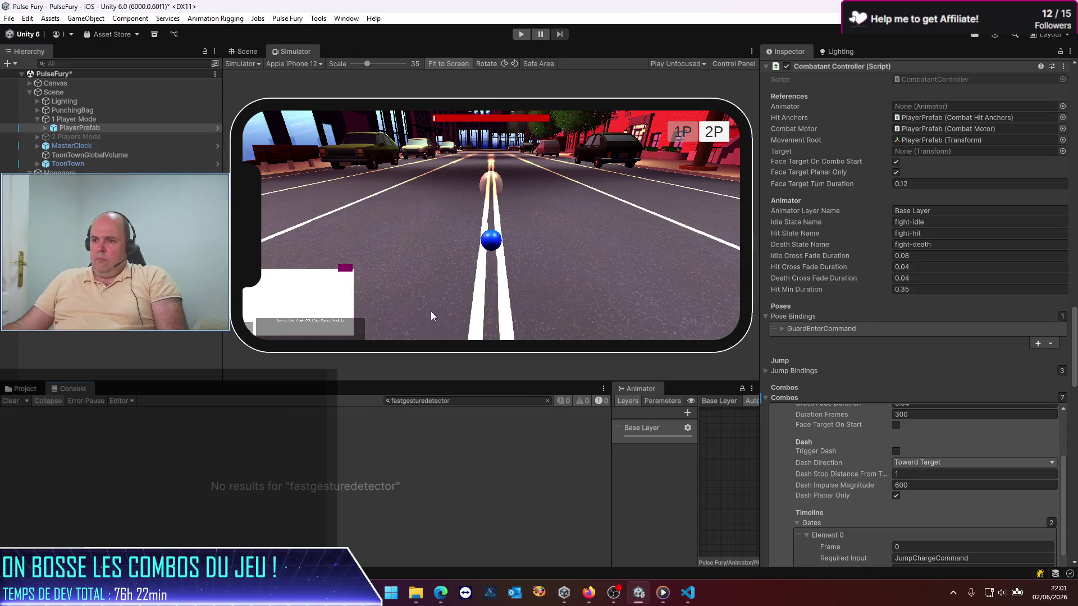
# Play the game with the Console filtered to 'Move detected:', clear it, test gestures, then stop
pyautogui.click(519, 33)
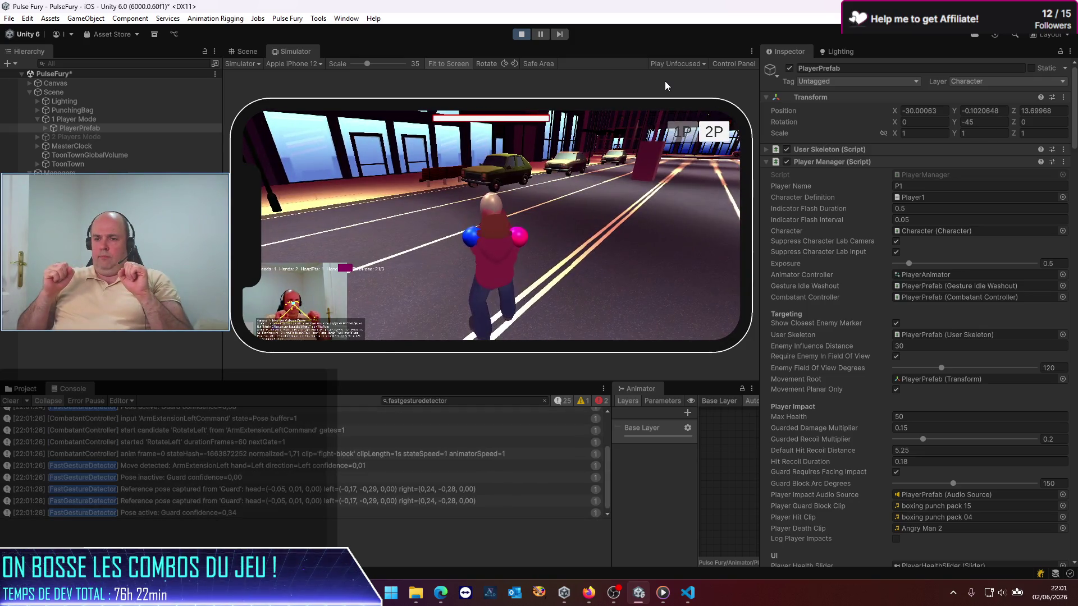
pyautogui.doubleClick(443, 402)
pyautogui.write('Move detected:')
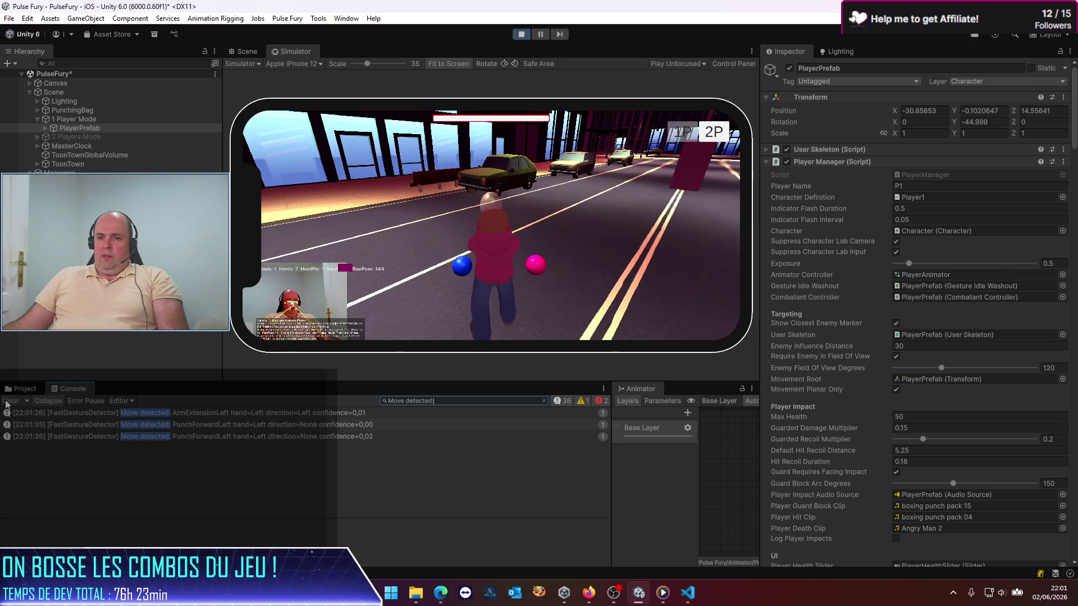
pyautogui.click(8, 401)
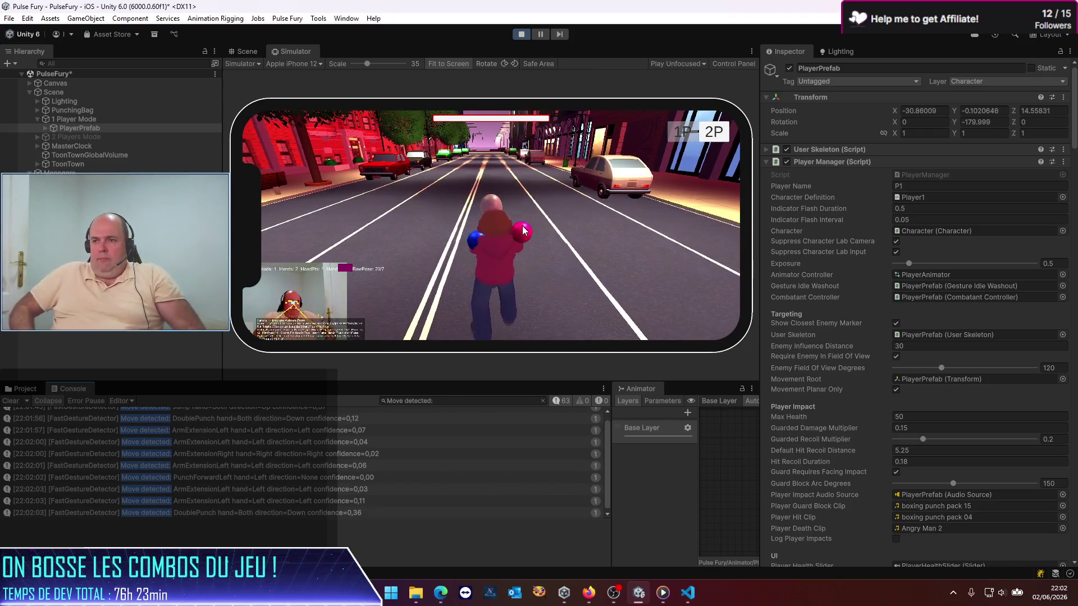
pyautogui.click(521, 35)
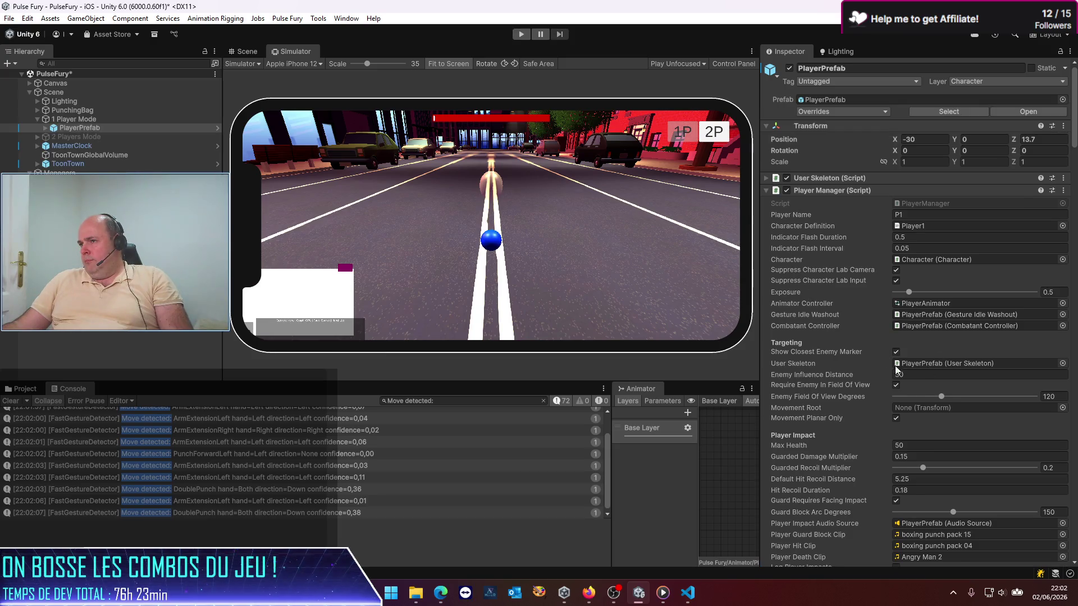
# Open PlayerPrefab in prefab mode and scroll down to Combatant Controller's Combos list
pyautogui.click(1011, 111)
pyautogui.scroll(-4, 857, 337)
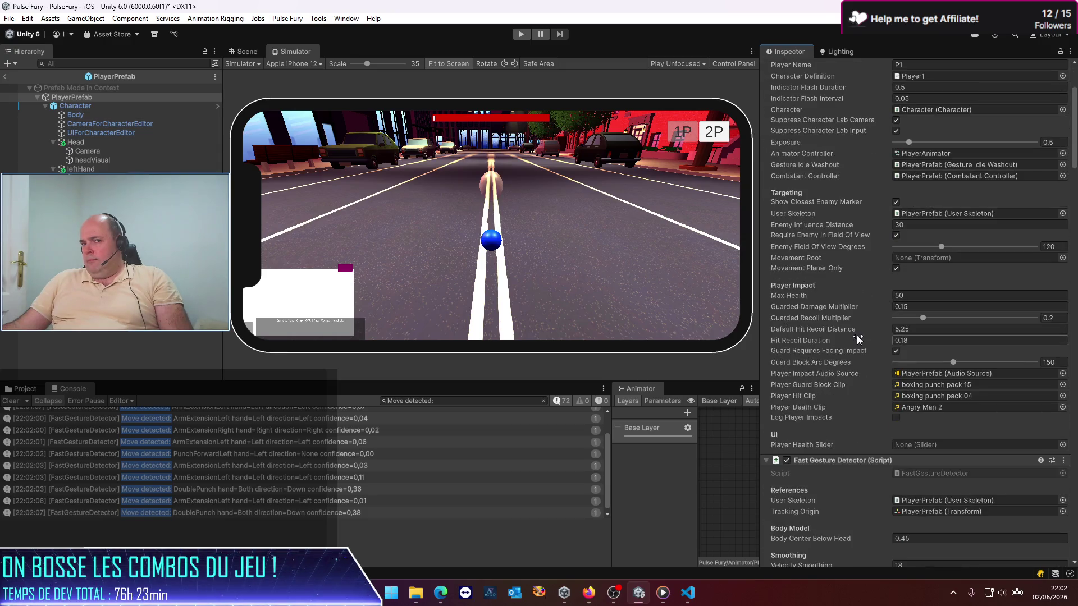
pyautogui.scroll(-14, 857, 335)
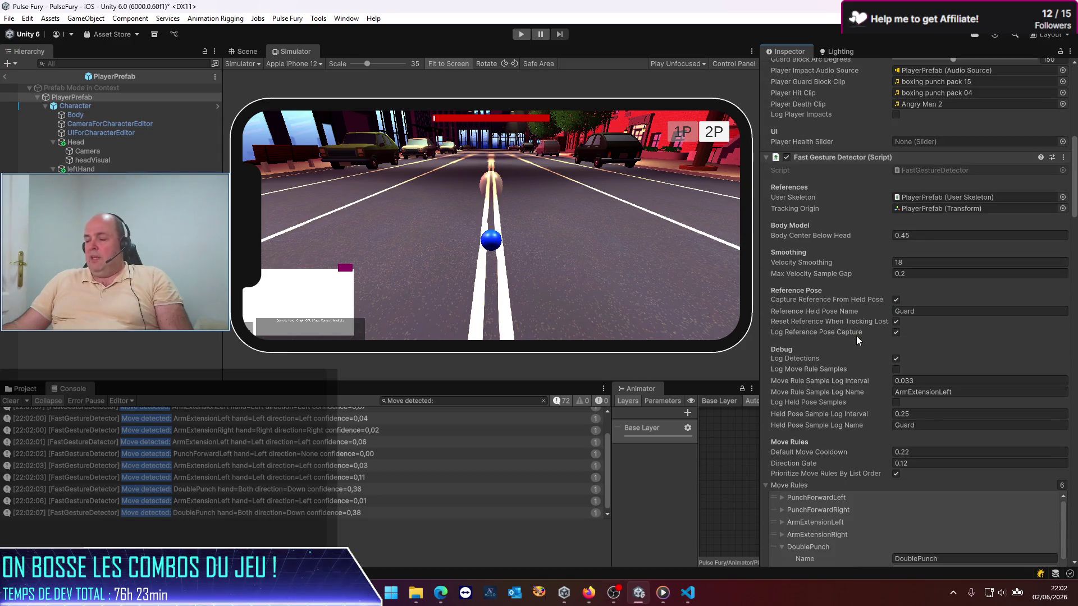
pyautogui.scroll(-6, 1071, 373)
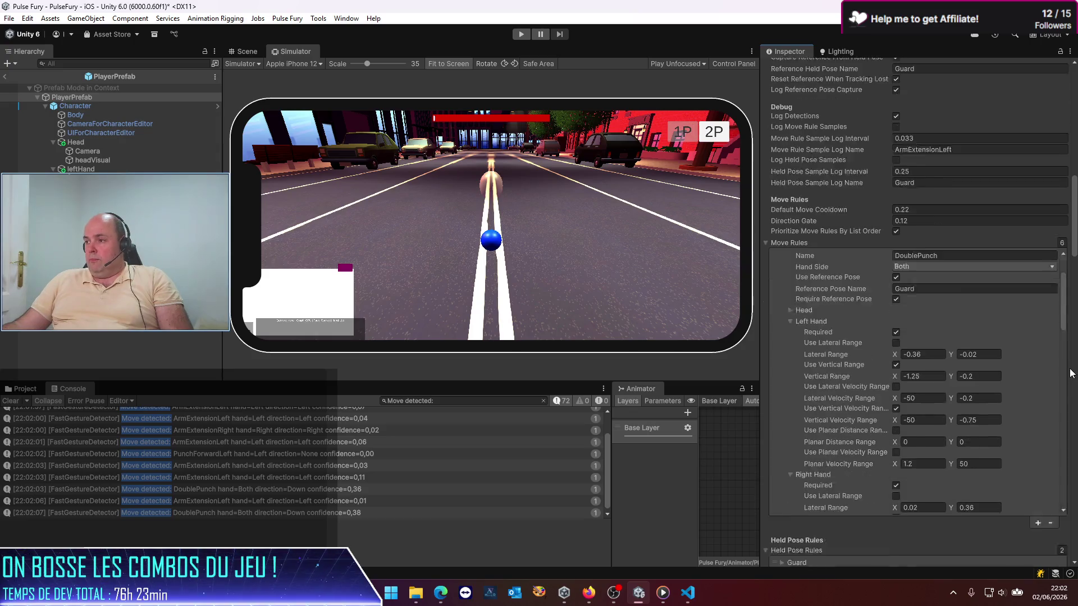
pyautogui.scroll(5, 1070, 373)
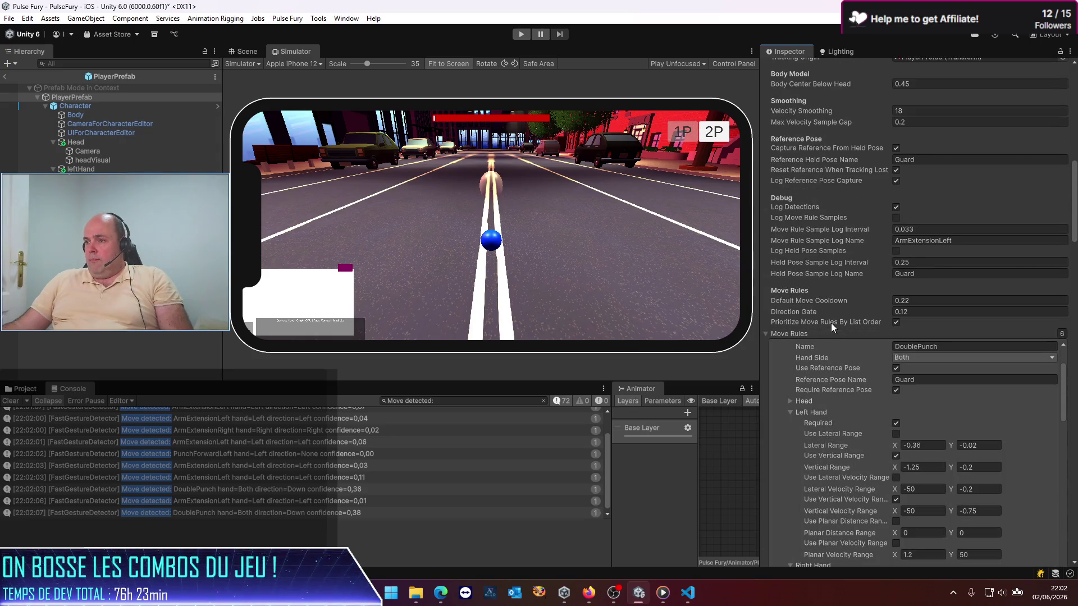
pyautogui.scroll(-9, 830, 292)
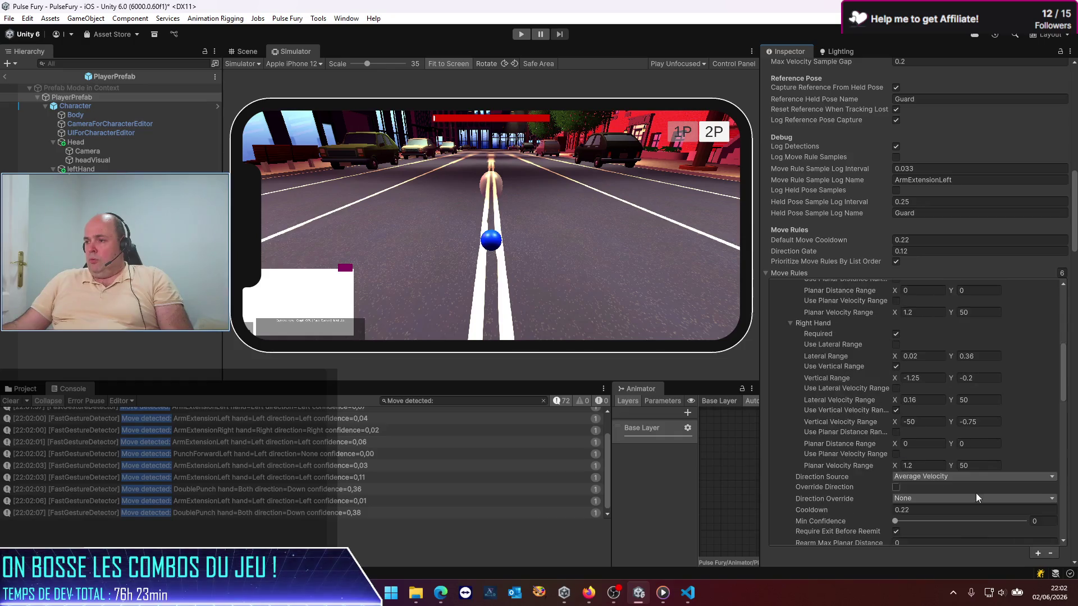
pyautogui.scroll(-12, 1067, 465)
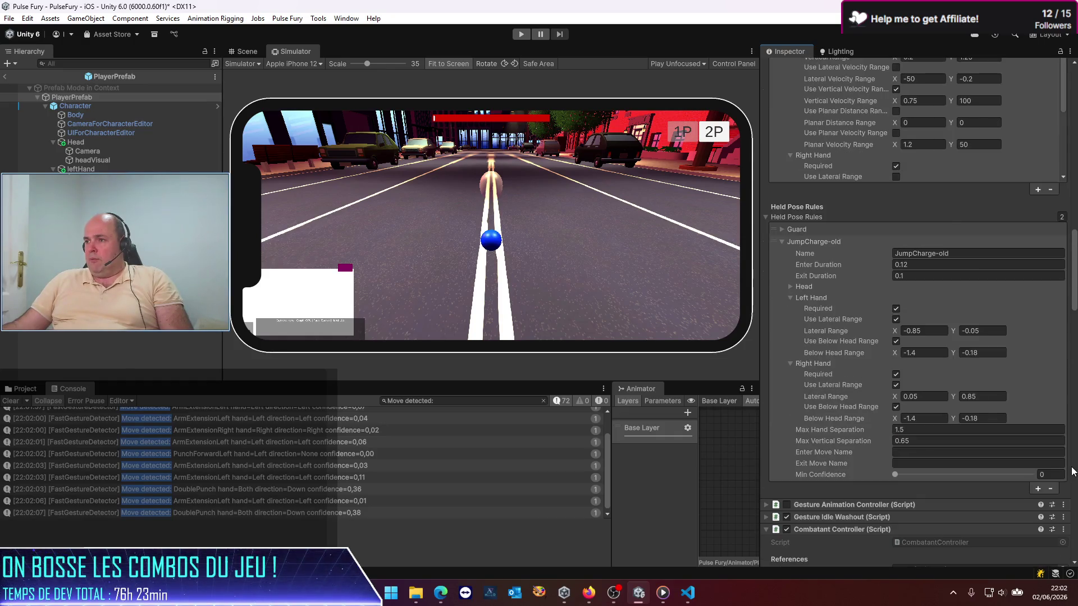
pyautogui.scroll(-13, 1069, 466)
pyautogui.scroll(-6, 1065, 458)
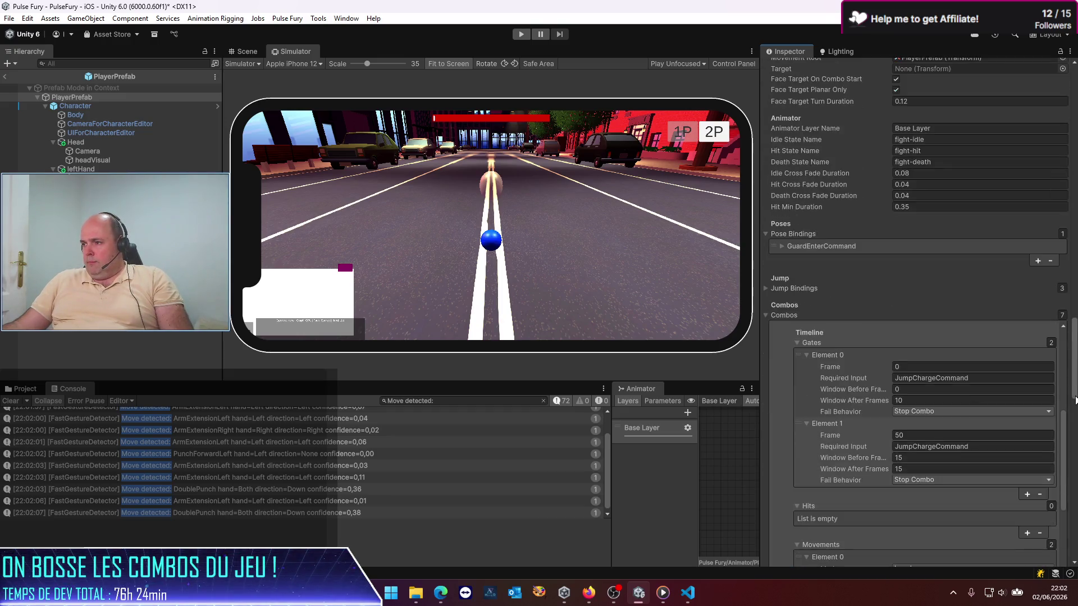
pyautogui.scroll(-6, 1075, 400)
pyautogui.scroll(5, 883, 347)
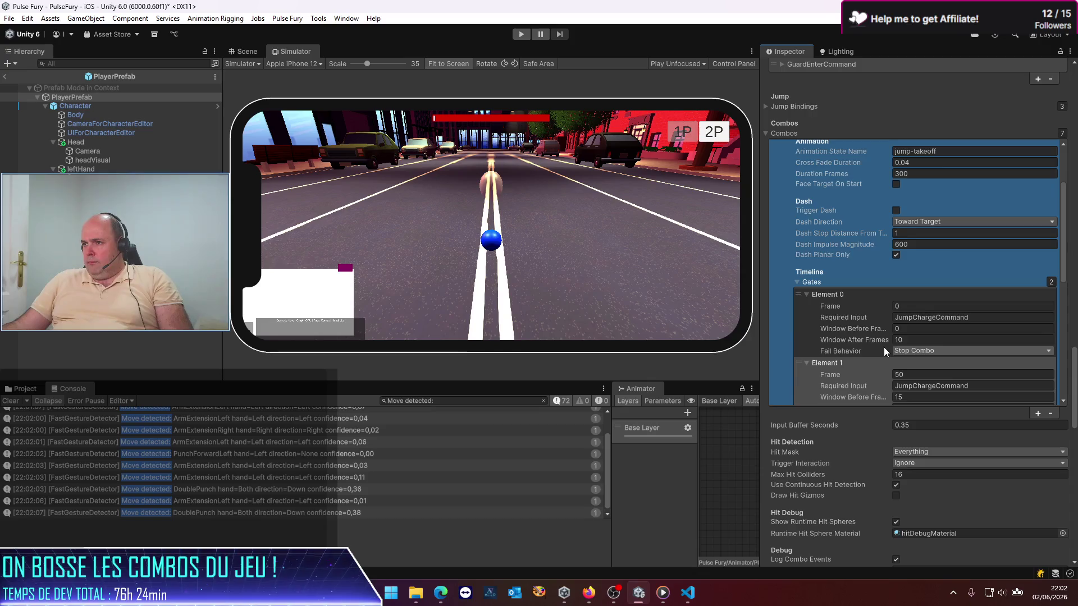
# Select the Jump combo and scroll to its JumpChargeCommand gates at frames 0 and 50
pyautogui.click(884, 347)
pyautogui.scroll(3, 884, 347)
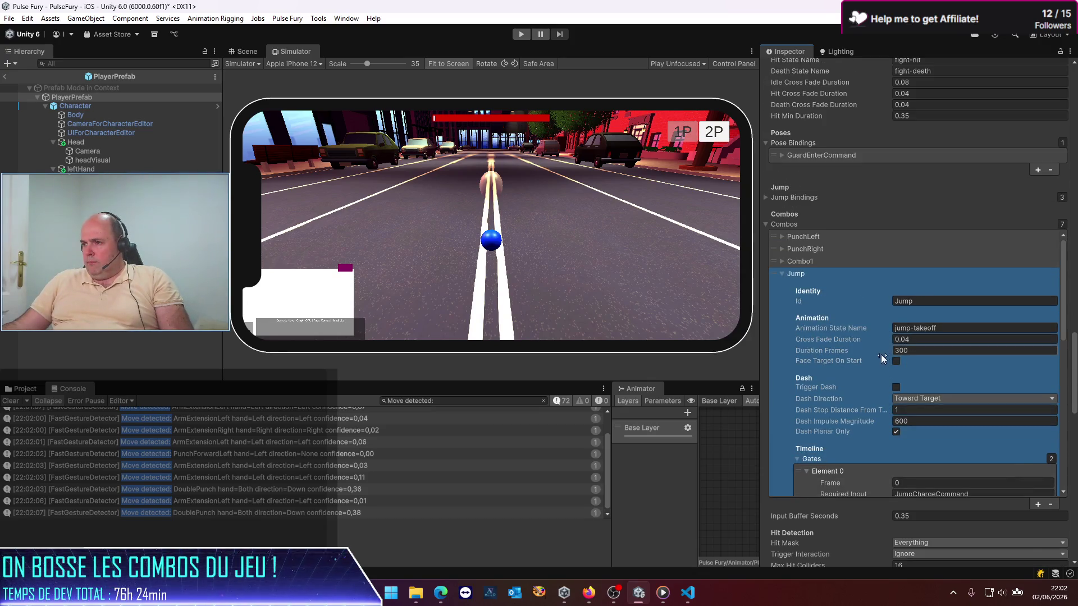
pyautogui.scroll(-2, 815, 368)
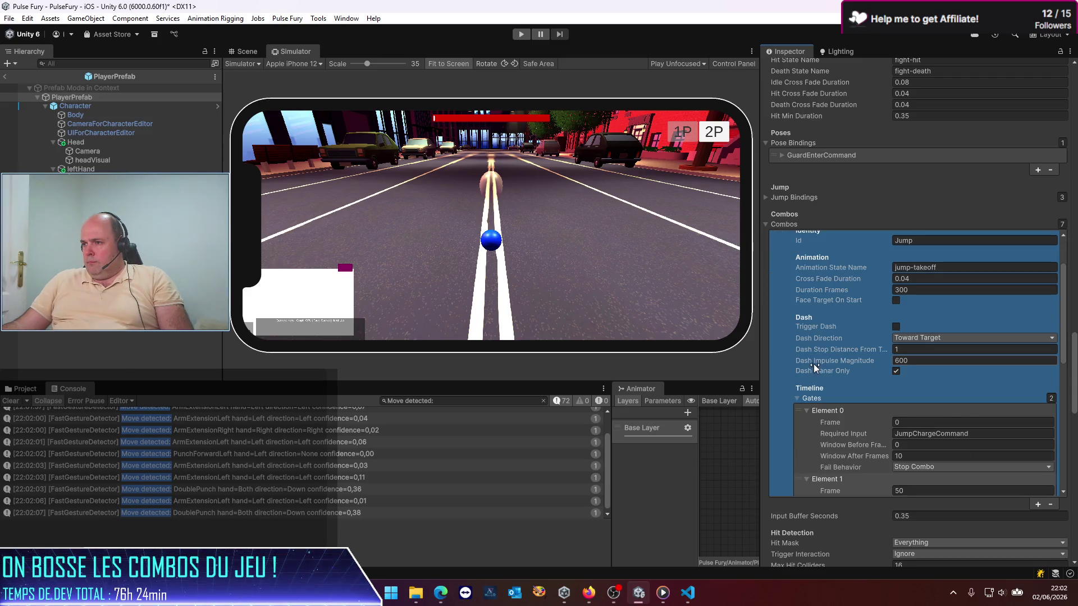
pyautogui.scroll(-3, 814, 368)
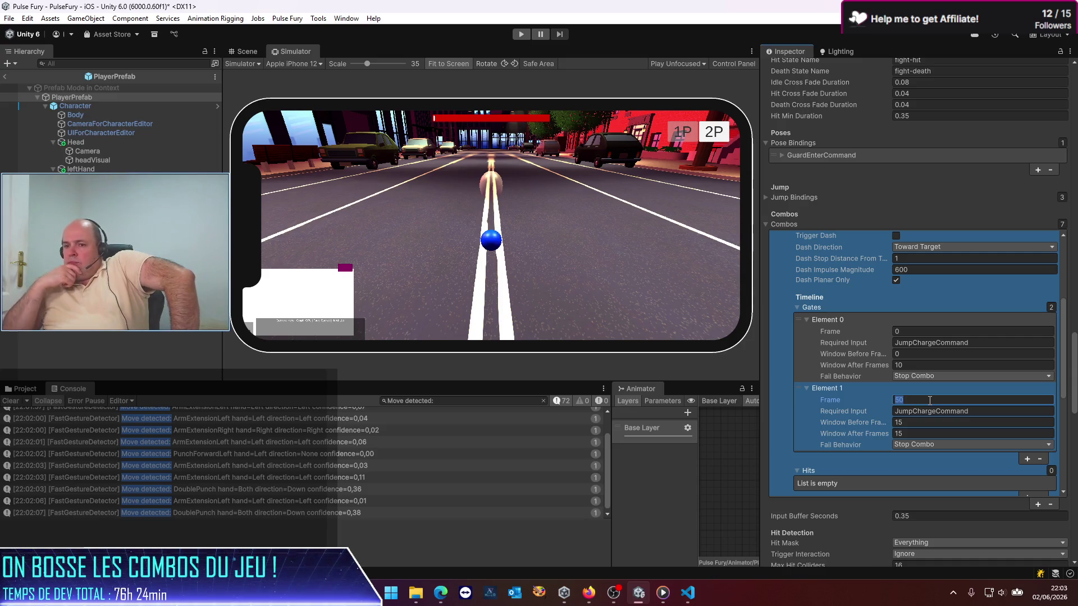
# Clear the Console, remove the Move detected filter, start play, and clear startup logs
pyautogui.click(10, 401)
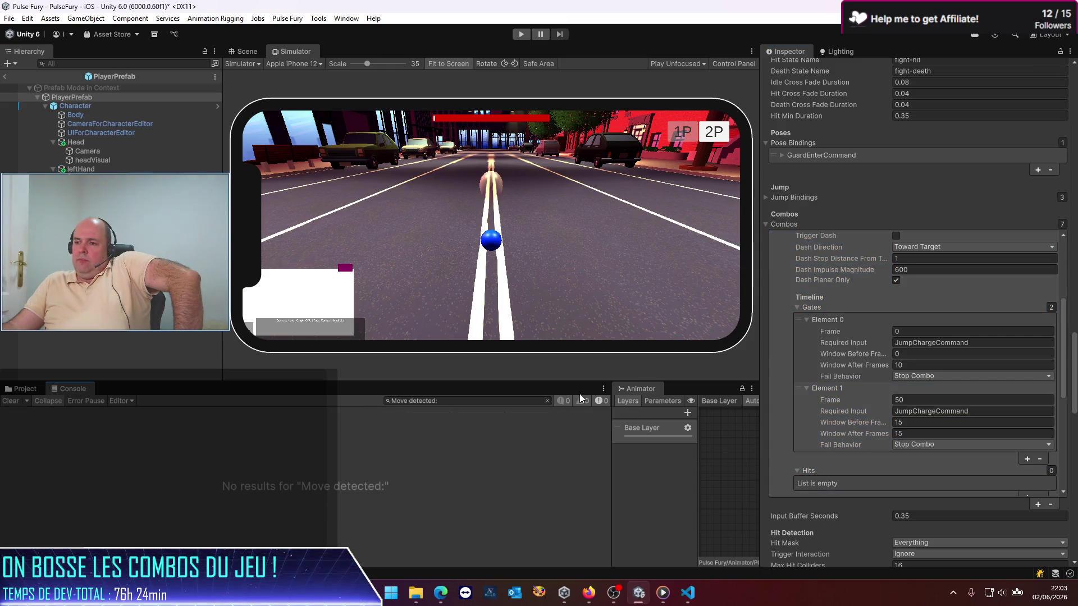
pyautogui.click(548, 401)
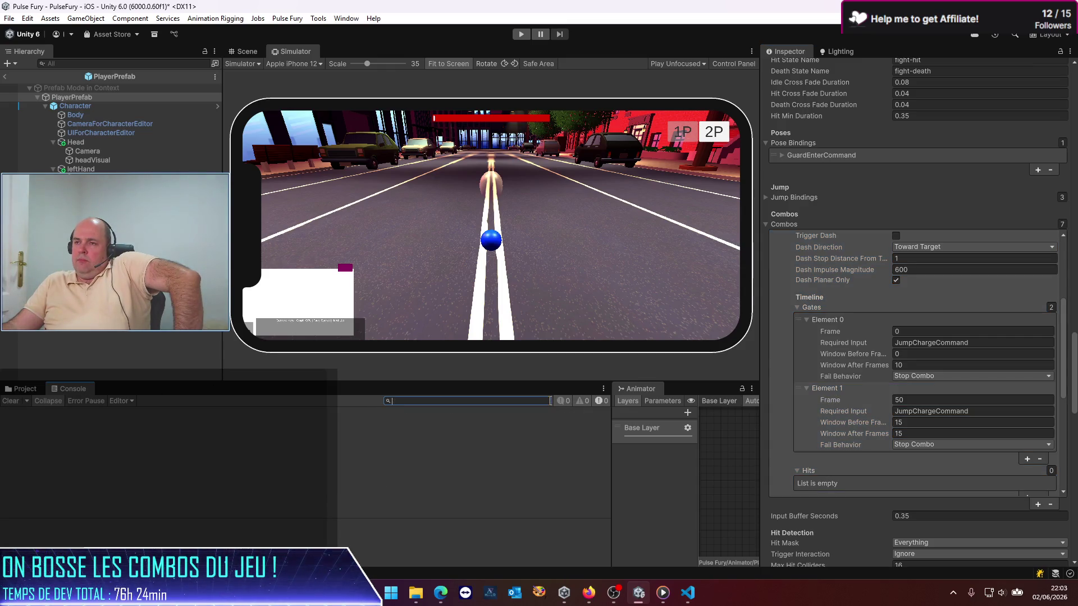
pyautogui.click(523, 33)
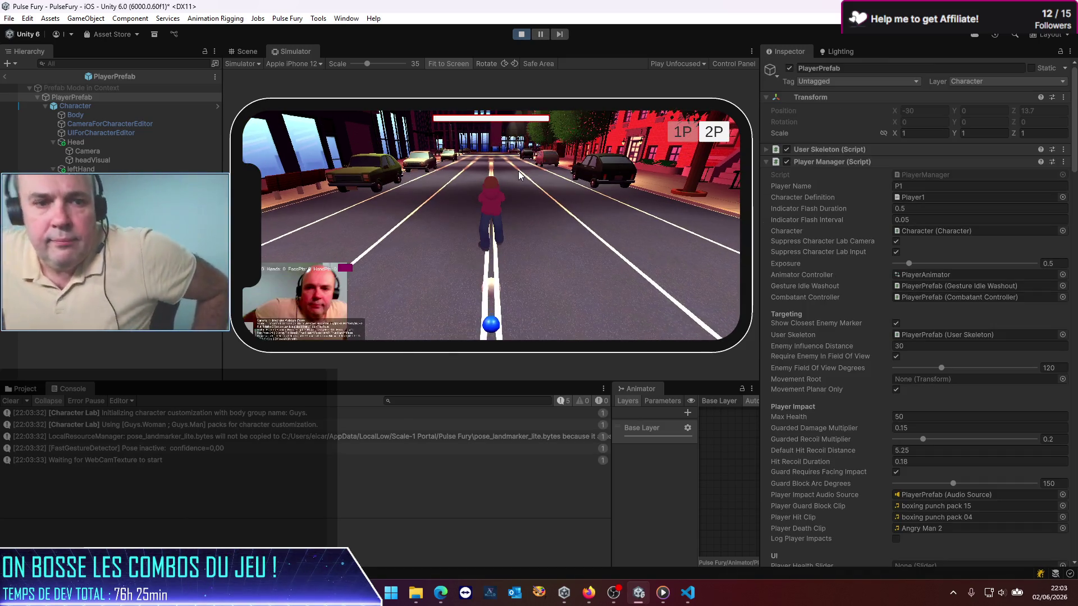
pyautogui.click(11, 400)
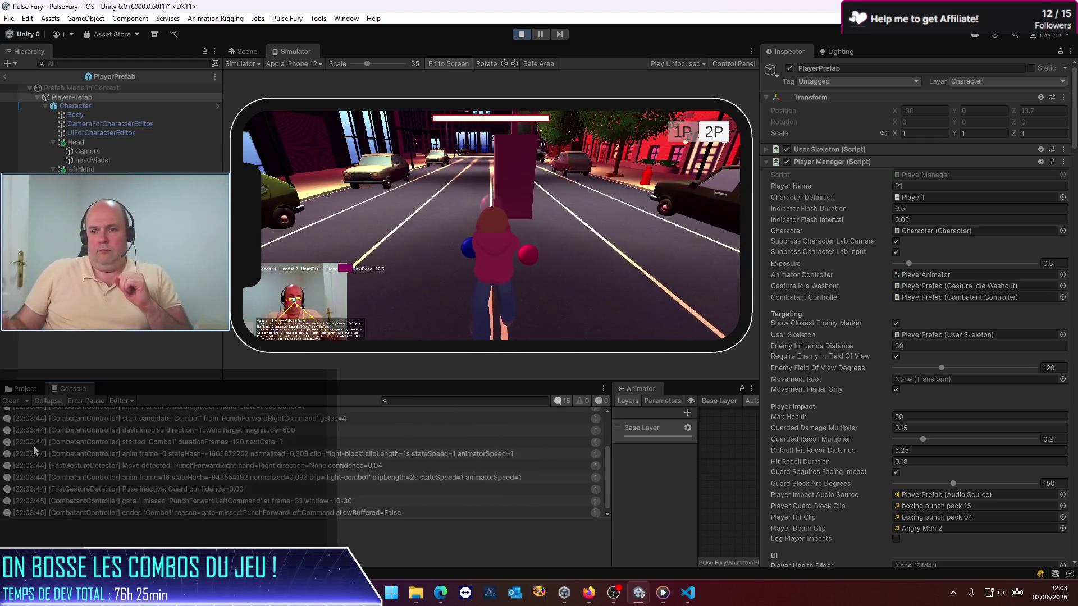
# Filter the Console to 'CombatantControl', perform the combo, pause, and inspect the JumpChargeCommand entry
pyautogui.click(422, 400)
pyautogui.write('CombatantContro')
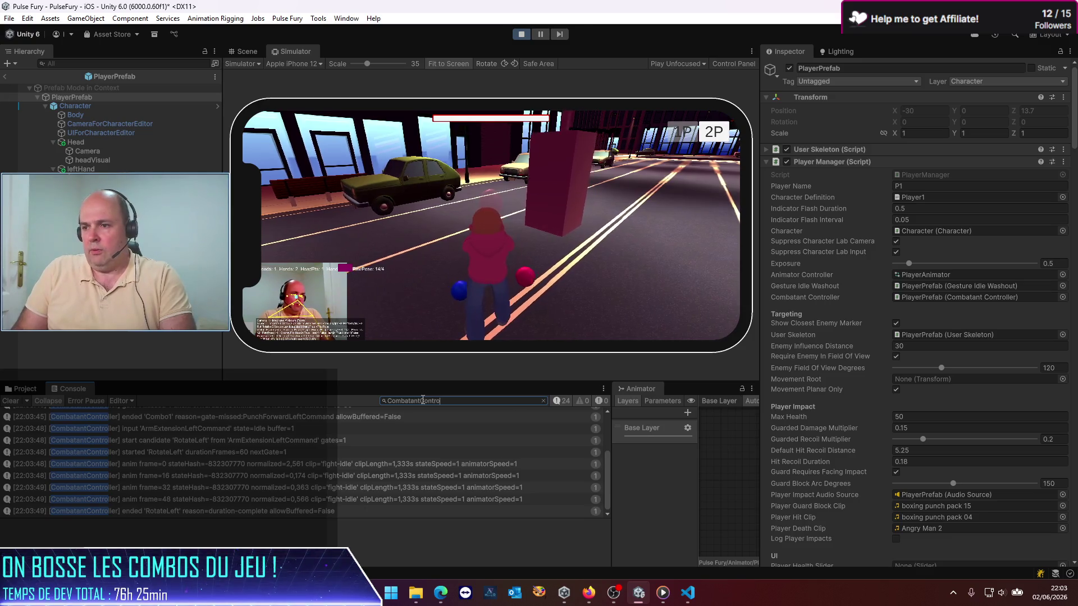
pyautogui.write('ler')
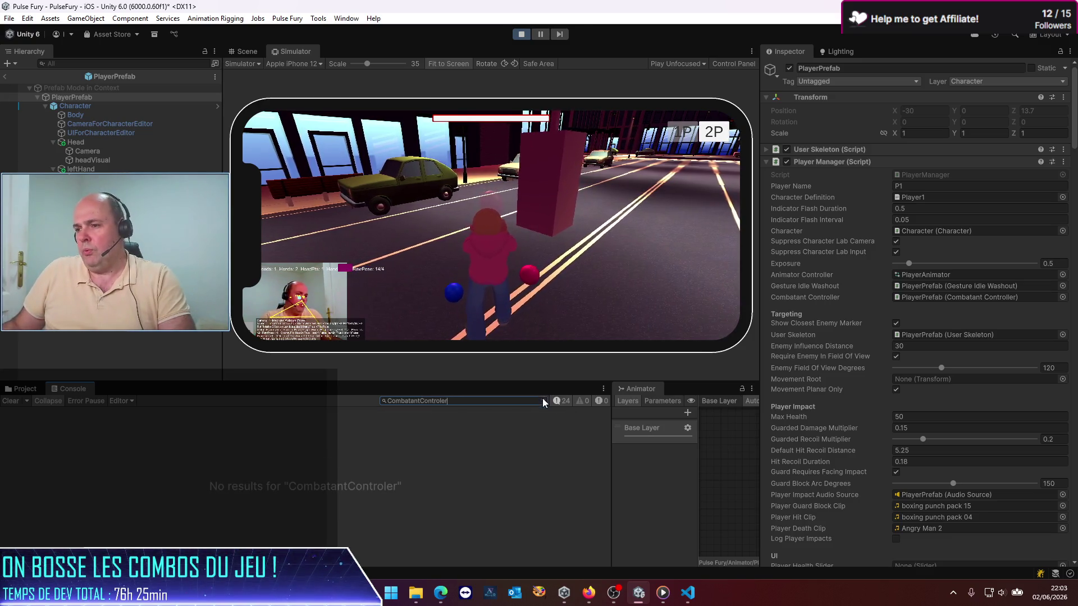
pyautogui.click(542, 400)
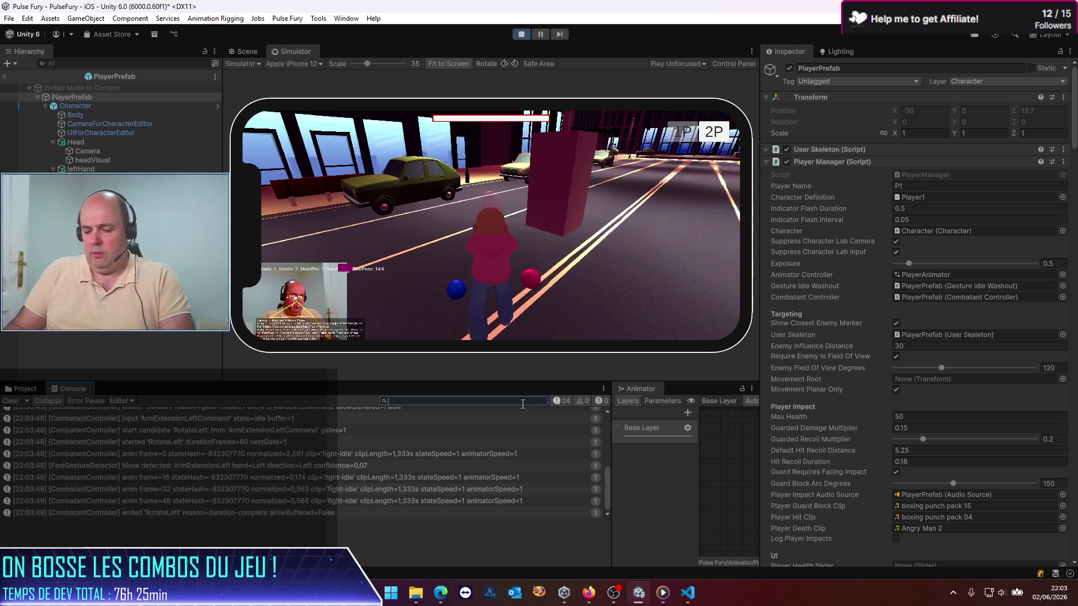
pyautogui.write('Combate')
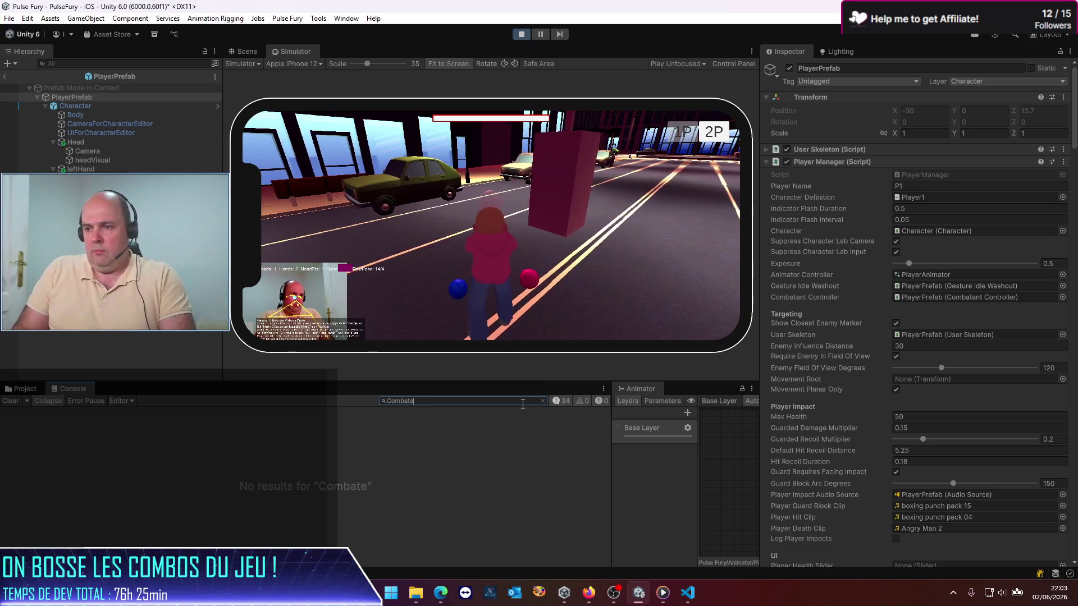
pyautogui.press('BackSpace')
pyautogui.write('antControl')
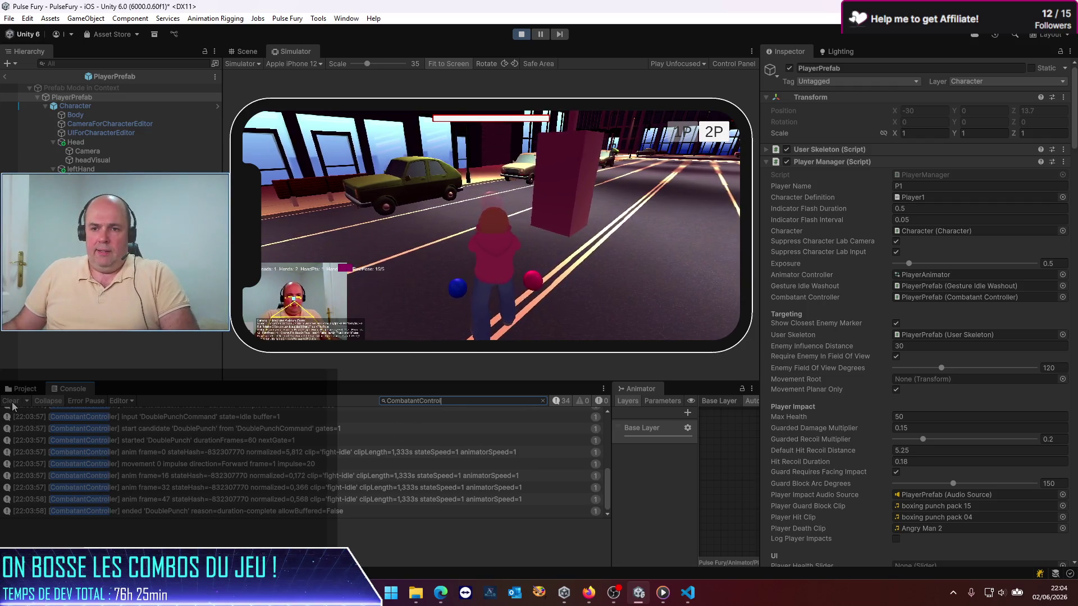
pyautogui.click(12, 402)
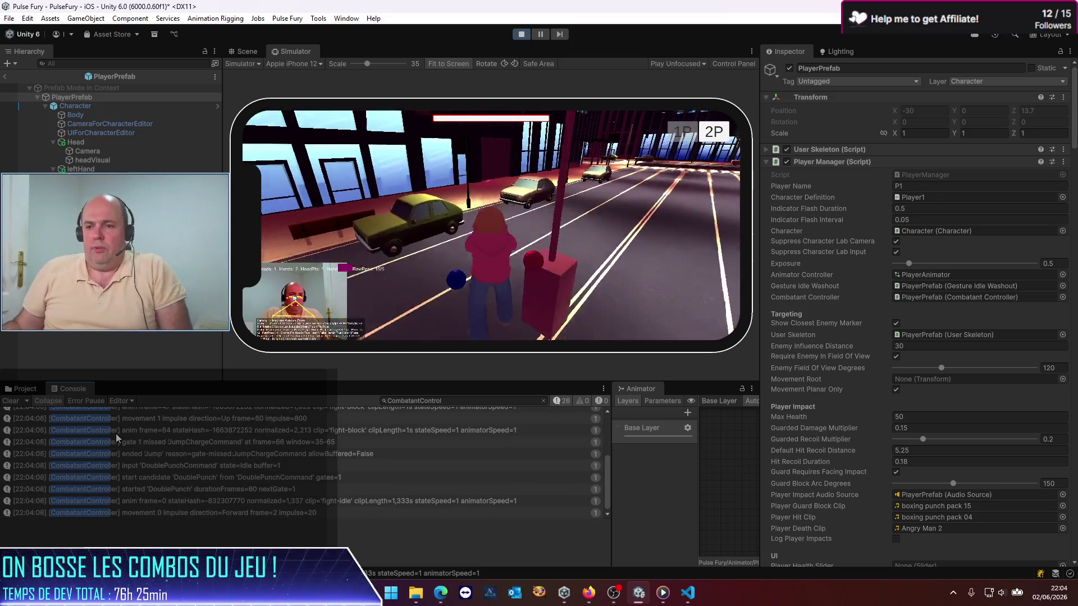
pyautogui.click(537, 34)
pyautogui.scroll(5, 222, 519)
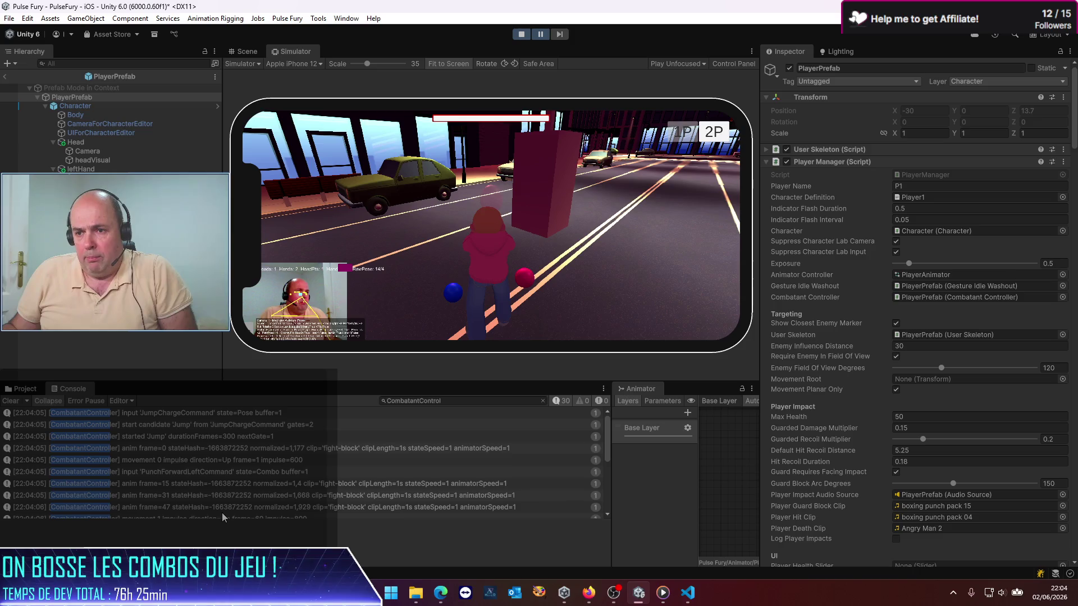
pyautogui.click(173, 416)
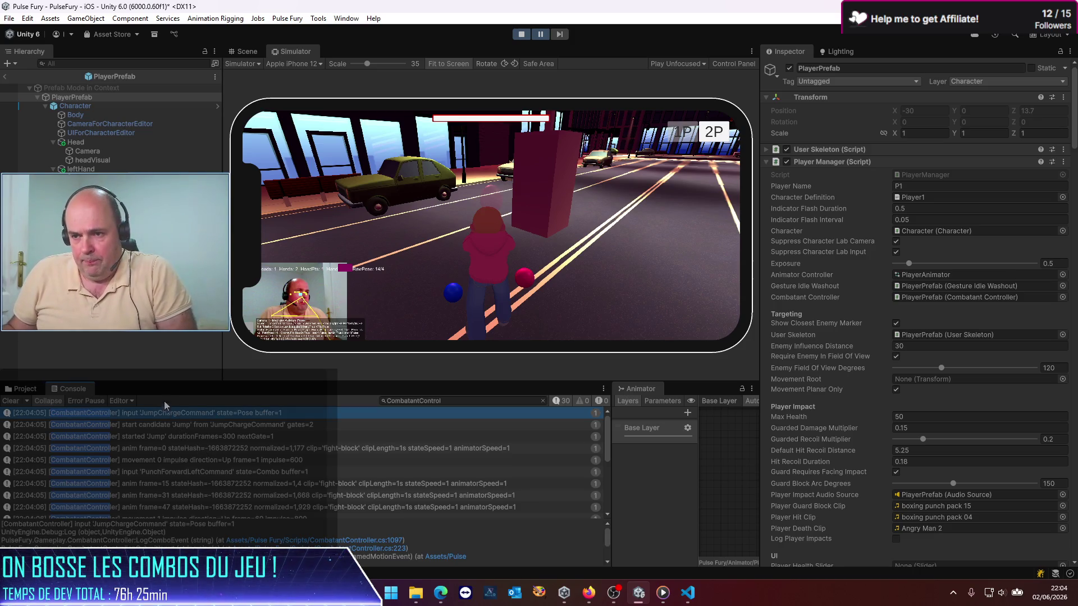
pyautogui.click(169, 424)
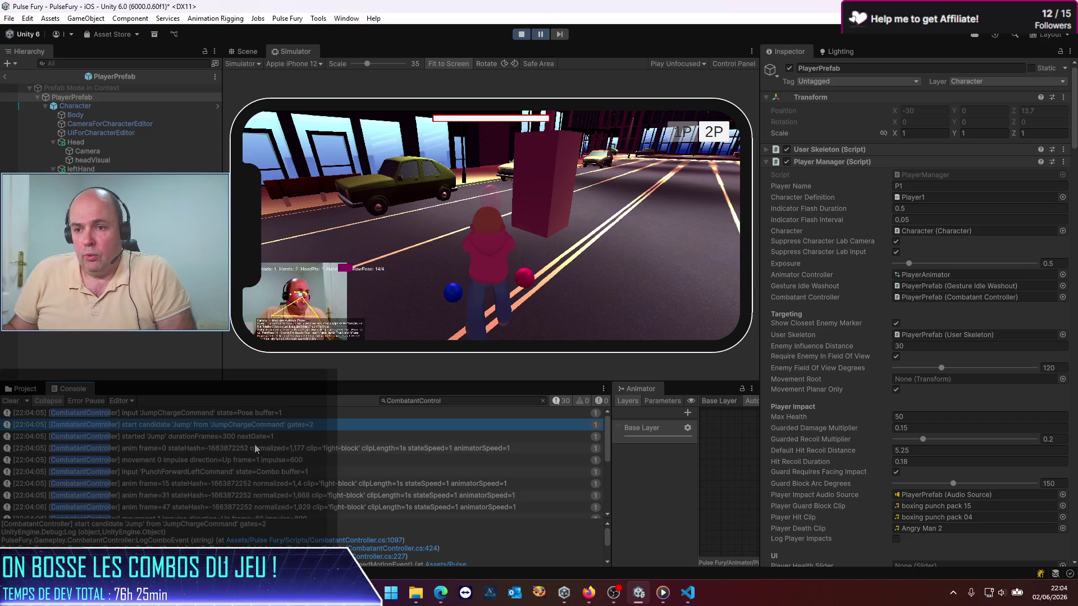
pyautogui.click(209, 440)
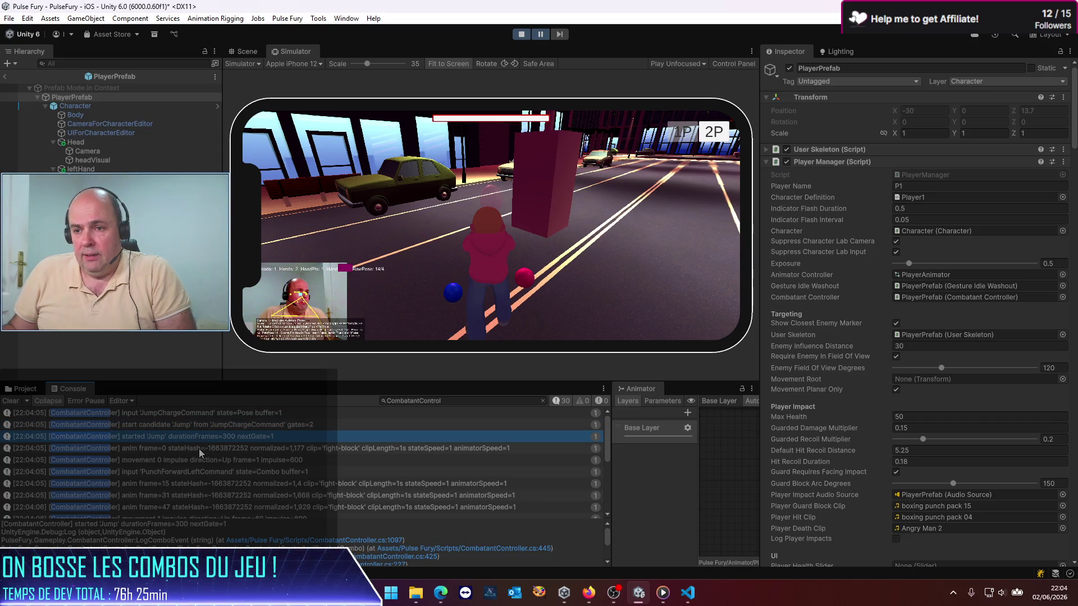
pyautogui.click(185, 450)
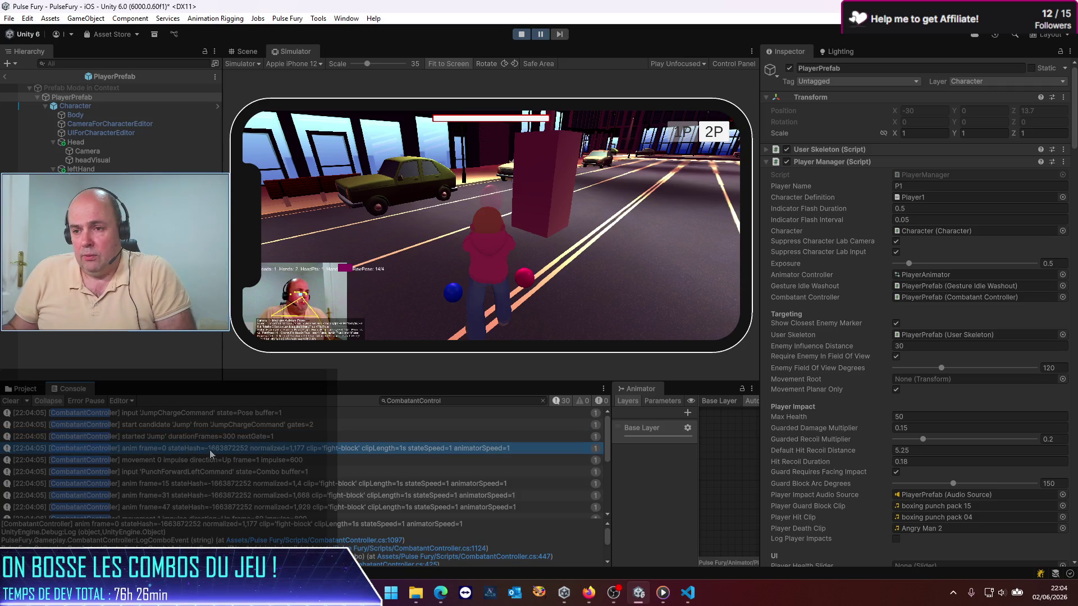
pyautogui.click(200, 462)
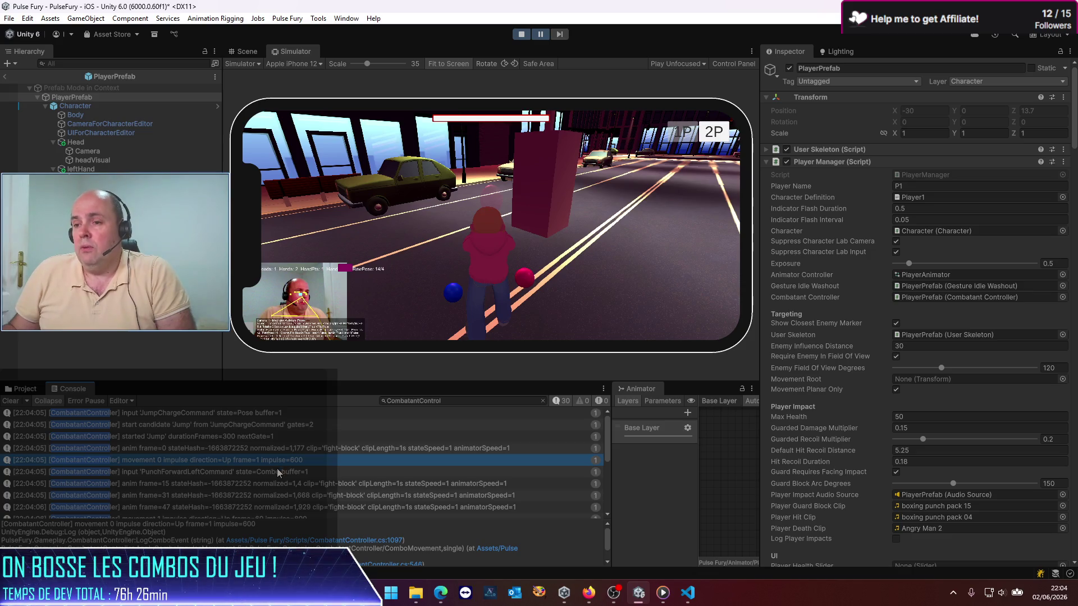
pyautogui.click(184, 473)
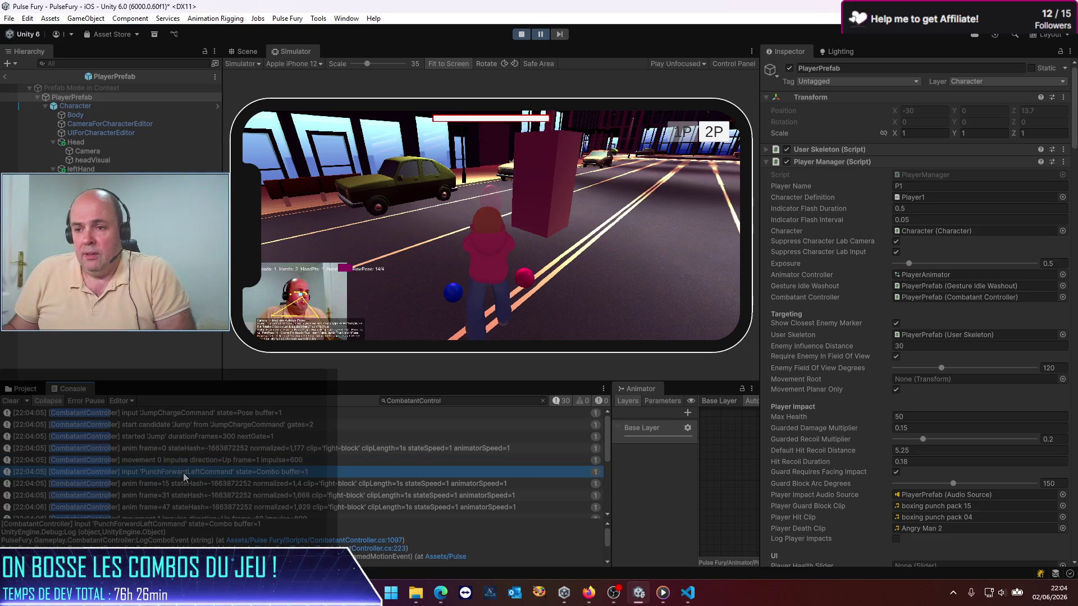
pyautogui.scroll(-1, 195, 490)
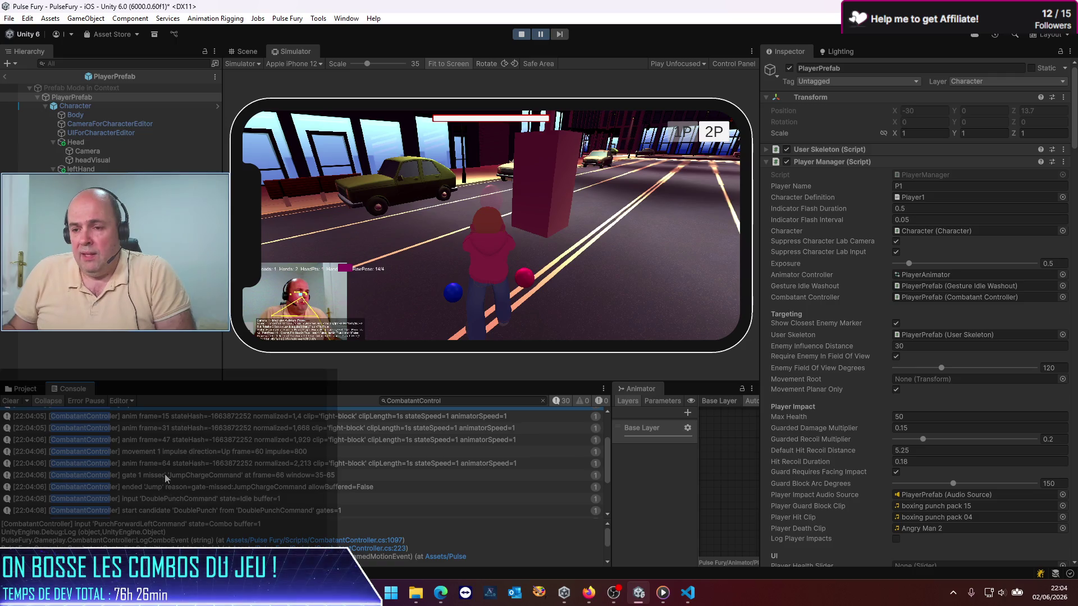
pyautogui.click(164, 475)
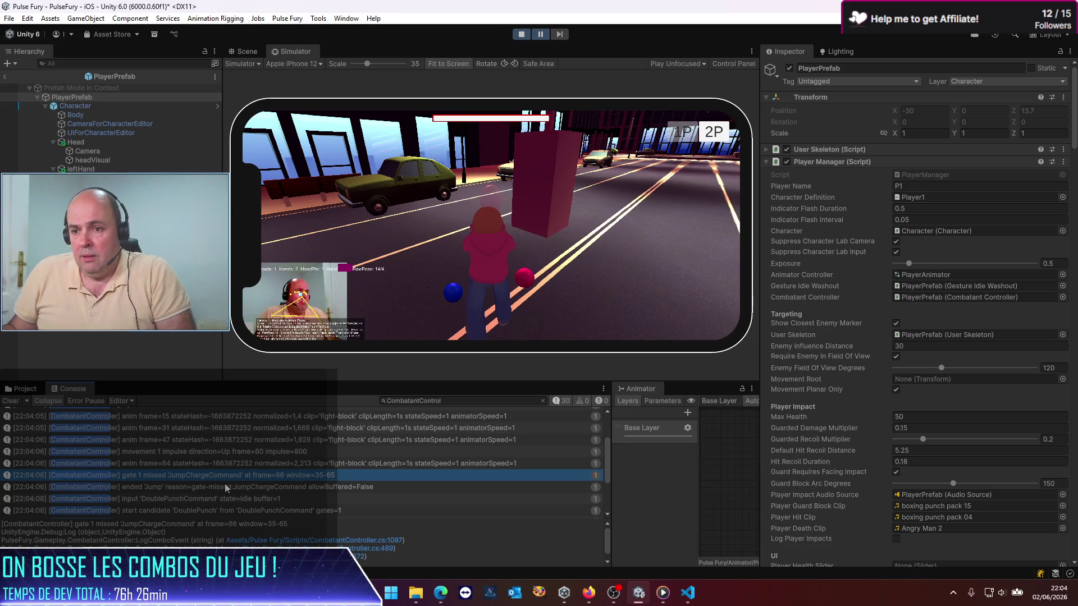
pyautogui.click(236, 452)
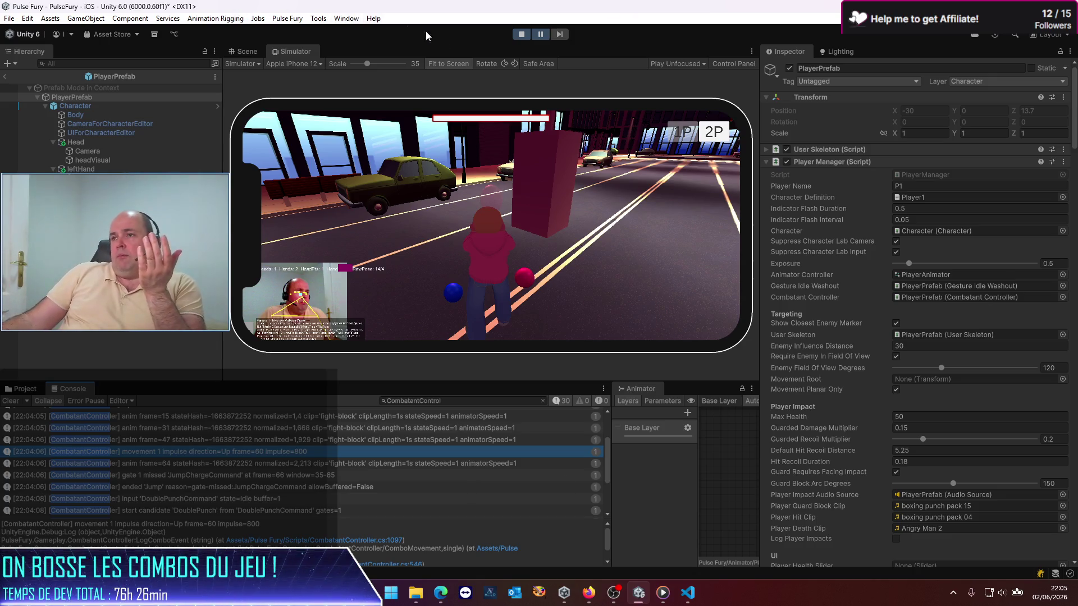
pyautogui.click(521, 35)
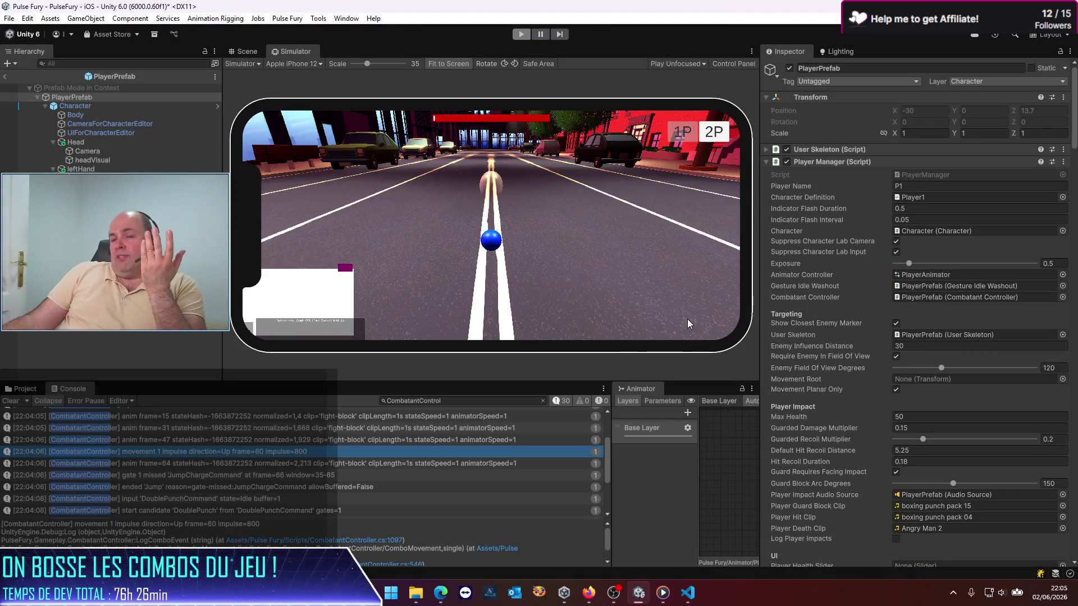
# Scroll the Inspector and collapse the Fast Gesture Detector component
pyautogui.scroll(-15, 924, 439)
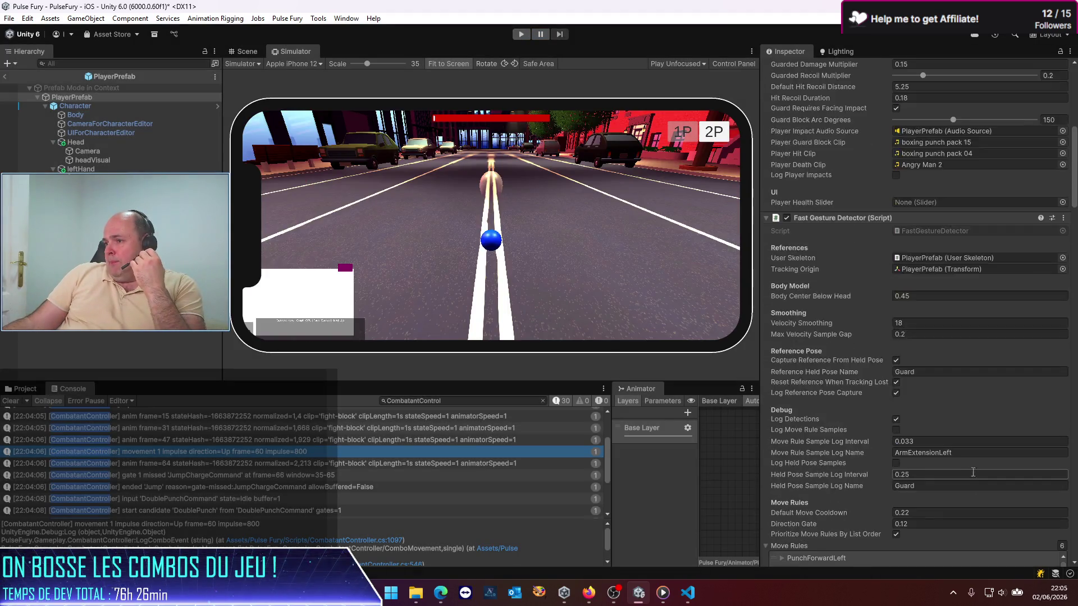
pyautogui.scroll(-10, 999, 448)
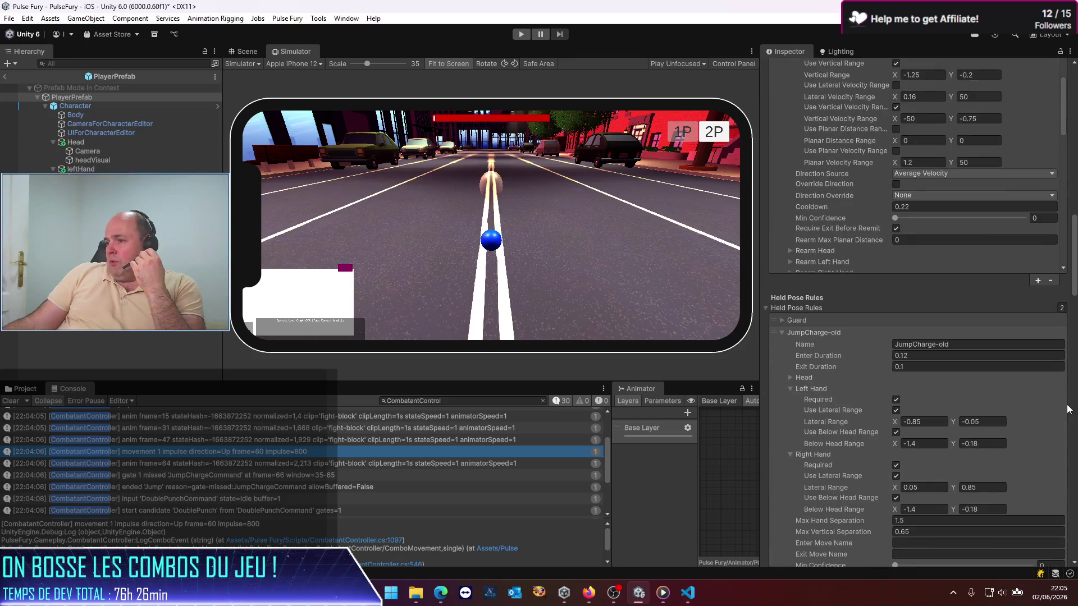
pyautogui.scroll(5, 850, 258)
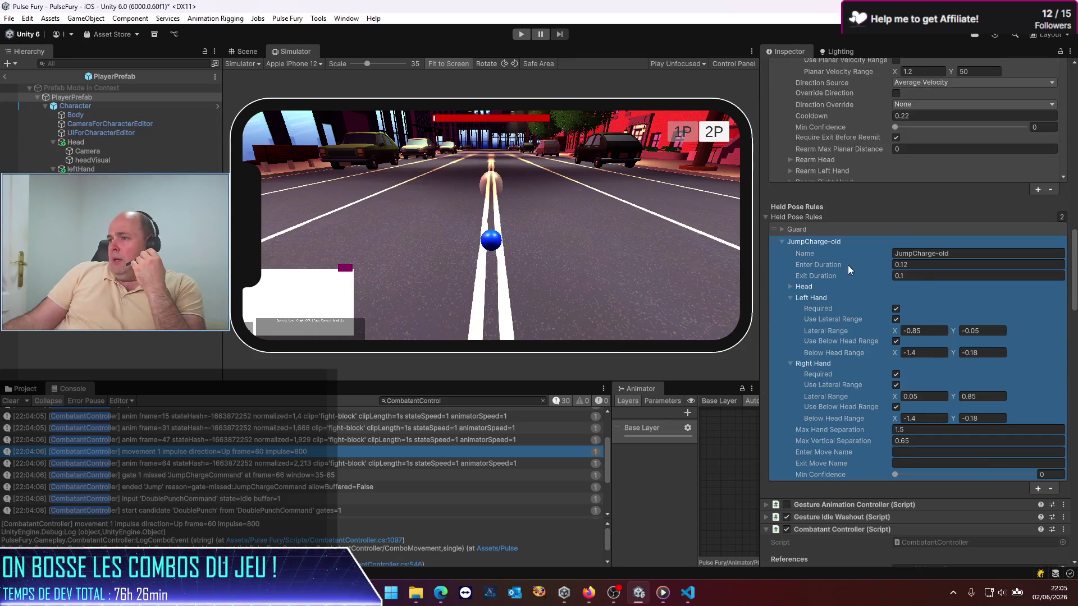
pyautogui.scroll(5, 996, 297)
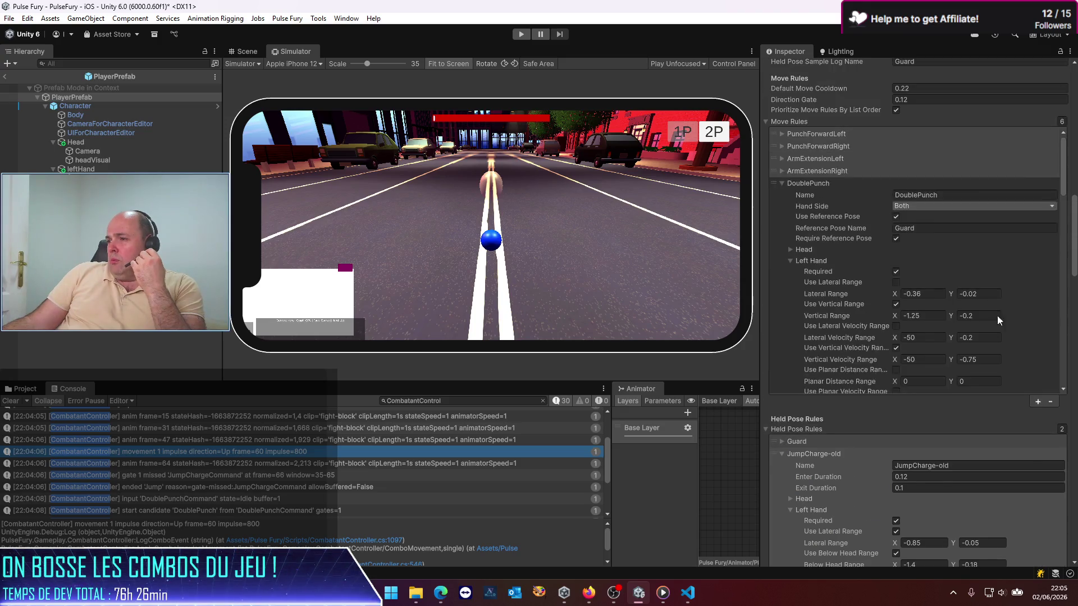
pyautogui.scroll(10, 817, 123)
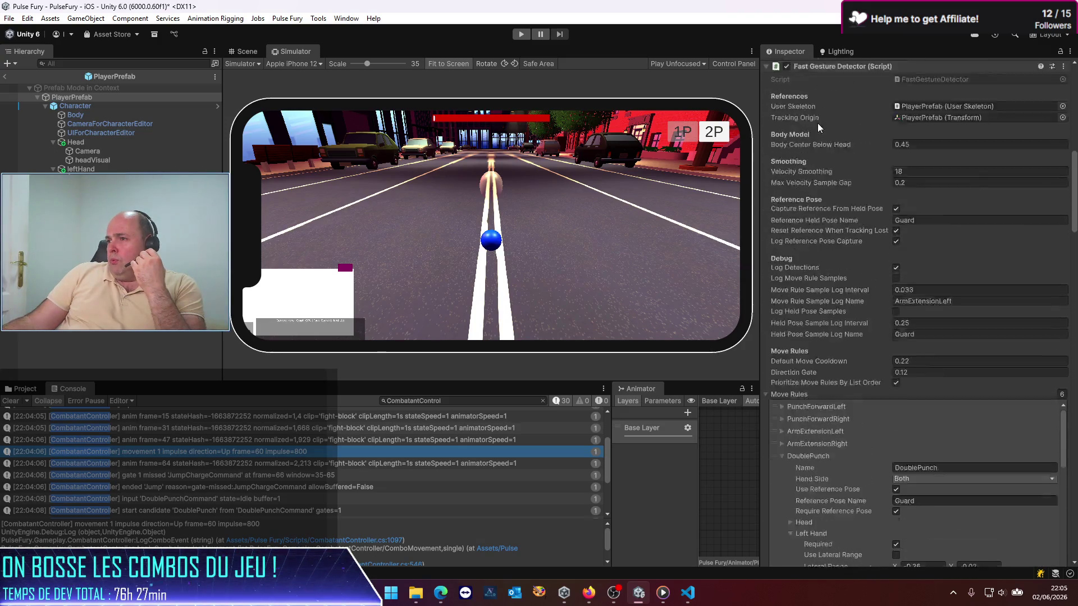
pyautogui.click(765, 157)
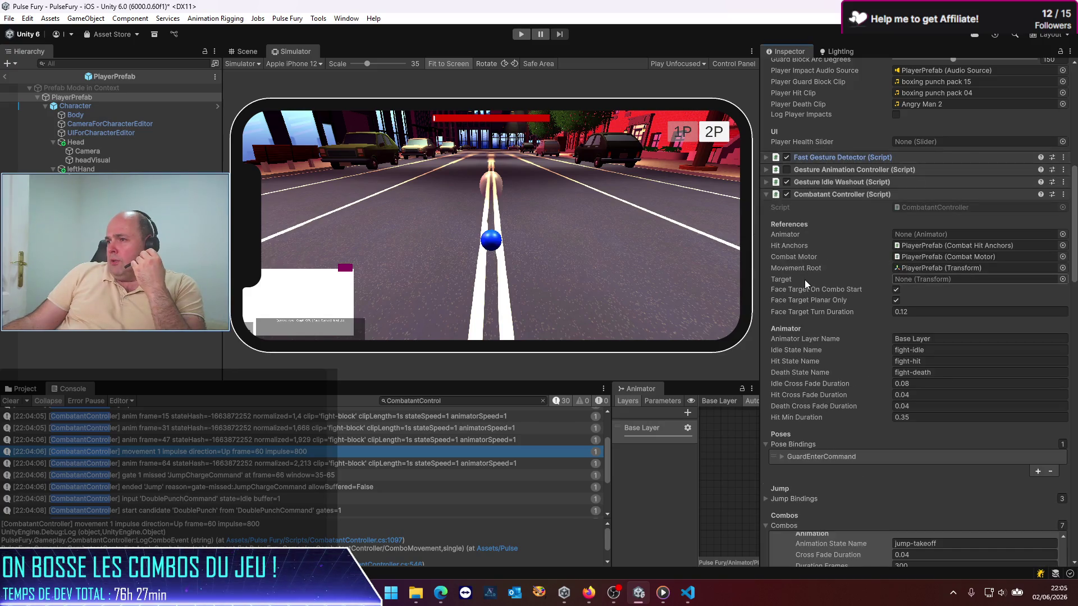
# Scroll to the Jump combo's Timeline Gates and check gate 1's frame 50 timing
pyautogui.scroll(-2, 813, 292)
pyautogui.scroll(-2, 814, 295)
pyautogui.scroll(-6, 774, 376)
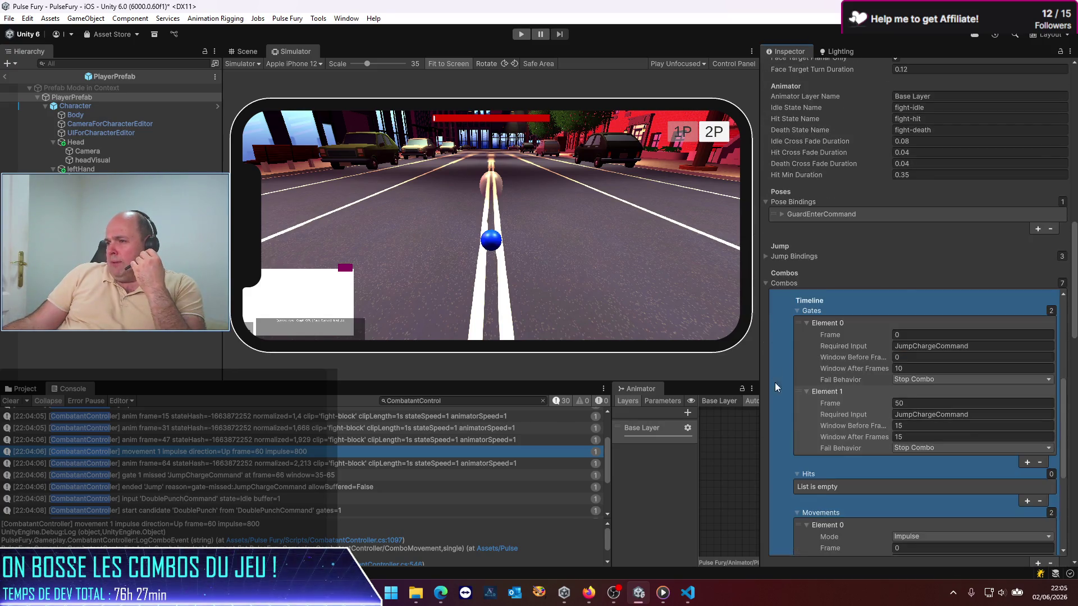
pyautogui.scroll(-5, 841, 422)
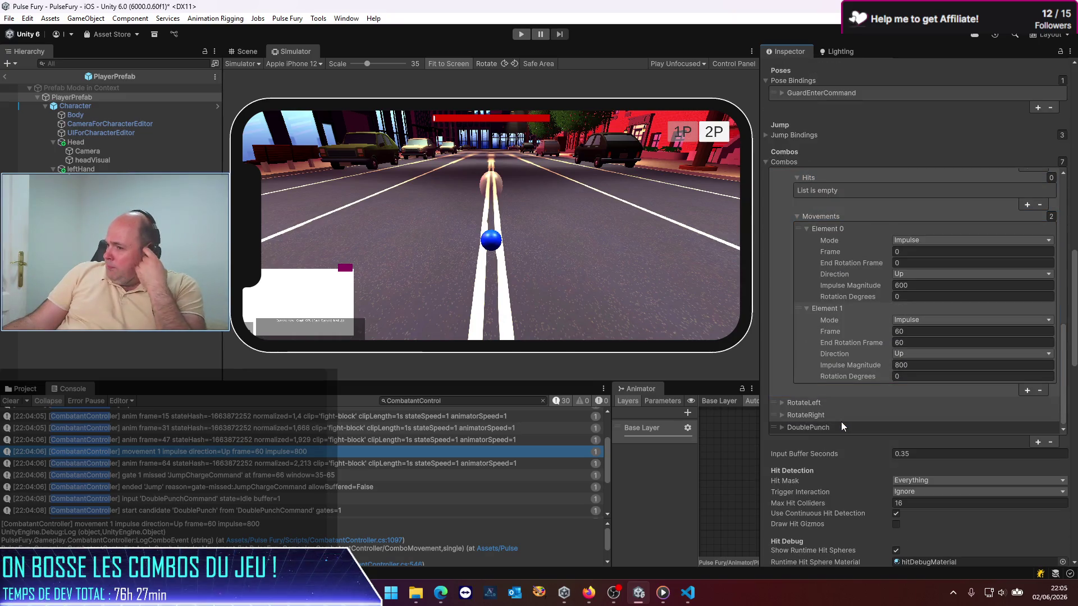
pyautogui.scroll(-1, 889, 424)
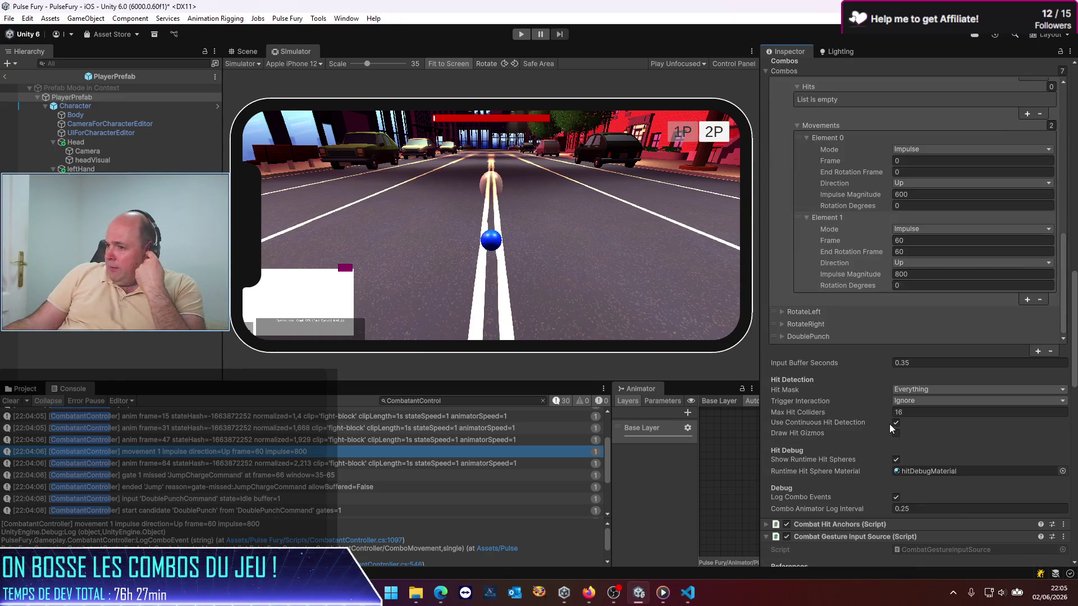
pyautogui.scroll(3, 889, 423)
pyautogui.click(870, 385)
pyautogui.scroll(10, 869, 379)
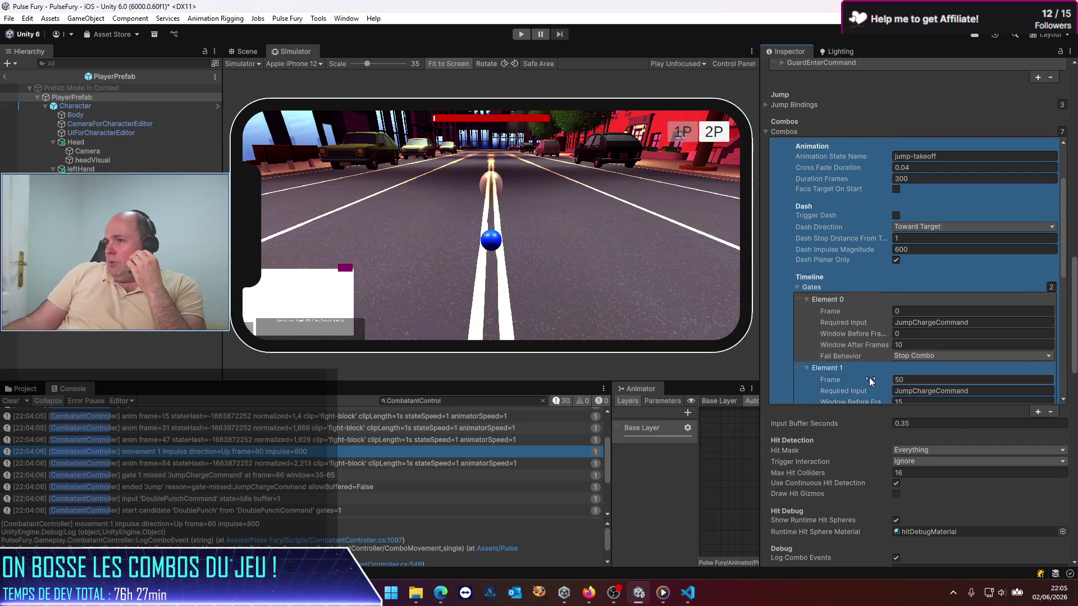
pyautogui.scroll(-3, 903, 311)
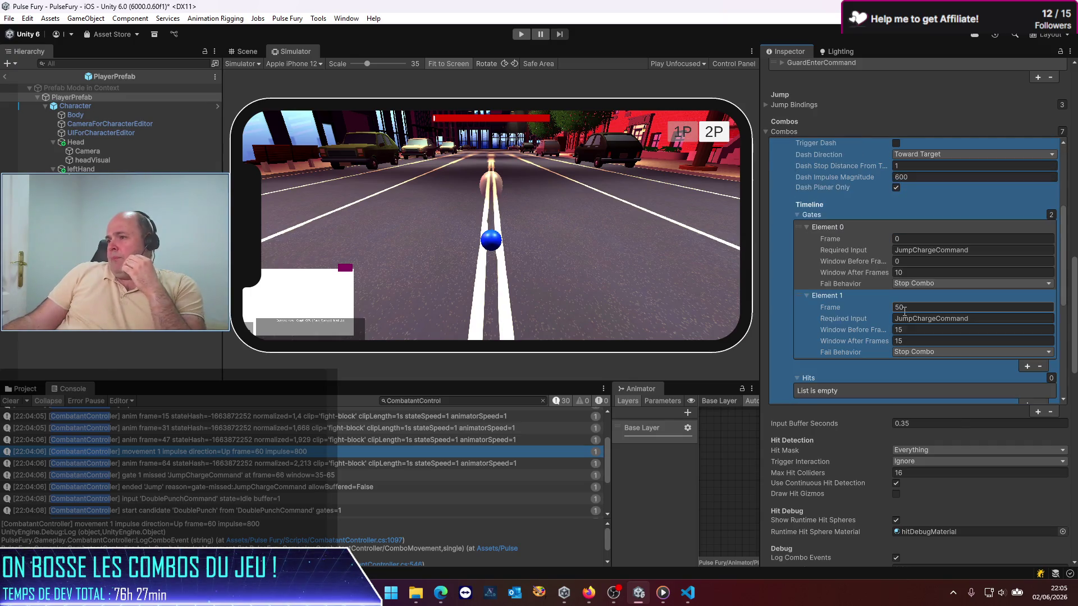
pyautogui.click(906, 239)
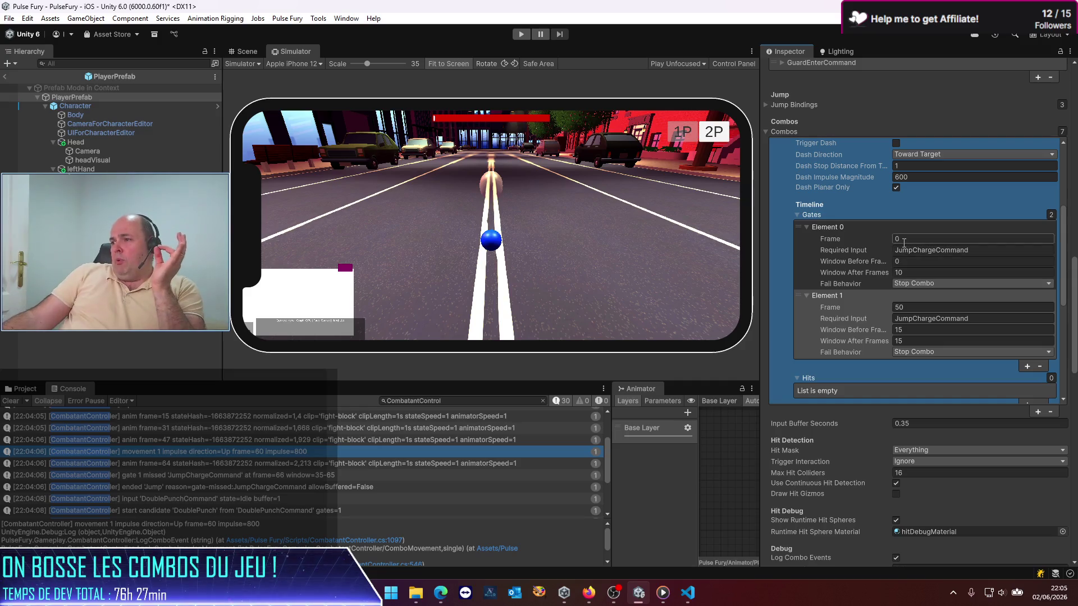
# Review both Jump gates' Frame and Required Input values, the second at frame 50
pyautogui.click(906, 239)
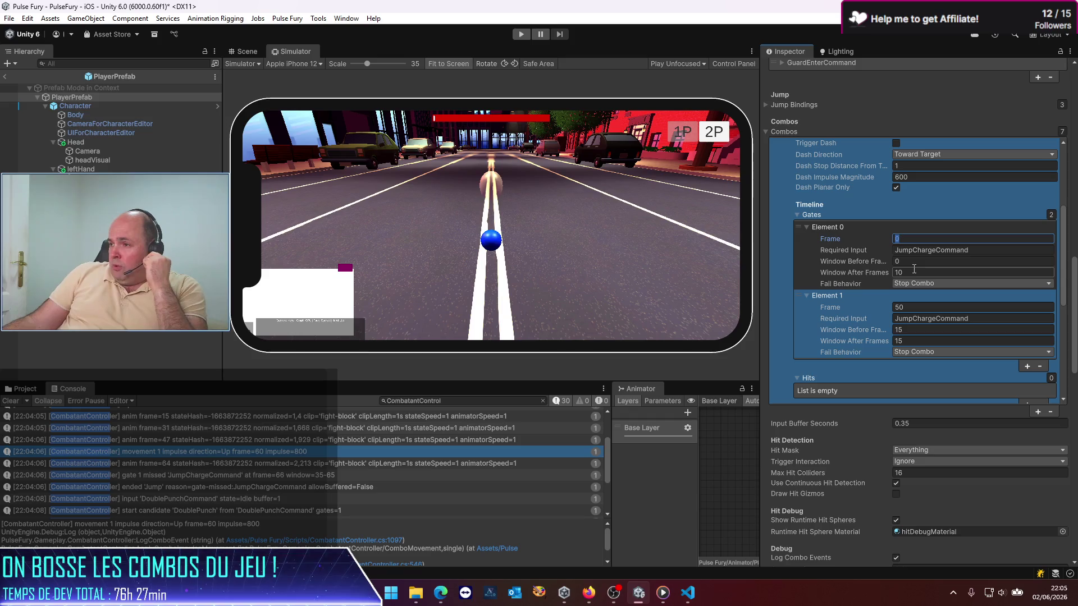
pyautogui.click(913, 251)
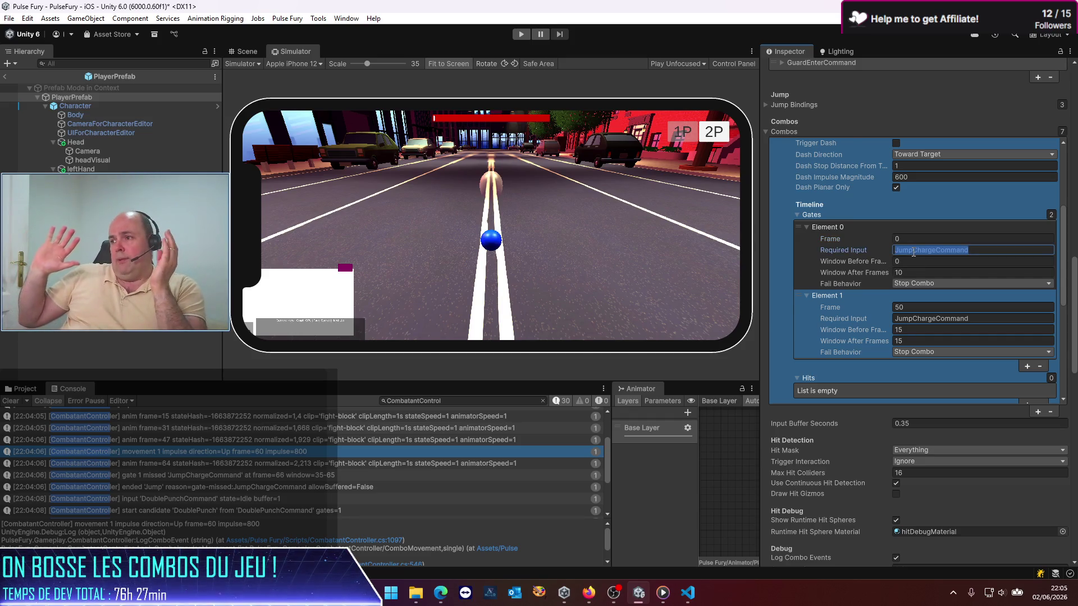
pyautogui.click(925, 319)
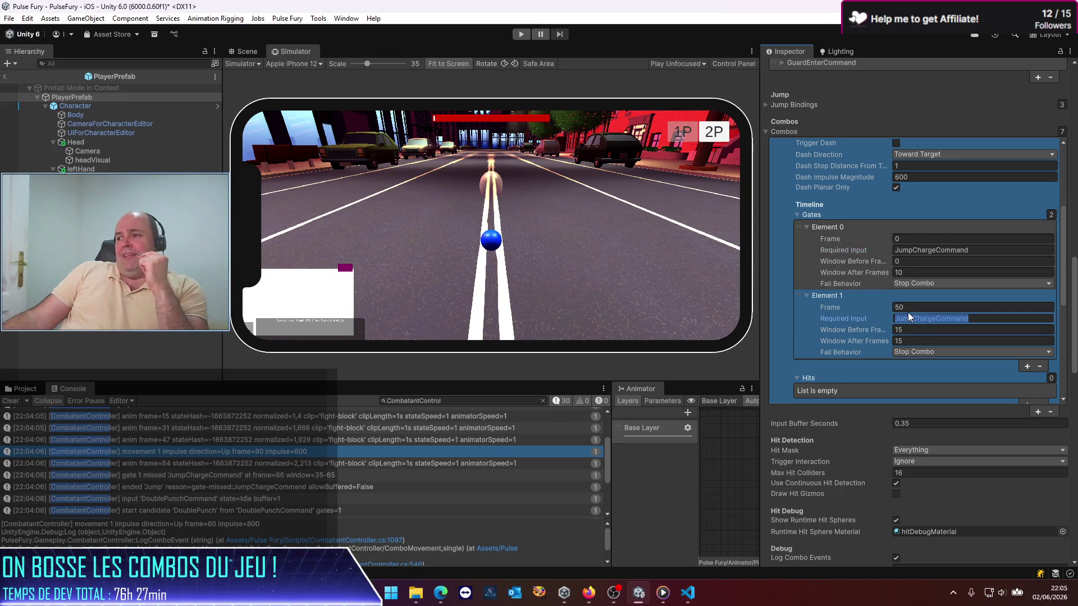
pyautogui.click(909, 308)
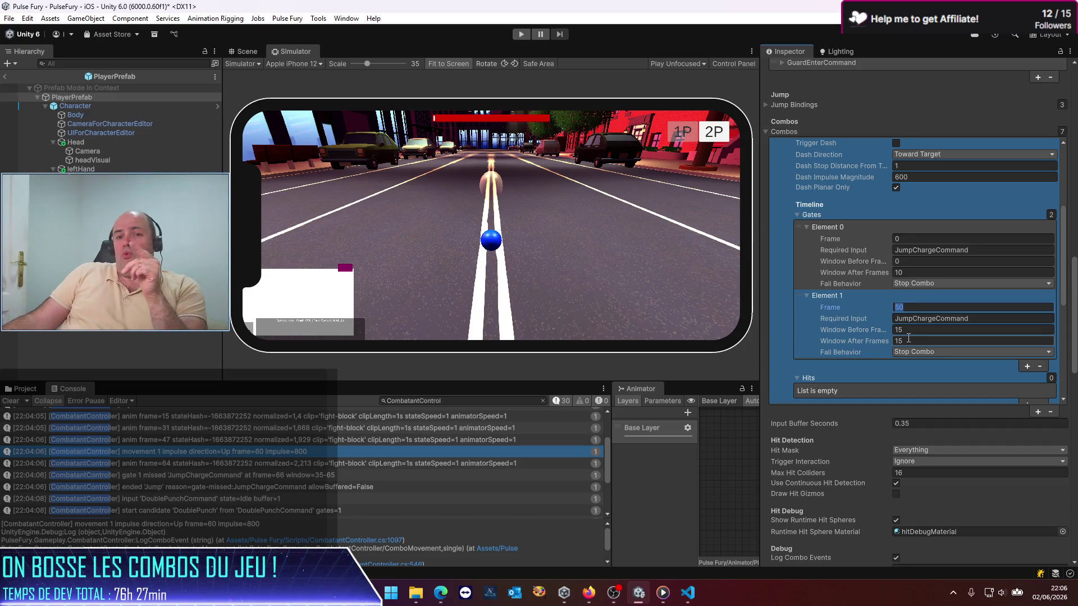
pyautogui.press('Right')
pyautogui.press('Return')
pyautogui.press('Return')
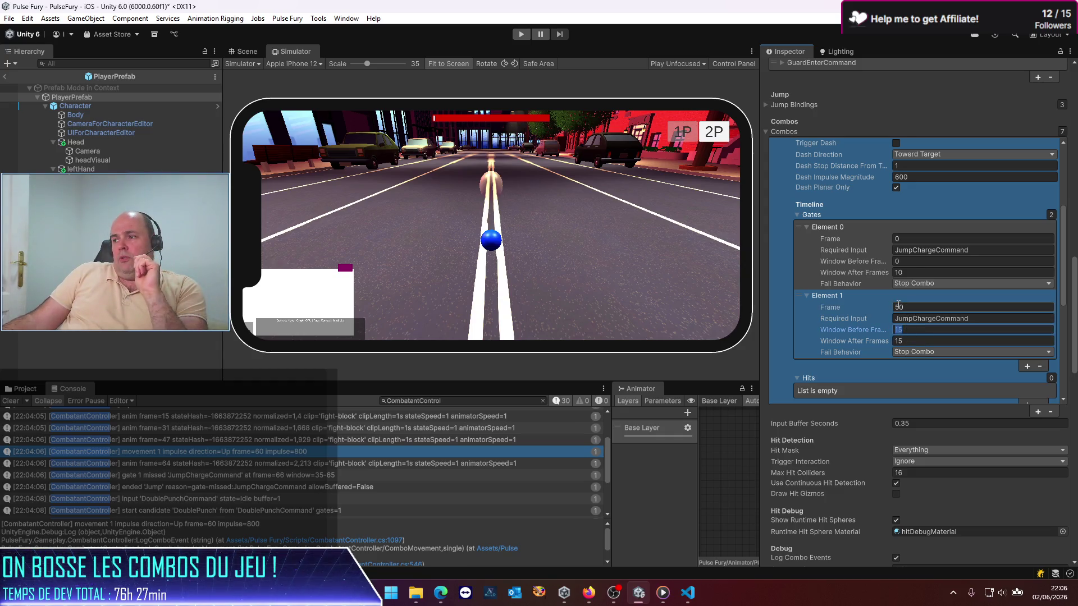
# Set gate 1's Window Before Frames to 20 and Window After Frames to 5, then save
pyautogui.click(902, 340)
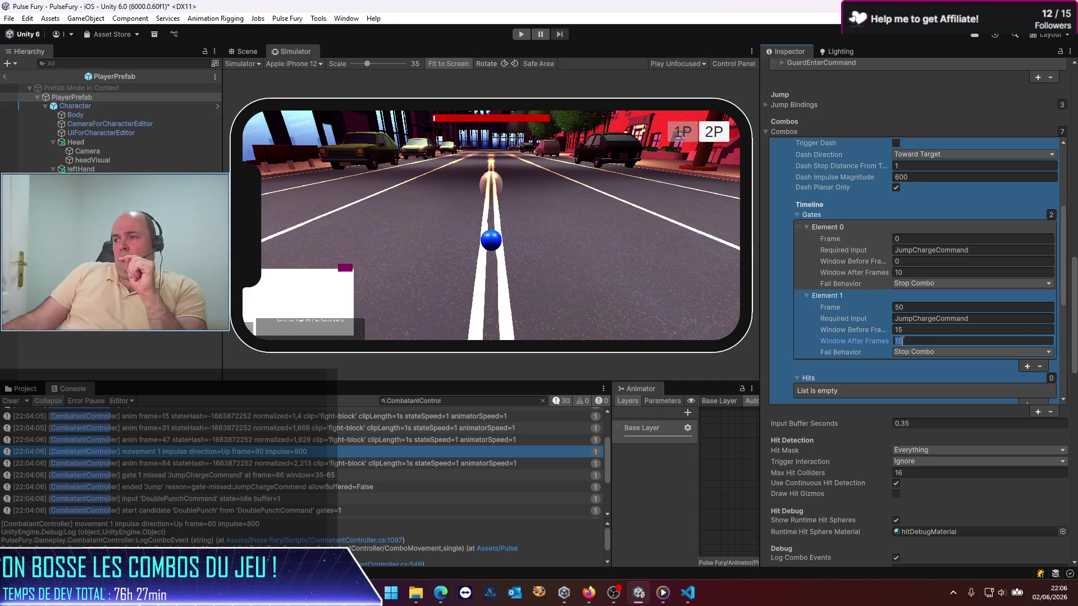
pyautogui.scroll(-5, 856, 352)
pyautogui.click(906, 301)
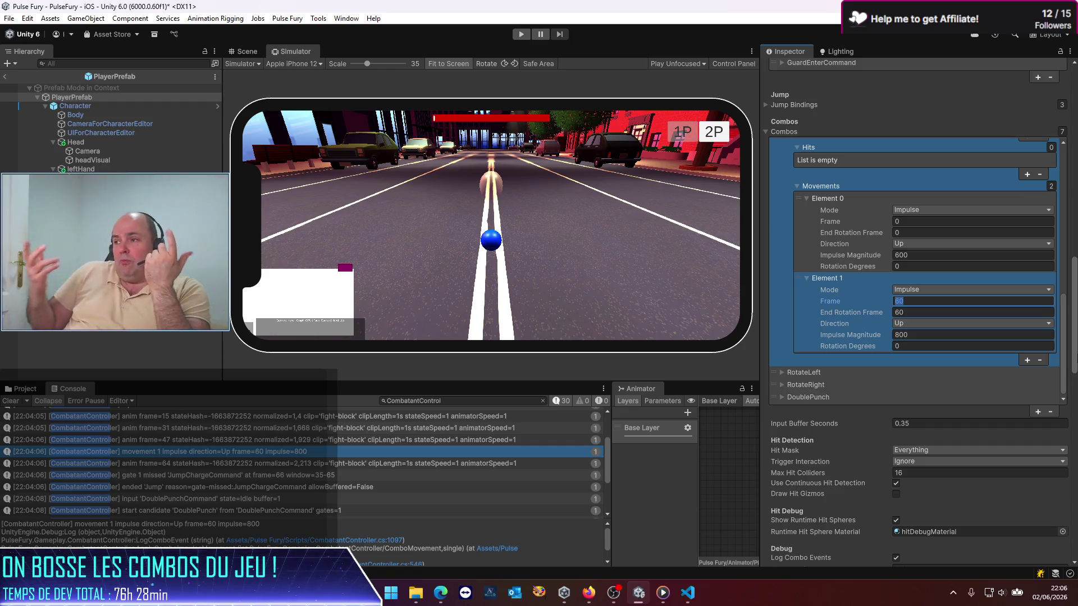
pyautogui.scroll(5, 895, 125)
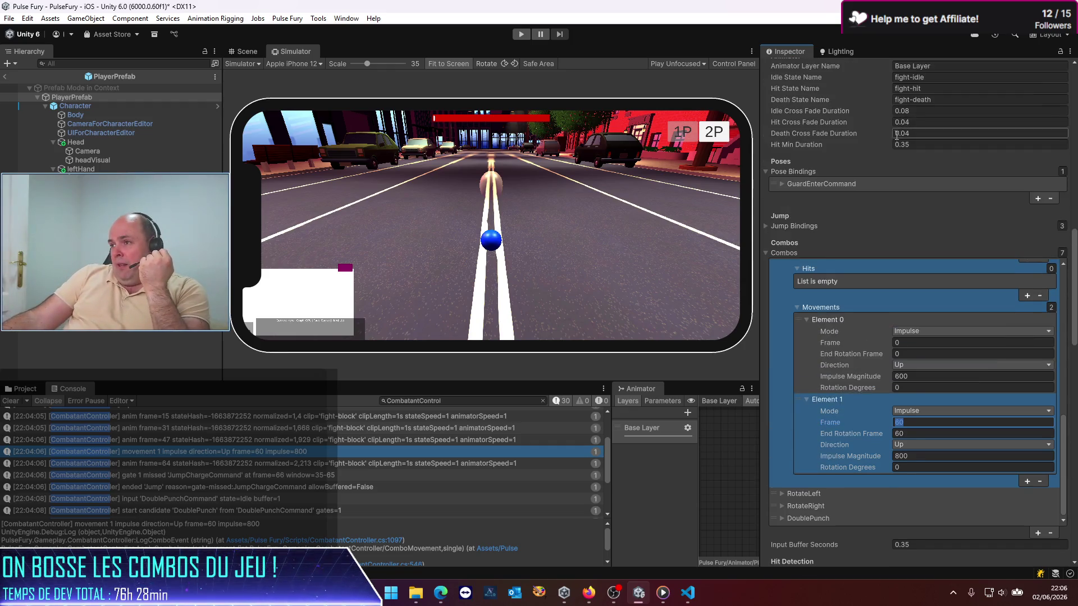
pyautogui.scroll(3, 844, 399)
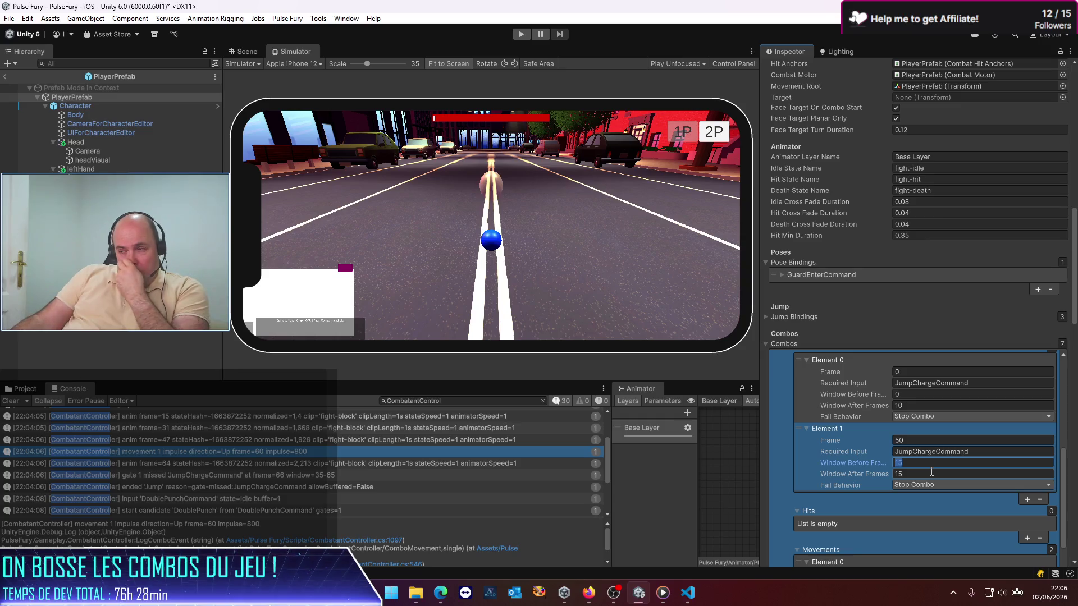
pyautogui.write('0')
pyautogui.click(924, 472)
pyautogui.write('5')
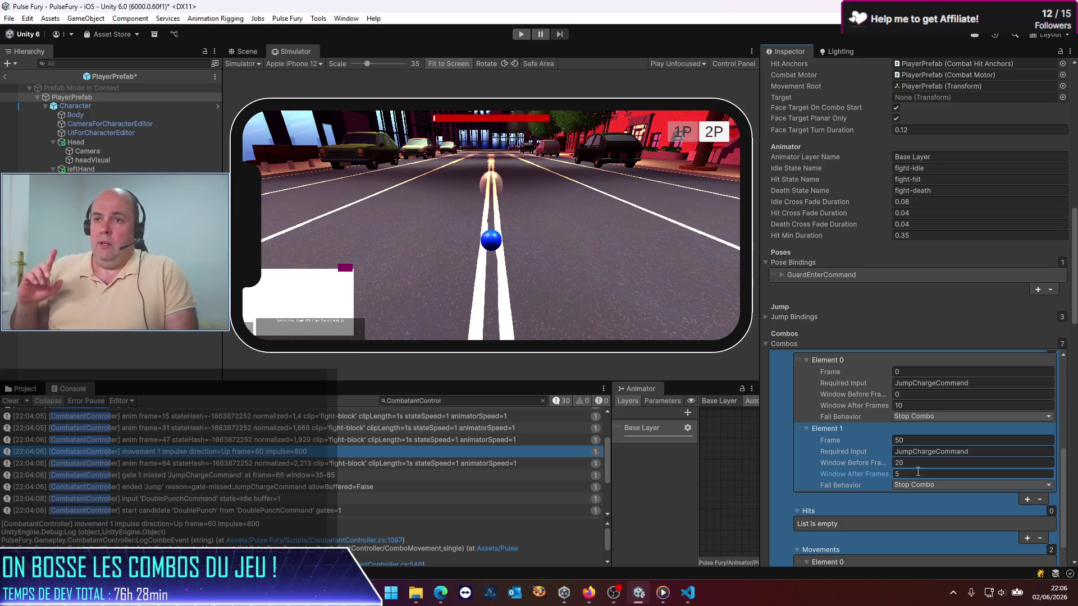
pyautogui.hotkey('ctrl', 's')
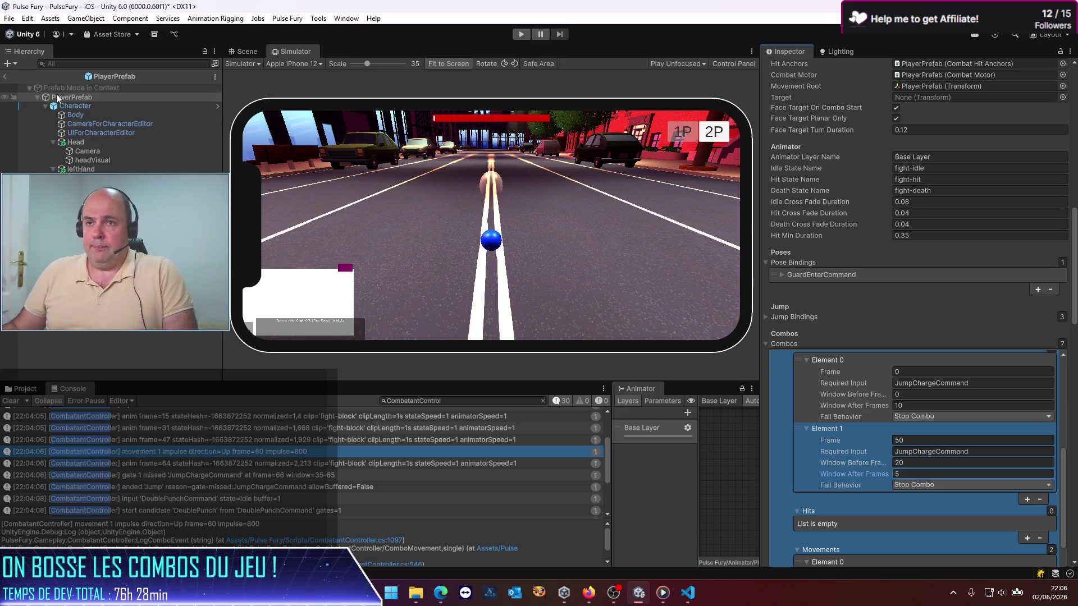
# Exit prefab mode to the PulseFury scene, save it, and start play to retest the jump
pyautogui.click(165, 98)
pyautogui.click(4, 76)
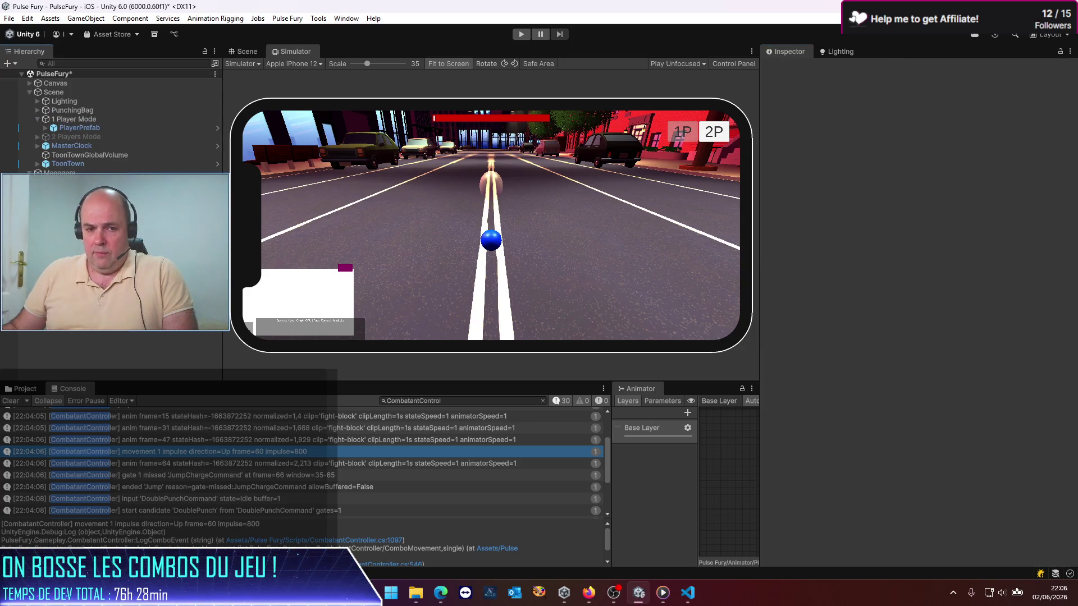
pyautogui.hotkey('ctrl', 's')
pyautogui.click(521, 35)
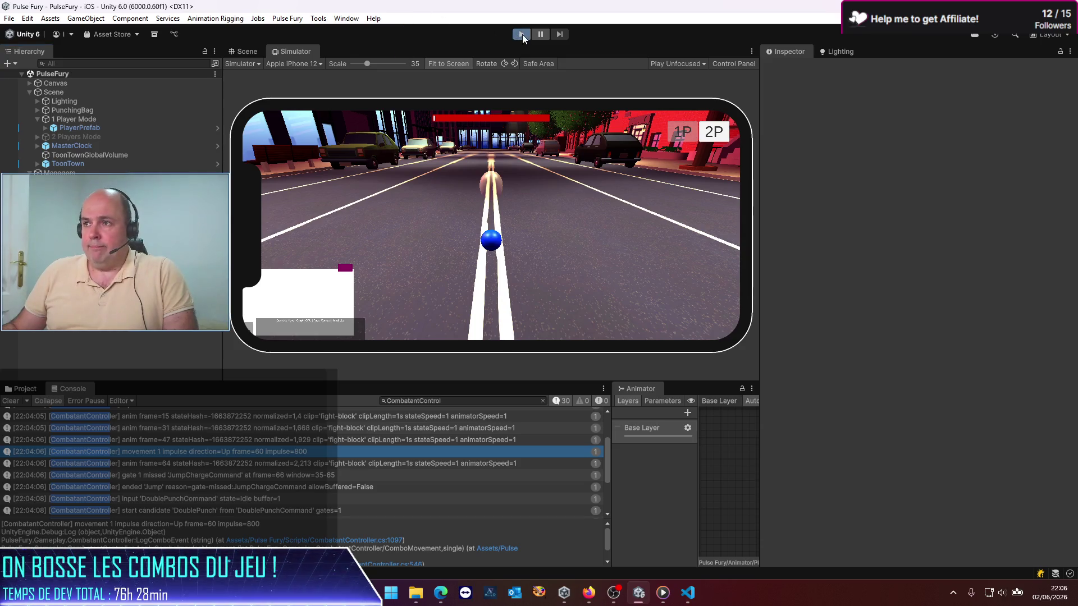
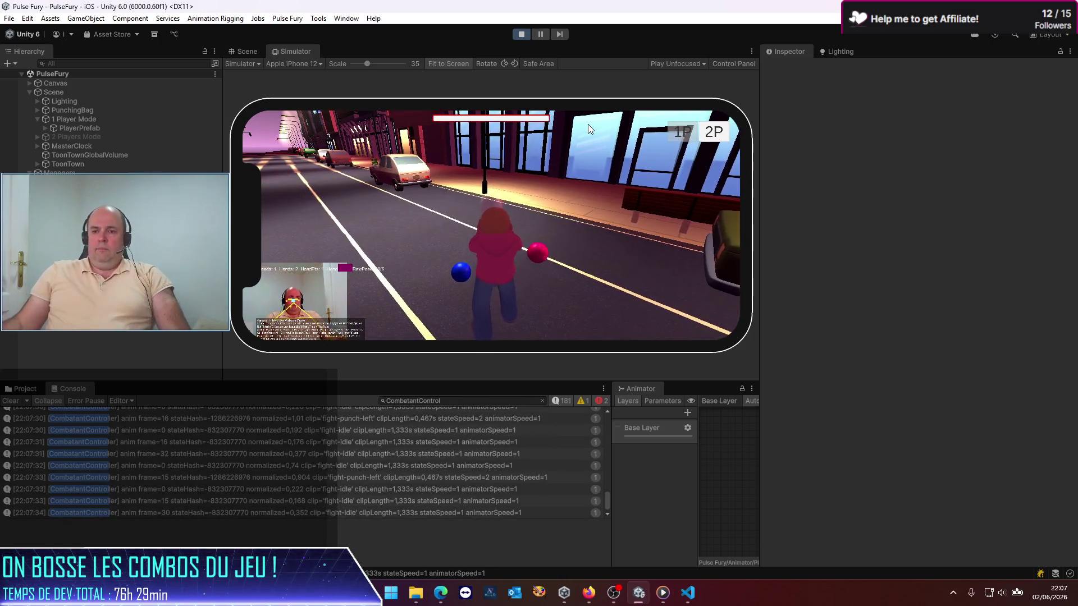
# Clear the Console log and stop the running game to return to editing
pyautogui.click(11, 405)
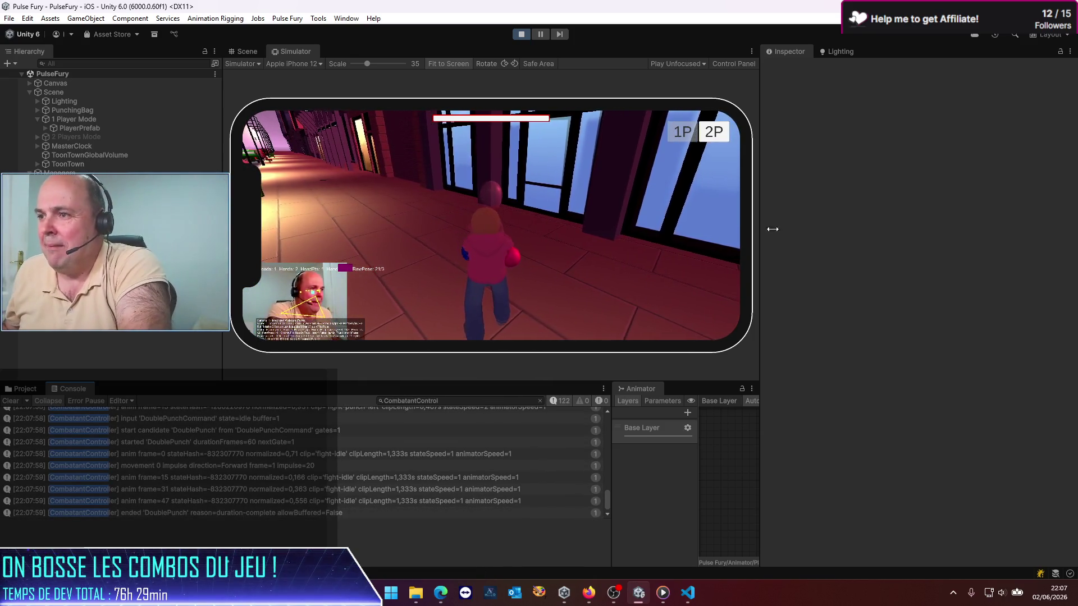
pyautogui.click(522, 36)
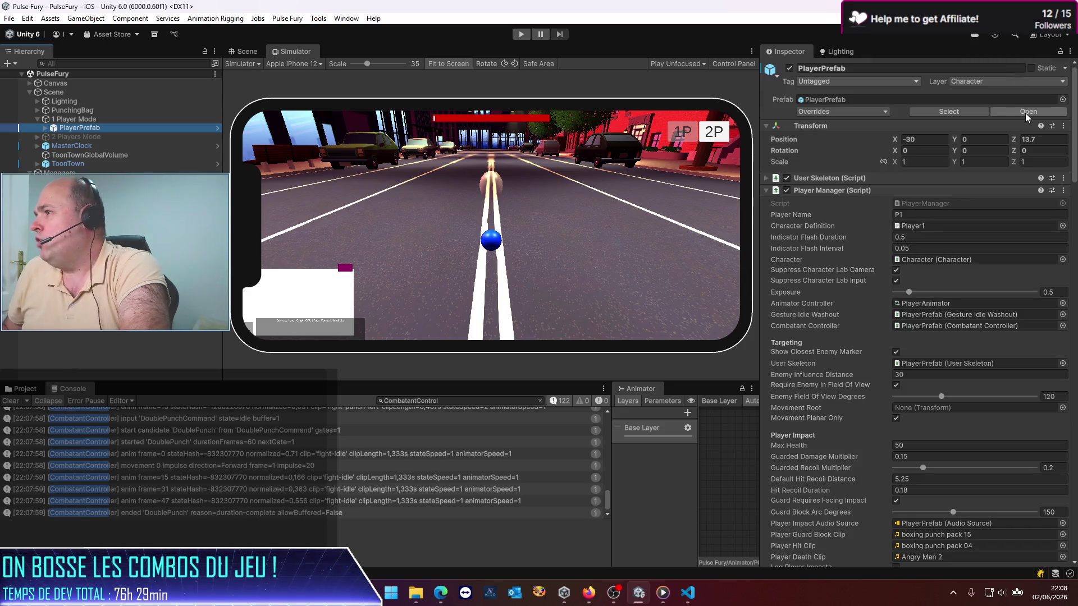
# In PlayerPrefab's Combatant Controller, raise the Jump combo's upward Impulse Magnitude to 1000
pyautogui.click(1025, 112)
pyautogui.scroll(-6, 904, 272)
pyautogui.scroll(-10, 911, 284)
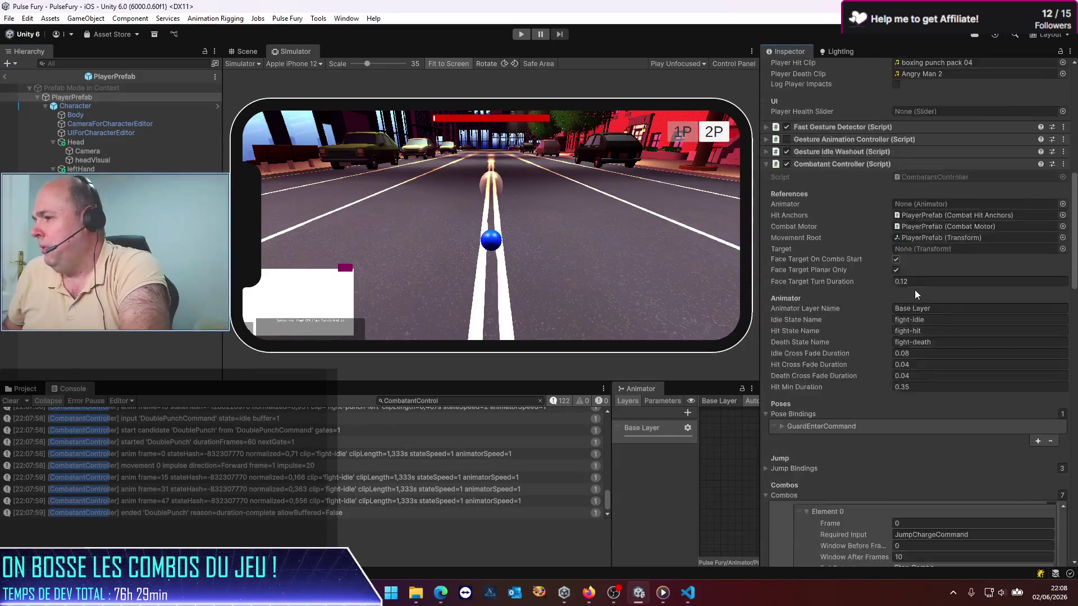
pyautogui.click(876, 292)
pyautogui.scroll(-8, 779, 372)
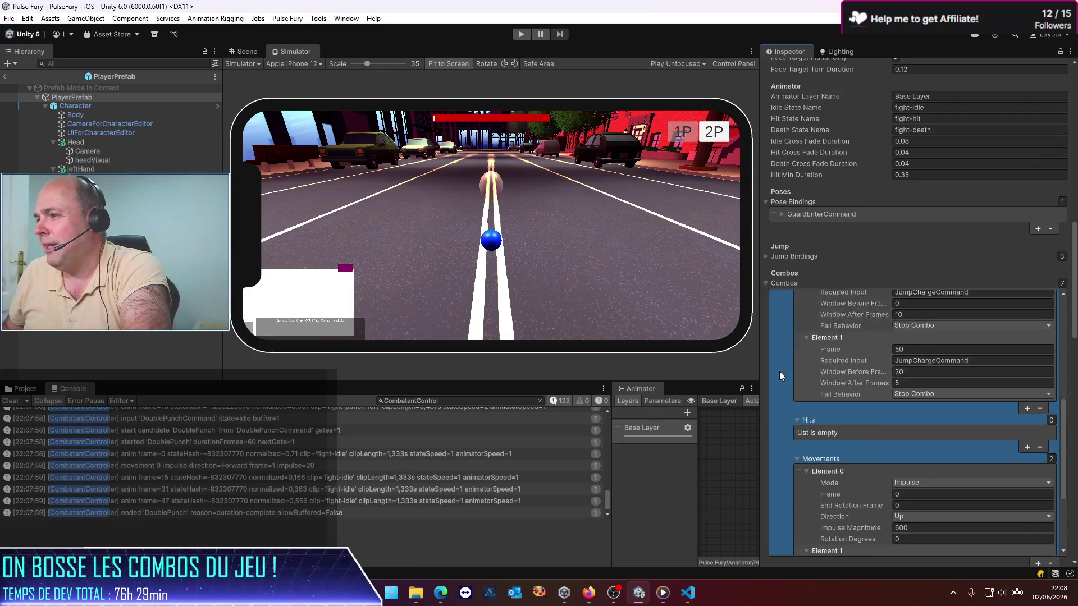
pyautogui.scroll(-15, 793, 420)
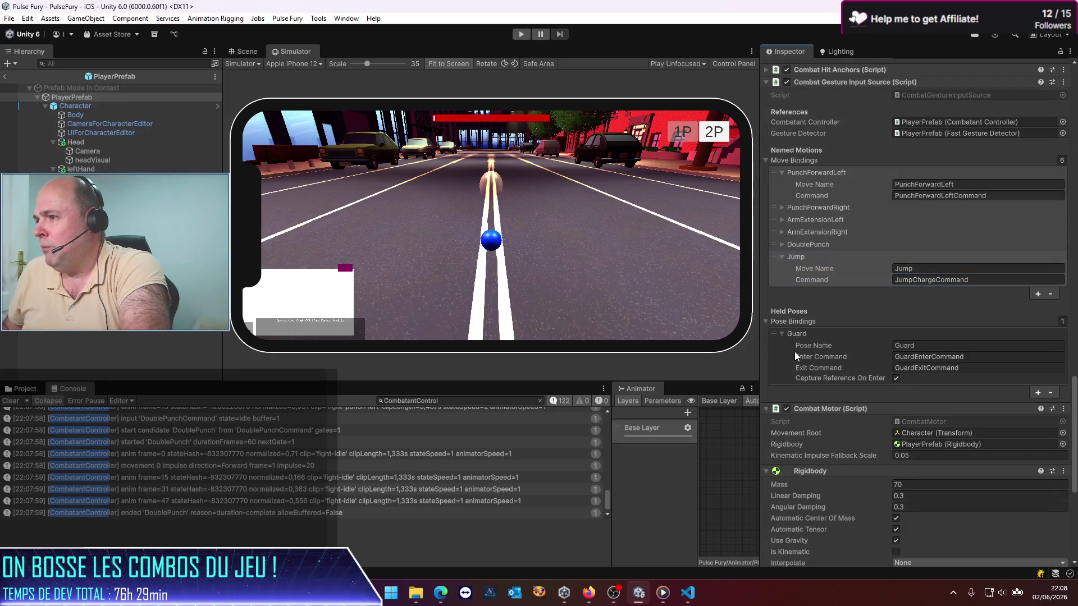
pyautogui.scroll(5, 840, 243)
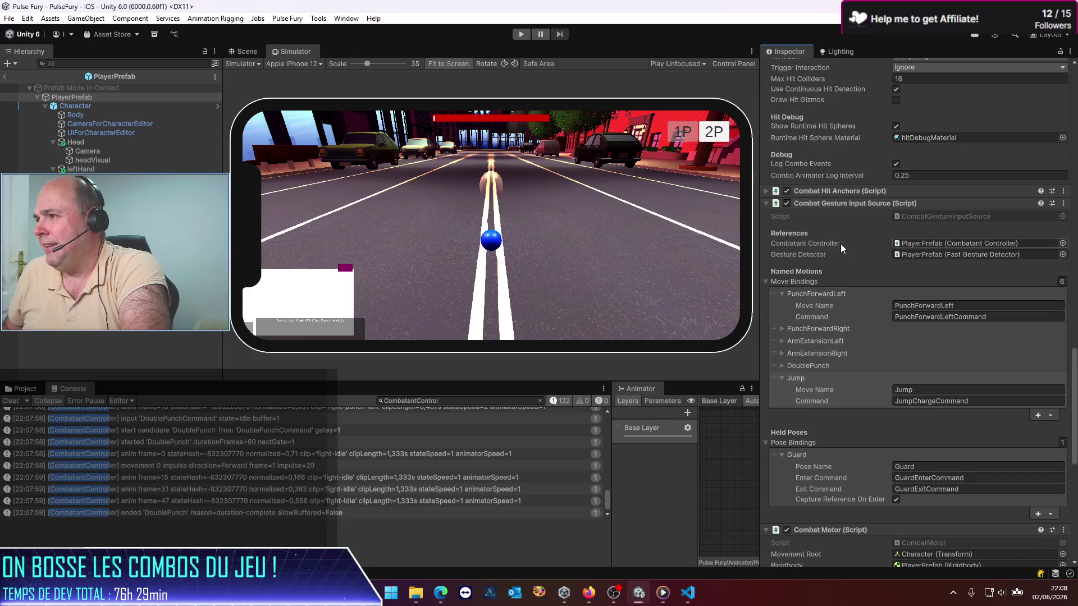
pyautogui.scroll(7, 838, 244)
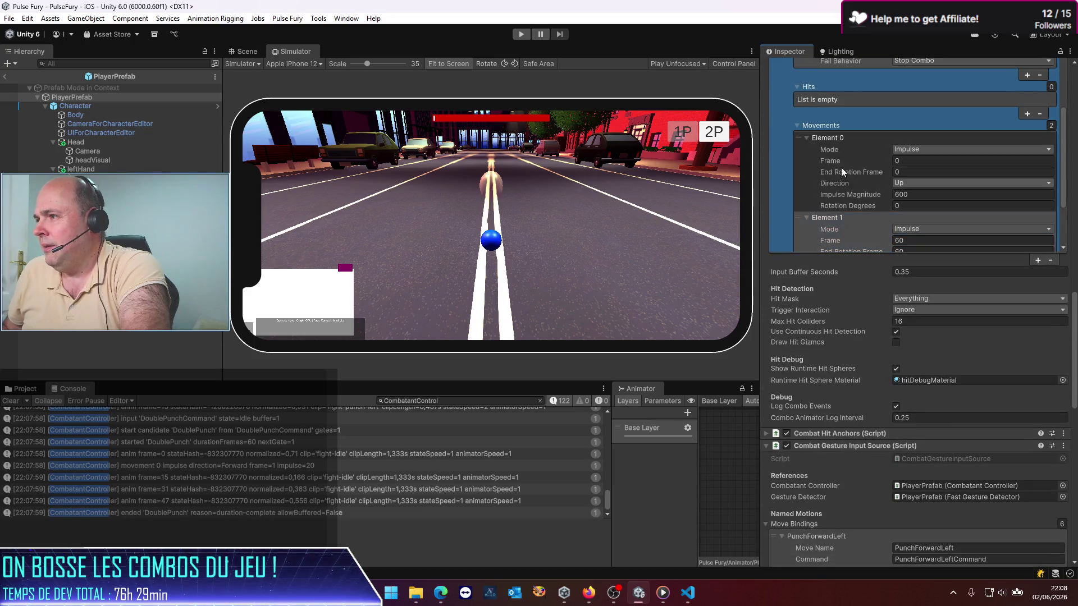
pyautogui.scroll(-6, 823, 141)
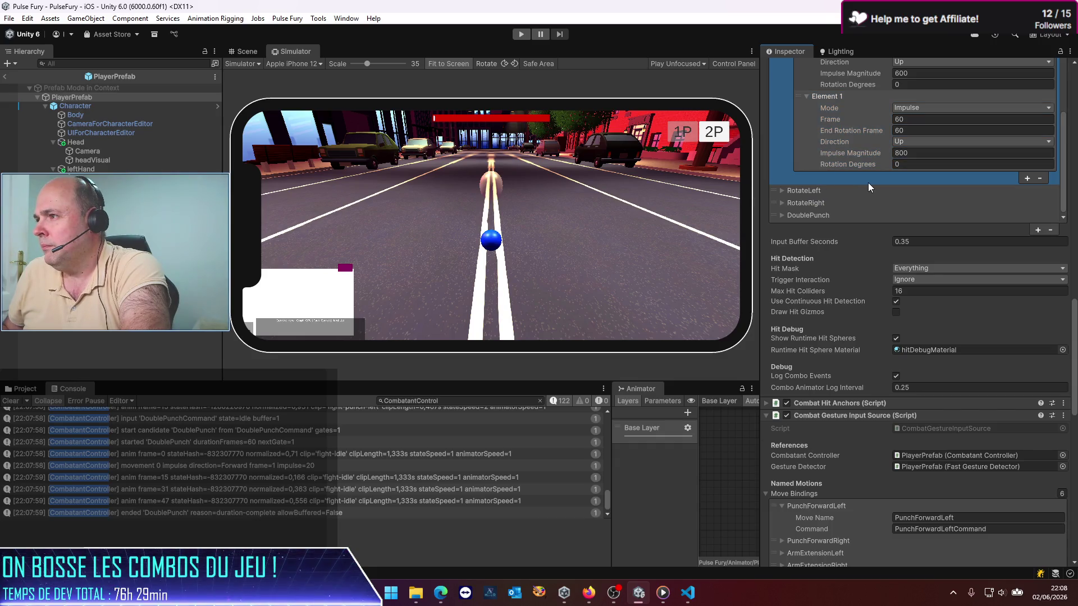
pyautogui.click(914, 73)
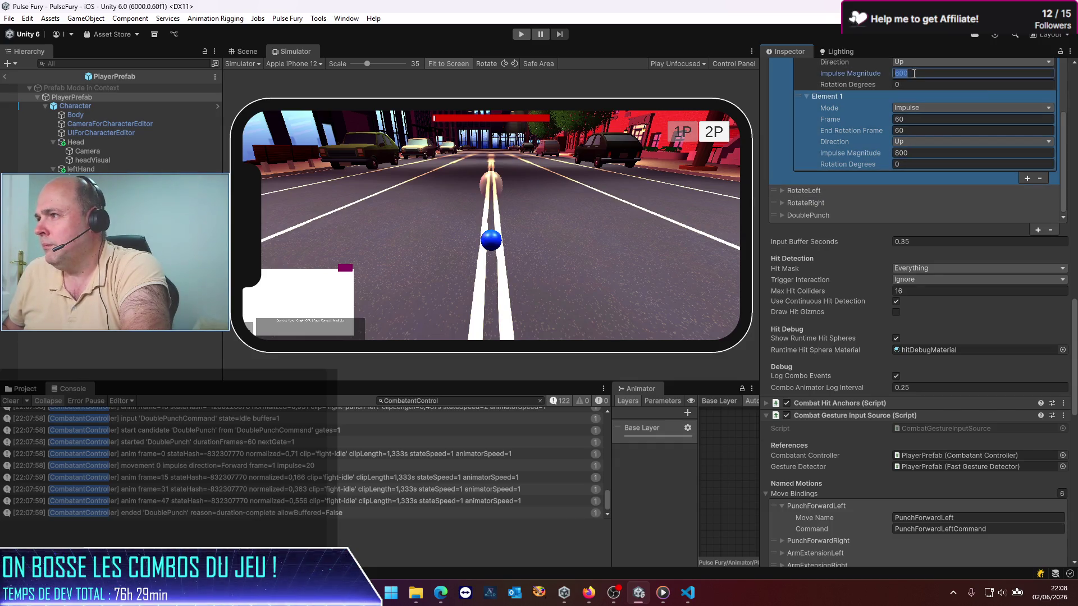
pyautogui.write('1000')
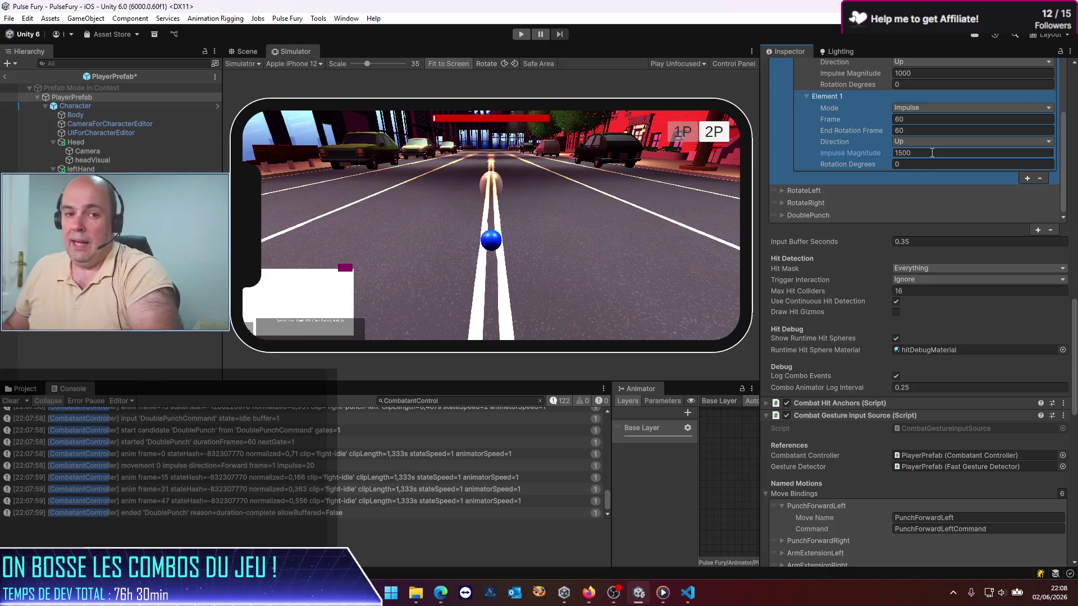
# Leave Prefab Mode for the PulseFury scene and scroll through PlayerPrefab's Inspector while playing
pyautogui.click(4, 76)
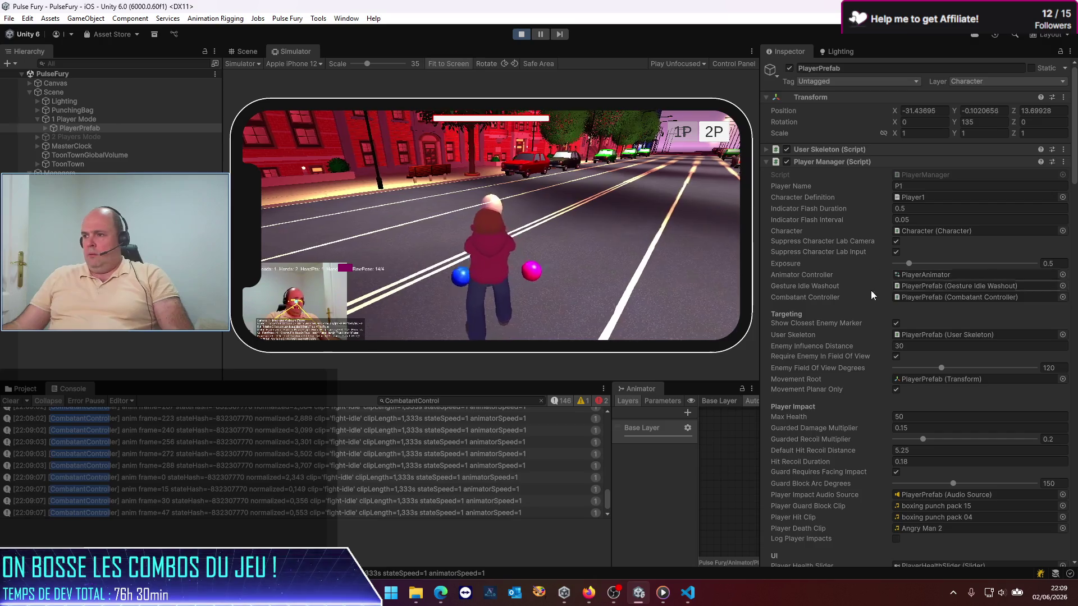
pyautogui.scroll(-5, 850, 321)
pyautogui.scroll(-15, 850, 321)
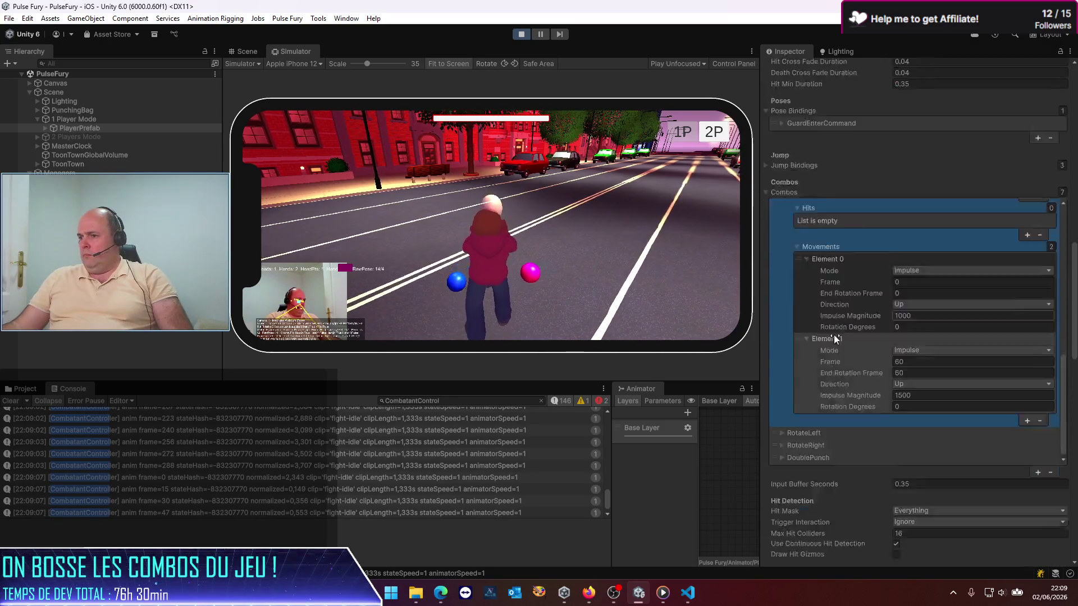
pyautogui.scroll(-12, 804, 480)
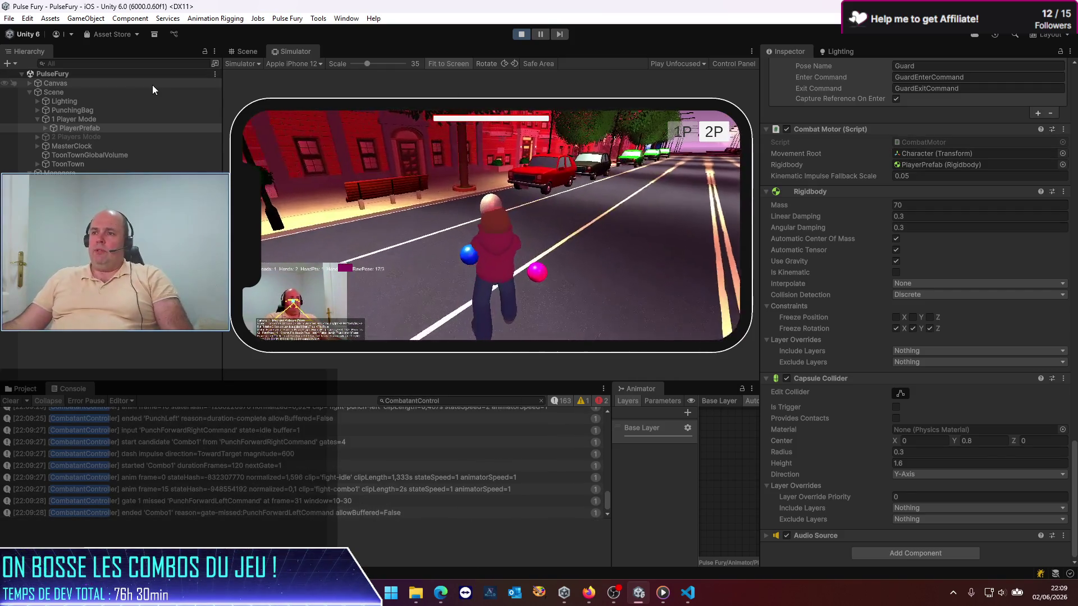
# Switch to the 3D Scene view and frame the selected PlayerPrefab
pyautogui.click(246, 52)
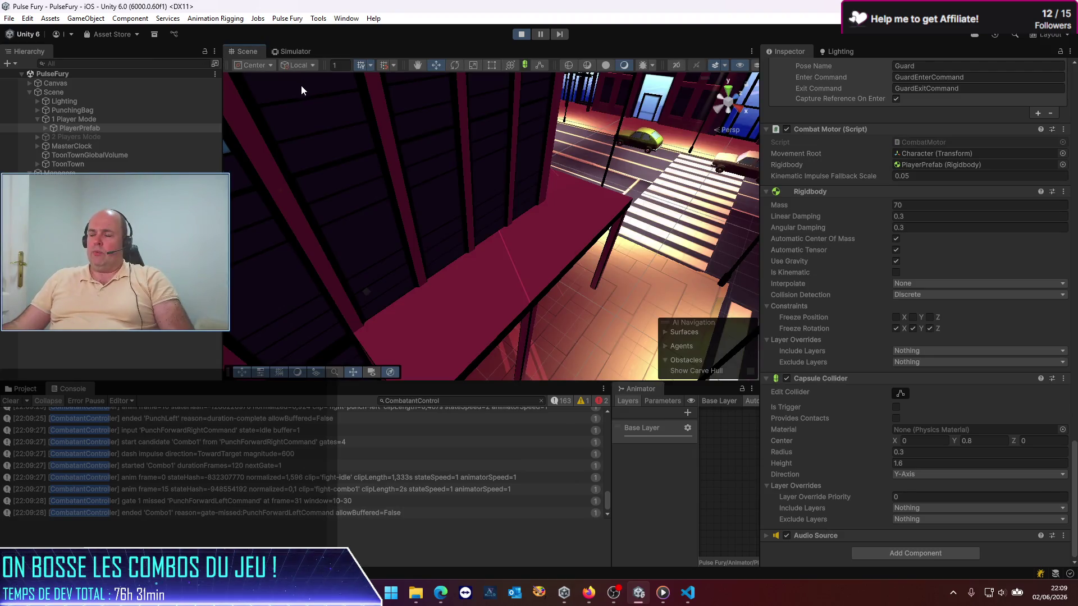
pyautogui.moveTo(593, 225)
pyautogui.mouseDown()
pyautogui.moveTo(387, 292)
pyautogui.moveTo(381, 225)
pyautogui.moveTo(250, 231)
pyautogui.mouseUp()
pyautogui.doubleClick(74, 128)
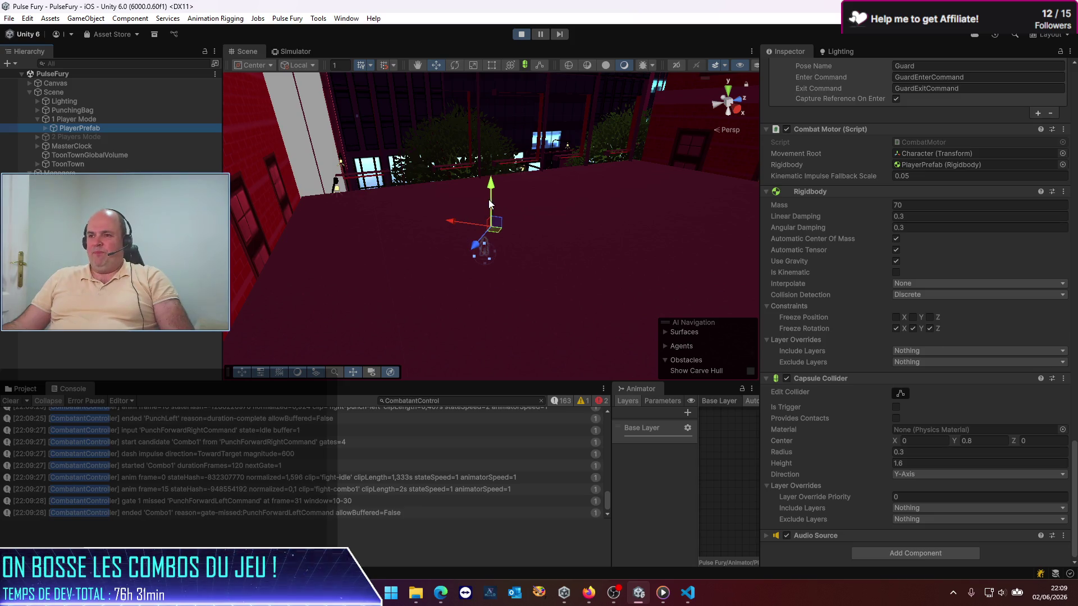
pyautogui.click(498, 143)
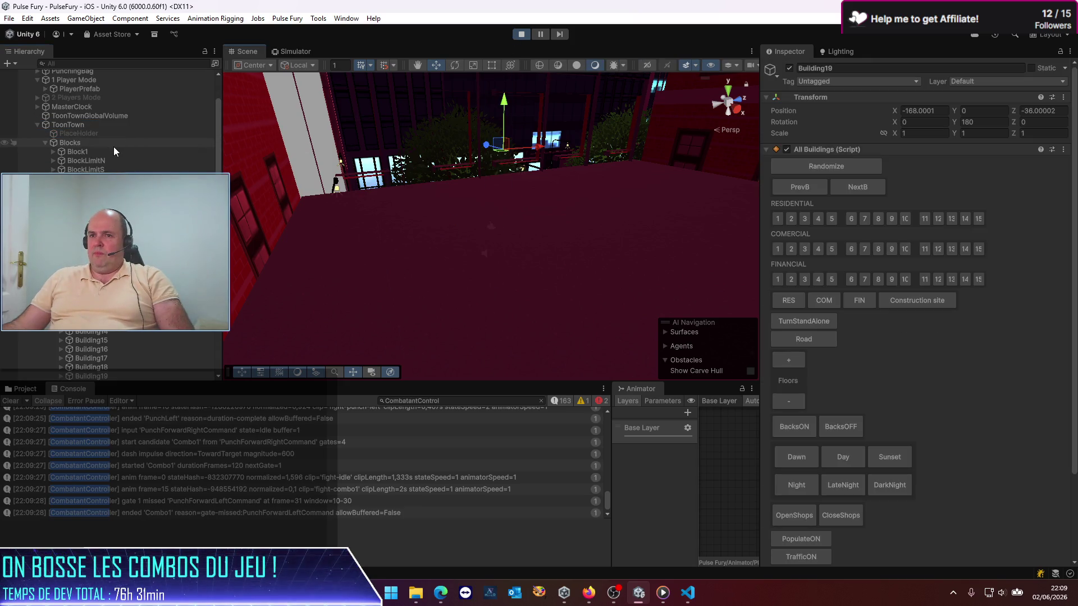
pyautogui.click(96, 126)
pyautogui.click(96, 88)
# Lift the player about two units into the air and watch it fall back
pyautogui.moveTo(470, 230)
pyautogui.mouseDown()
pyautogui.moveTo(382, 256)
pyautogui.moveTo(350, 218)
pyautogui.moveTo(443, 238)
pyautogui.moveTo(402, 263)
pyautogui.mouseUp()
pyautogui.moveTo(464, 4)
pyautogui.mouseDown()
pyautogui.moveTo(558, 196)
pyautogui.moveTo(565, 276)
pyautogui.moveTo(452, 279)
pyautogui.moveTo(395, 250)
pyautogui.moveTo(366, 22)
pyautogui.mouseUp()
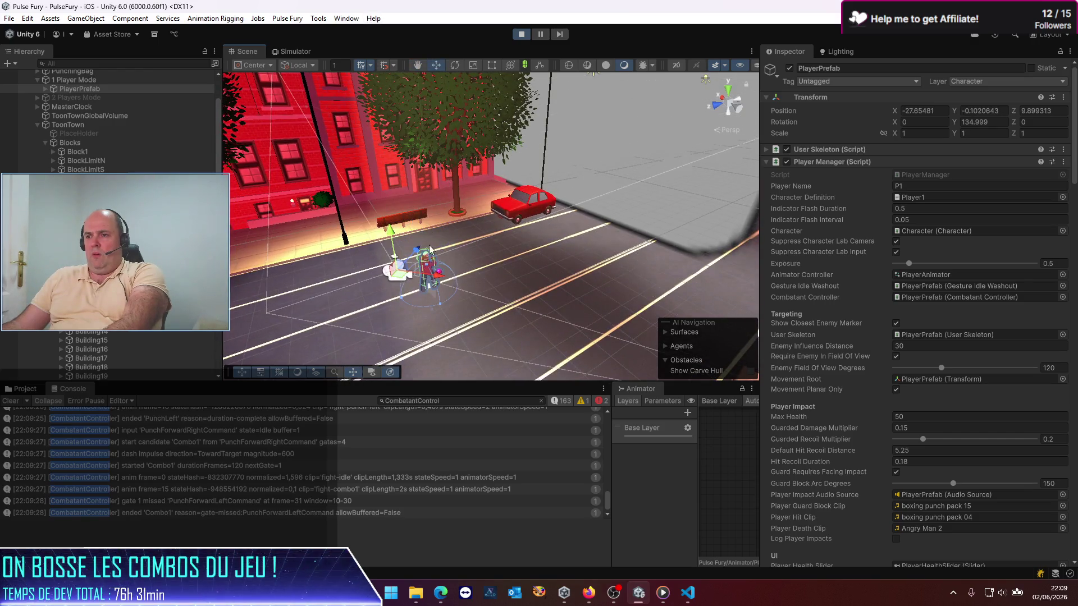
pyautogui.moveTo(393, 242); pyautogui.dragTo(407, 39)
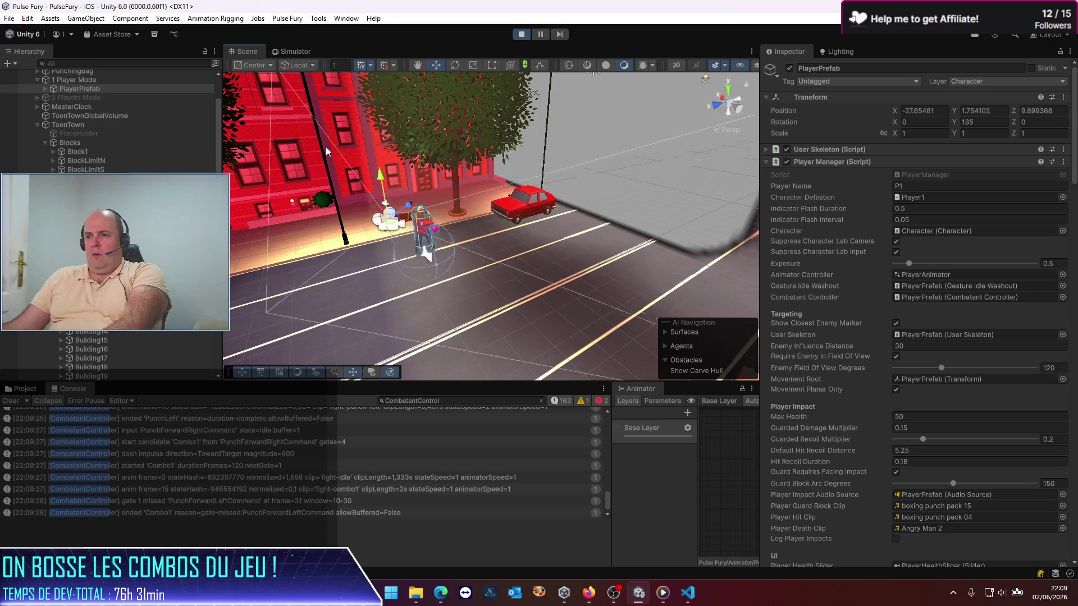
pyautogui.moveTo(425, 310)
pyautogui.mouseDown()
pyautogui.moveTo(470, 400)
pyautogui.moveTo(517, 253)
pyautogui.moveTo(497, 140)
pyautogui.mouseUp()
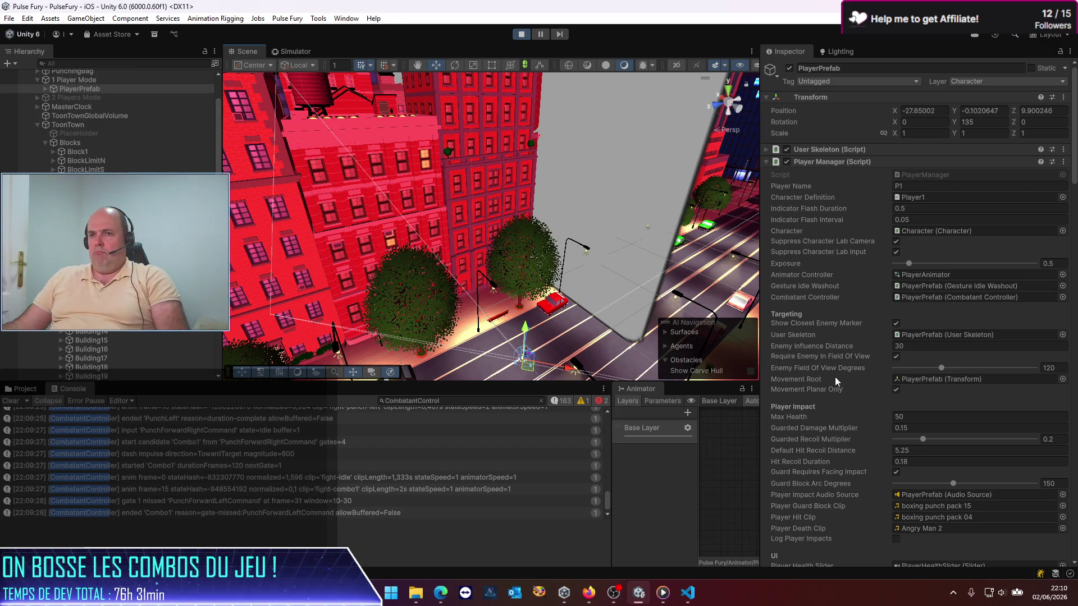
# Change the player Rigidbody's Linear Damping value in the Inspector
pyautogui.scroll(-5, 887, 432)
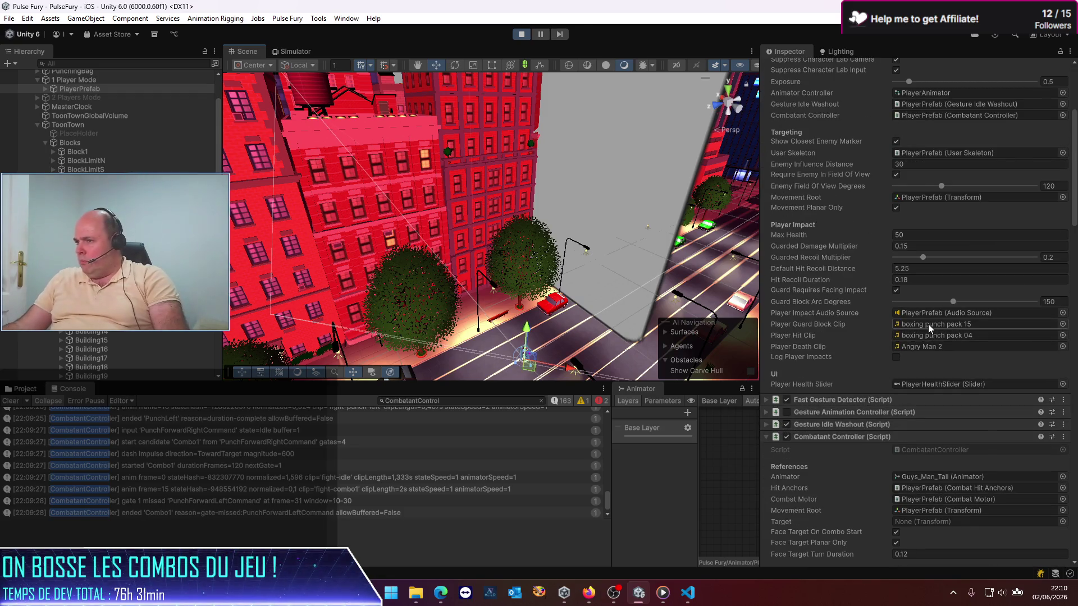
pyautogui.scroll(-20, 927, 324)
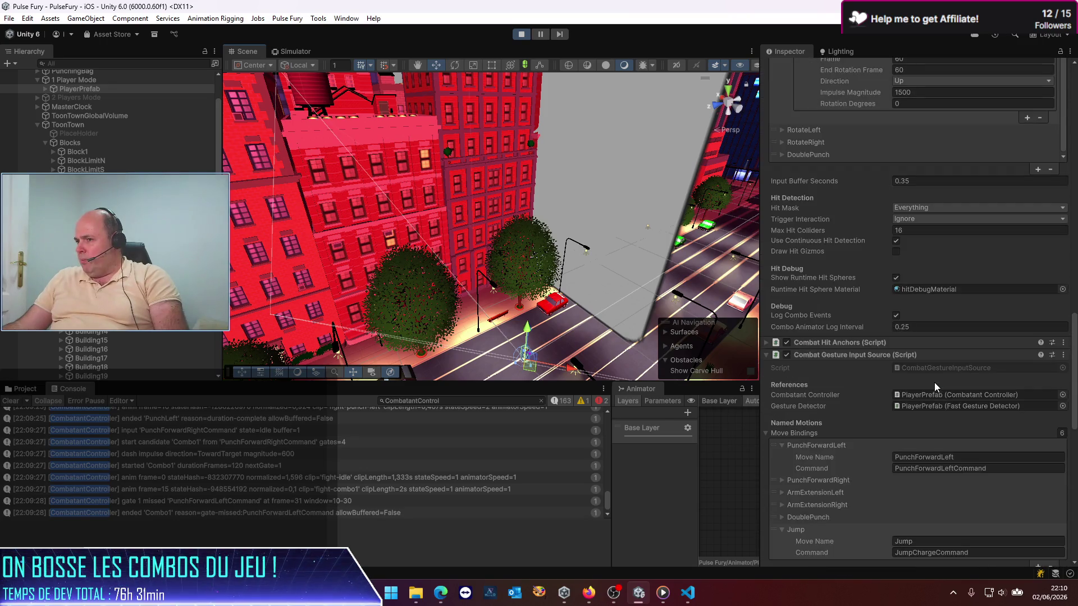
pyautogui.scroll(-15, 934, 383)
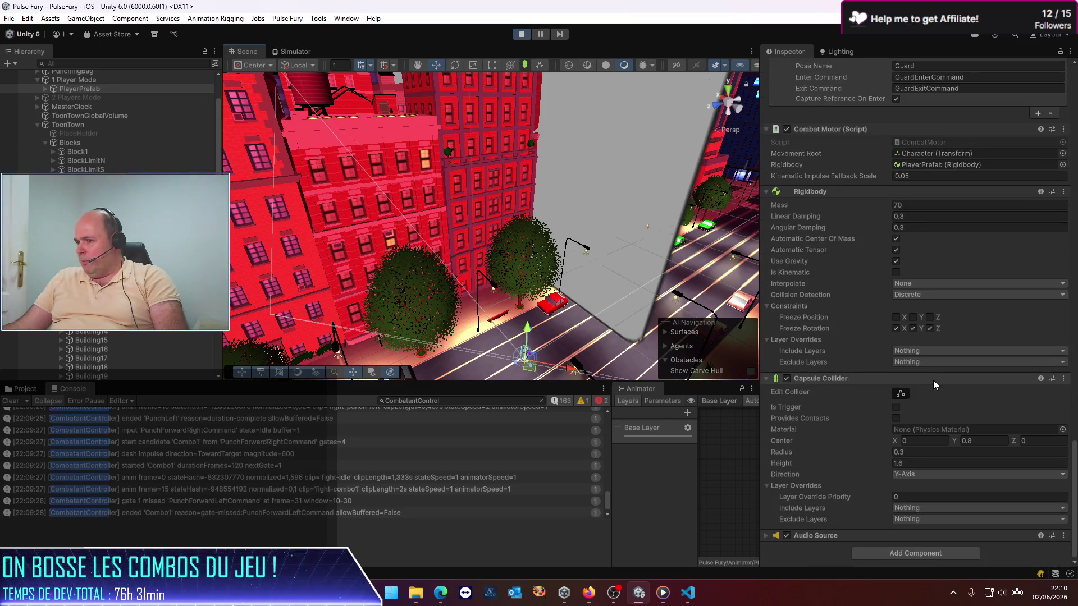
pyautogui.click(915, 221)
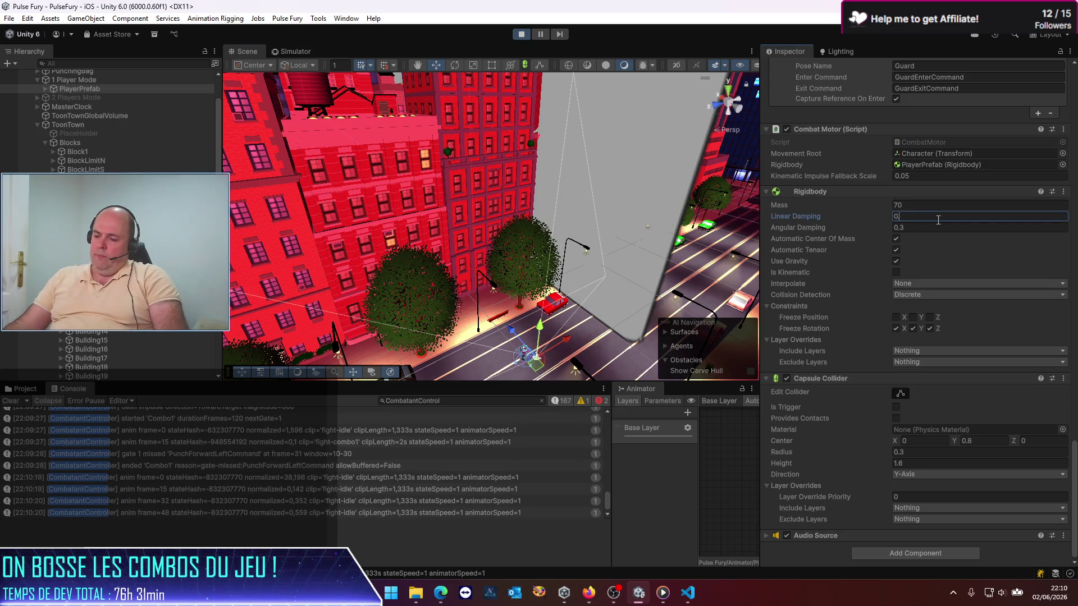
pyautogui.write('.1')
pyautogui.write('0.3')
pyautogui.press('Return')
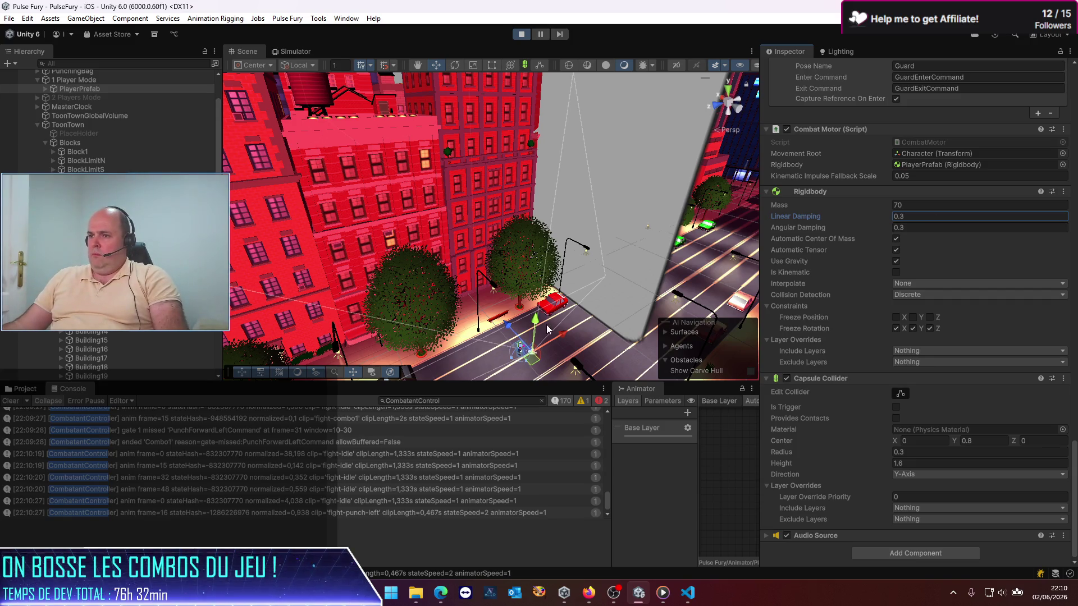
# Set the Rigidbody Mass to 70 and exit play mode
pyautogui.click(917, 205)
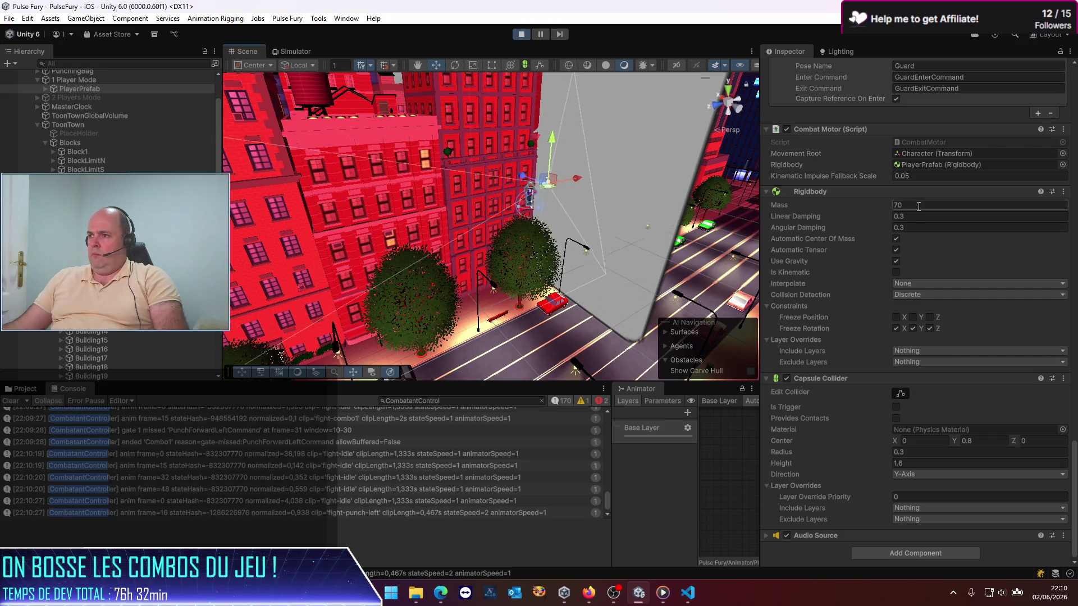
pyautogui.click(917, 204)
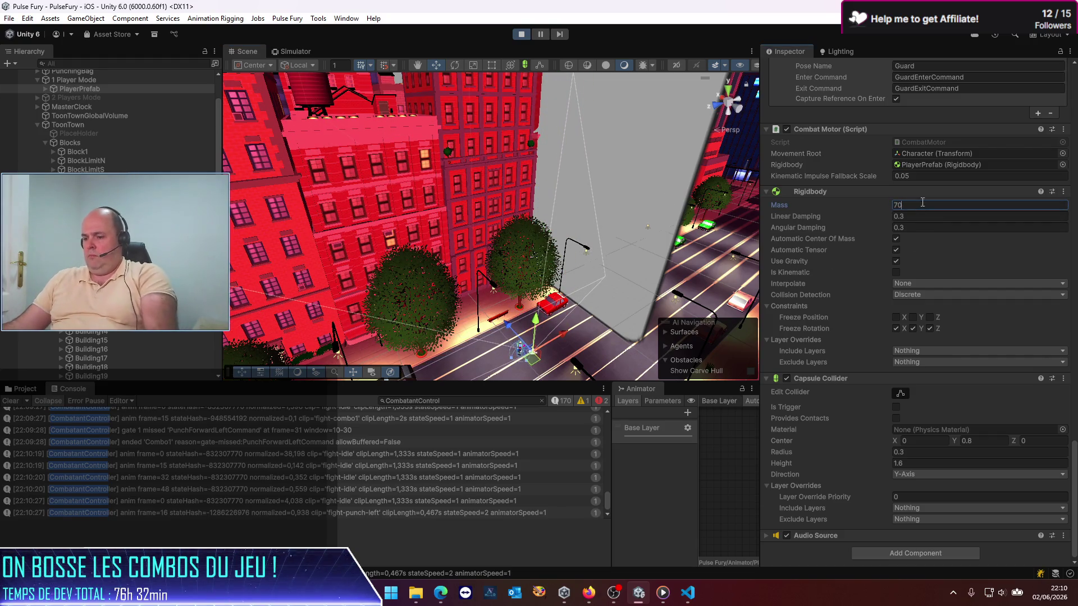
pyautogui.click(536, 322)
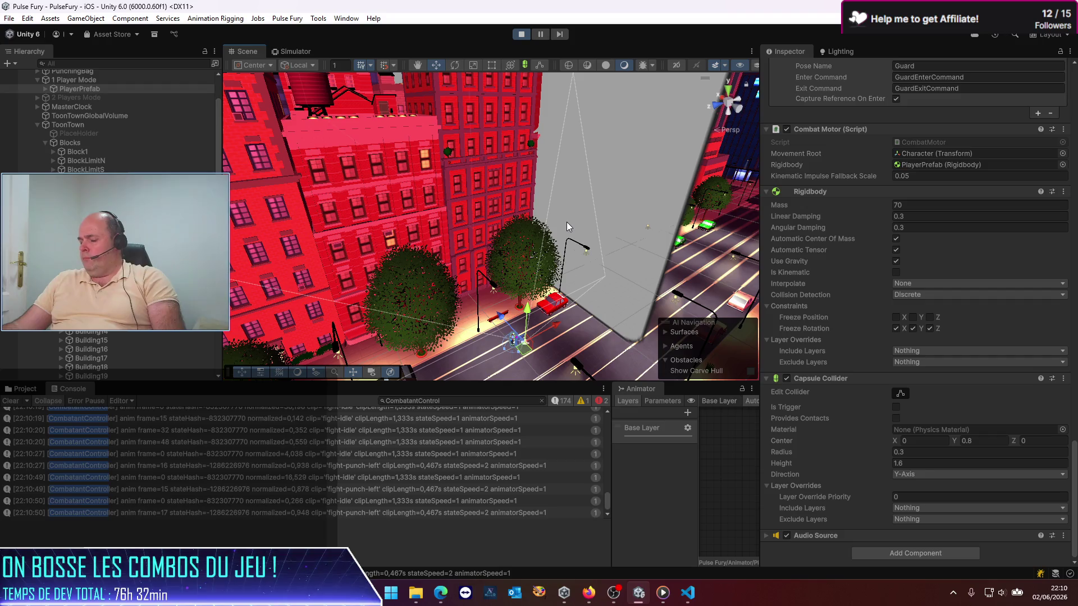
pyautogui.click(521, 36)
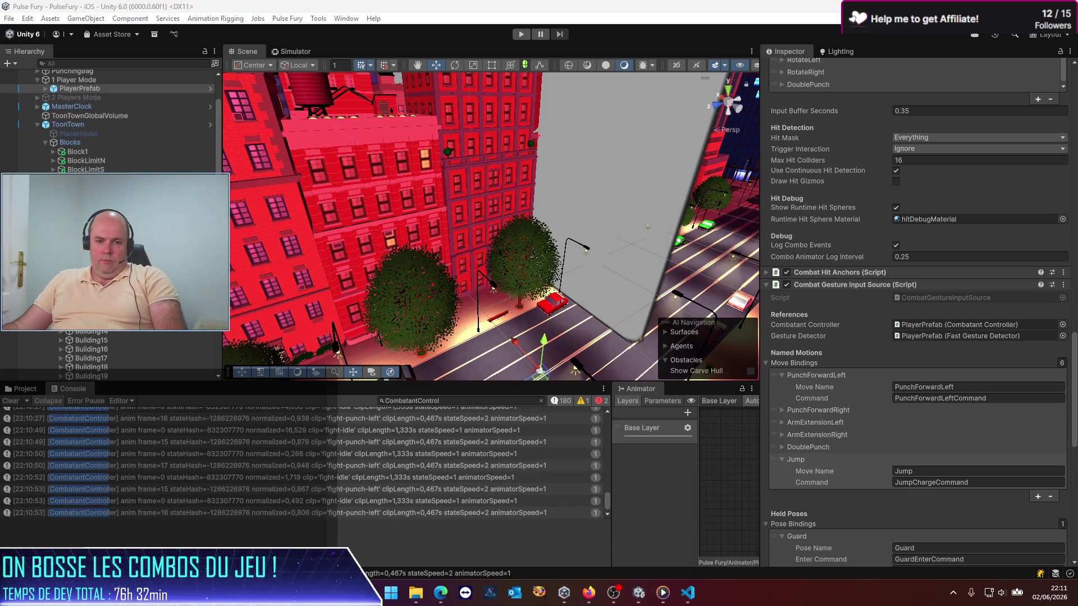
# Bring the ChatGPT Pulse Fury browser window in front of the Unity editor
pyautogui.press('super+d')
pyautogui.press('super+d')
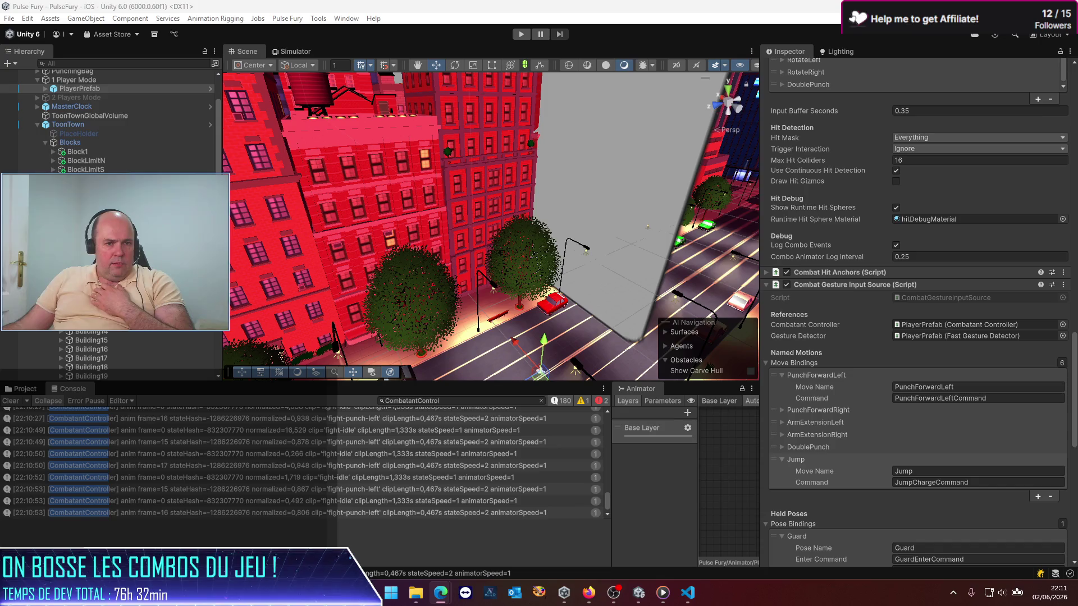
pyautogui.click(440, 592)
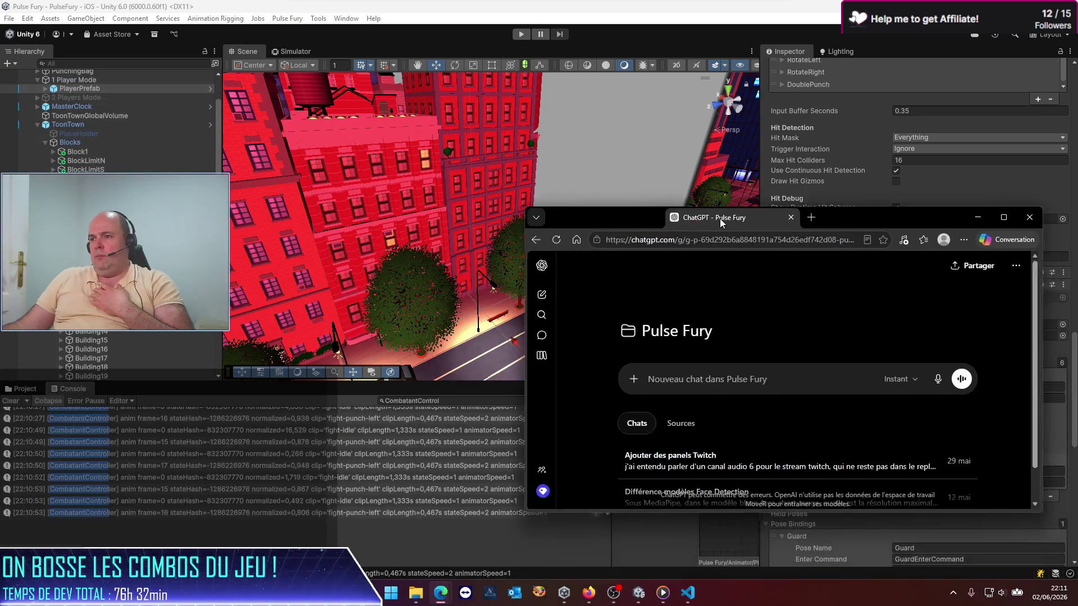
# Maximize the browser and ask ChatGPT, in French, why a 70 kg Rigidbody falls so slowly
pyautogui.doubleClick(713, 180)
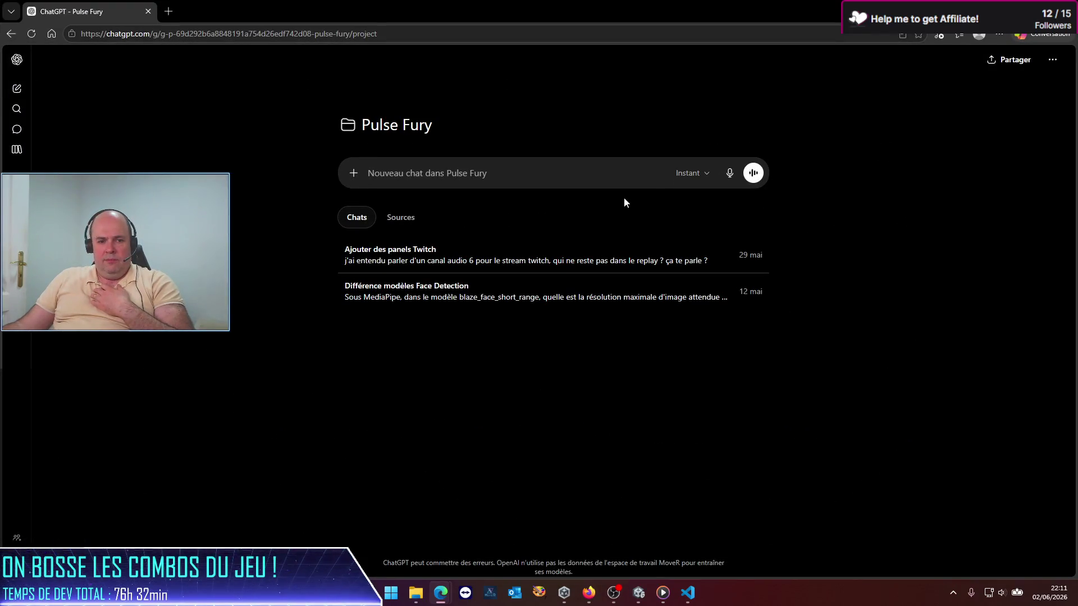
pyautogui.click(514, 186)
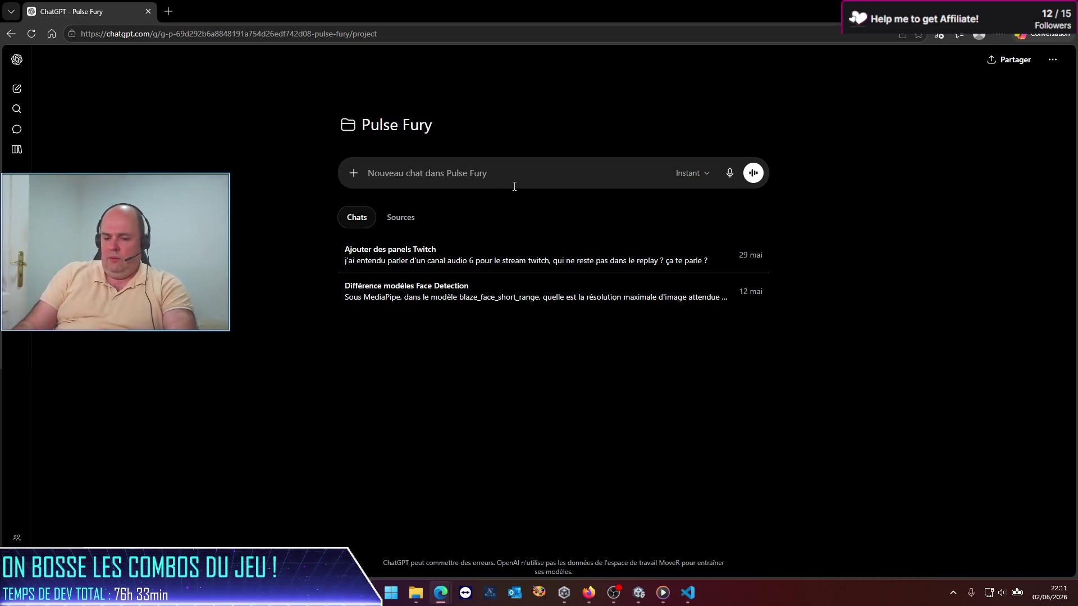
pyautogui.write('Sou')
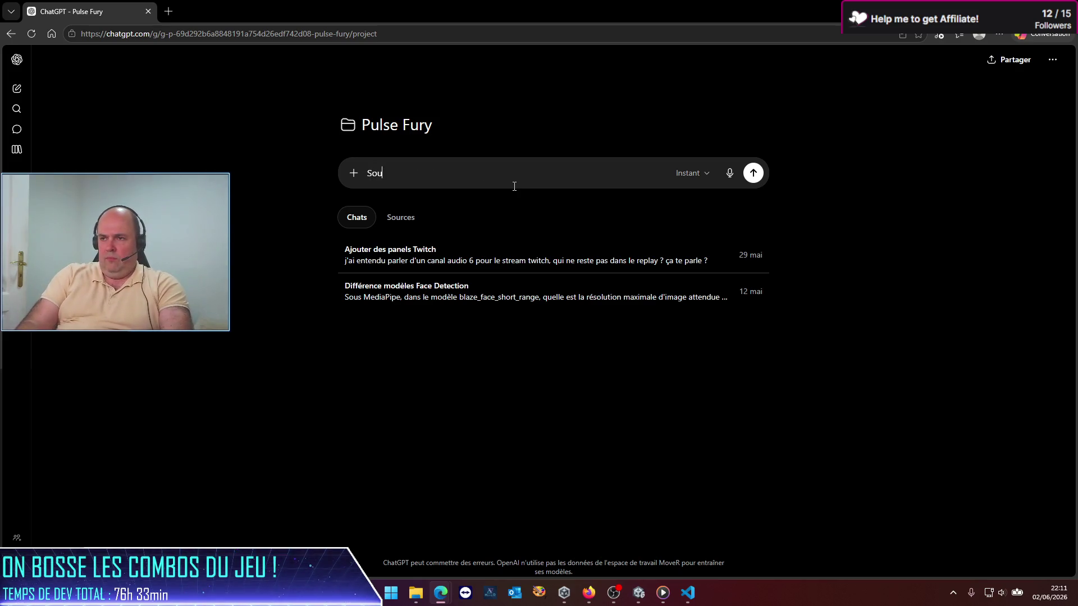
pyautogui.write("s unity, j'ai un ")
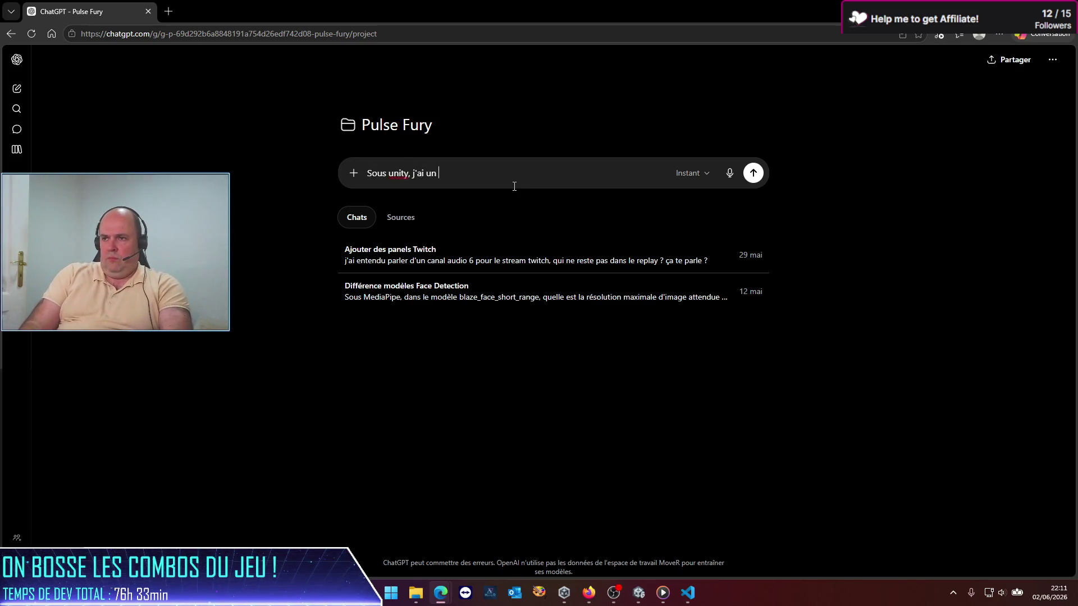
pyautogui.write('rigidBody de 70 ')
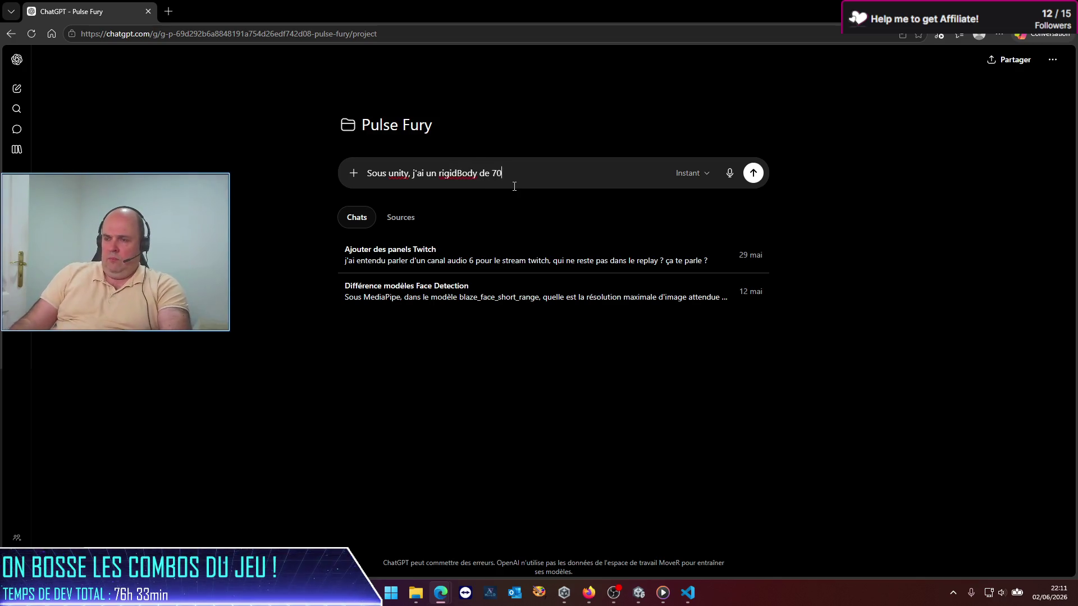
pyautogui.write('kg soulis ç')
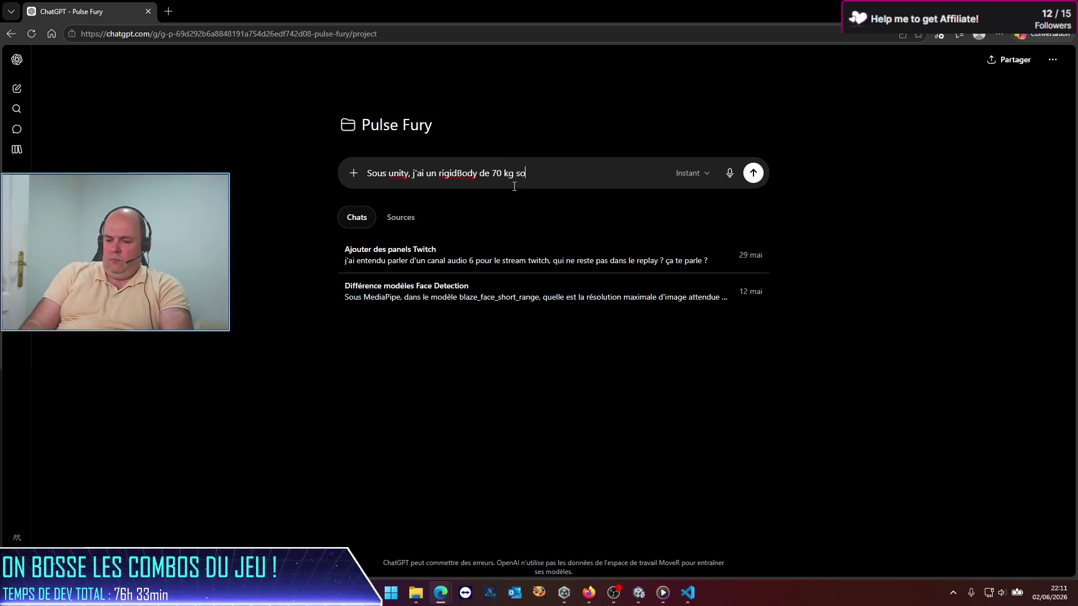
pyautogui.press('BackSpace')
pyautogui.press('BackSpace')
pyautogui.press('BackSpace')
pyautogui.write("mis à la gravité, mais je trouve qu'il tombe très")
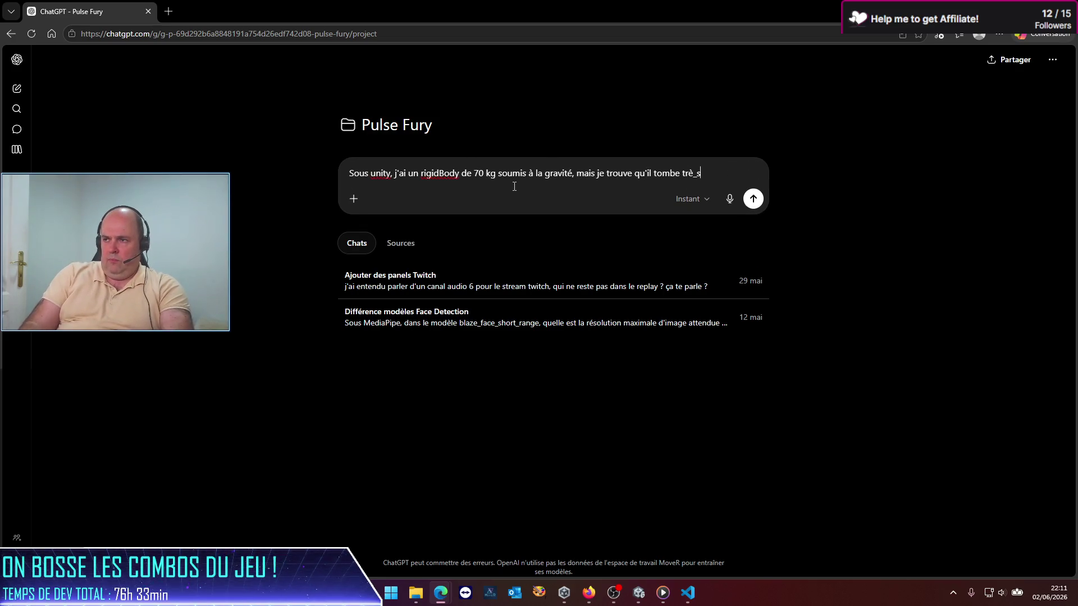
pyautogui.write(' lentement, une idée de')
pyautogui.press('BackSpace')
pyautogui.press('BackSpace')
pyautogui.press('BackSpace')
pyautogui.write('?')
pyautogui.press('Return')
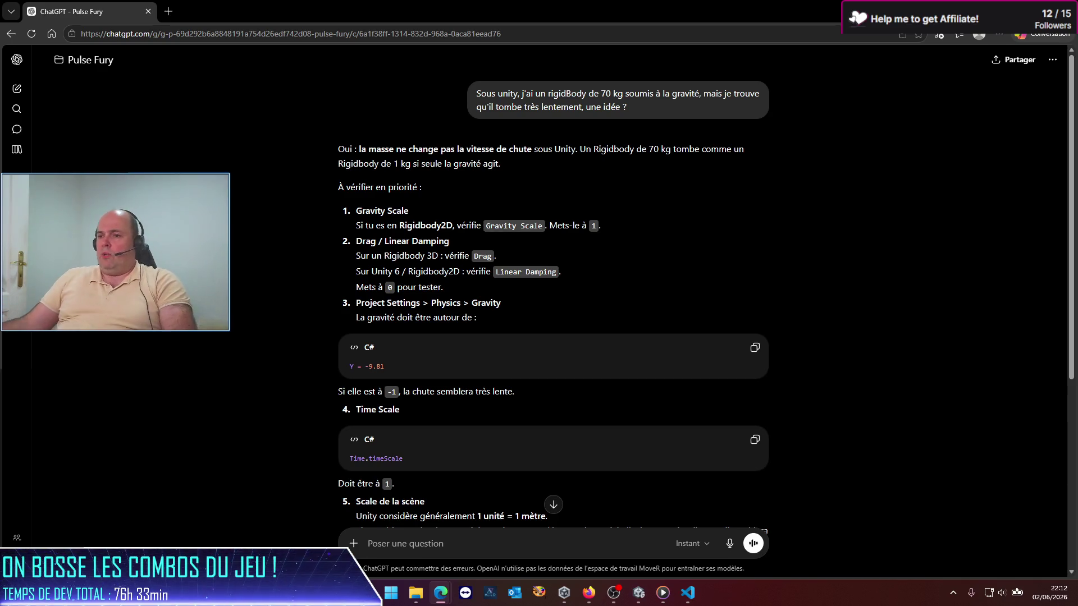
pyautogui.moveTo(638, 593)
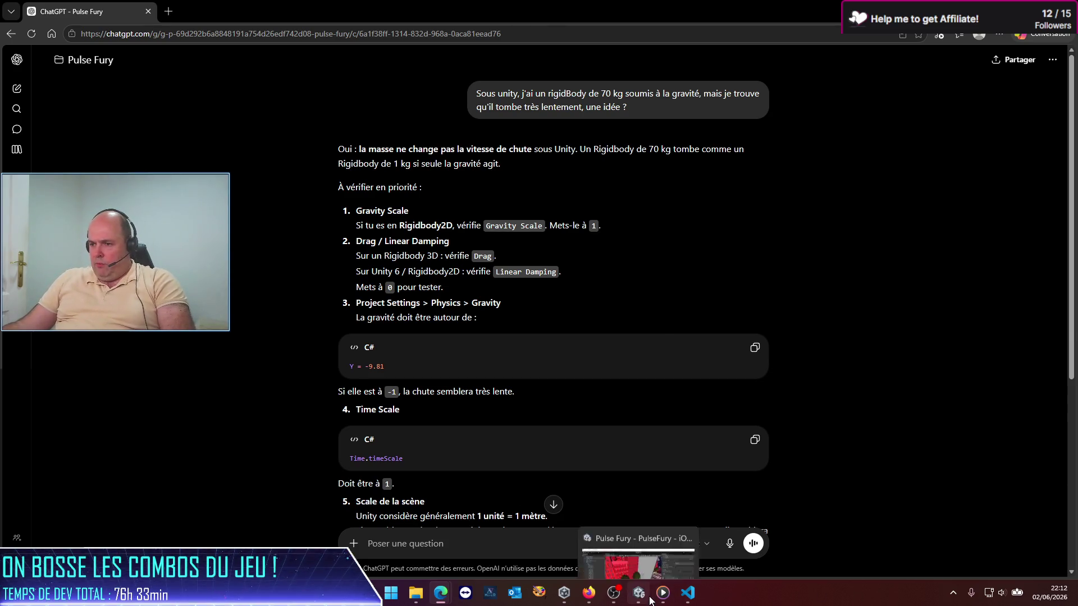
pyautogui.click(668, 561)
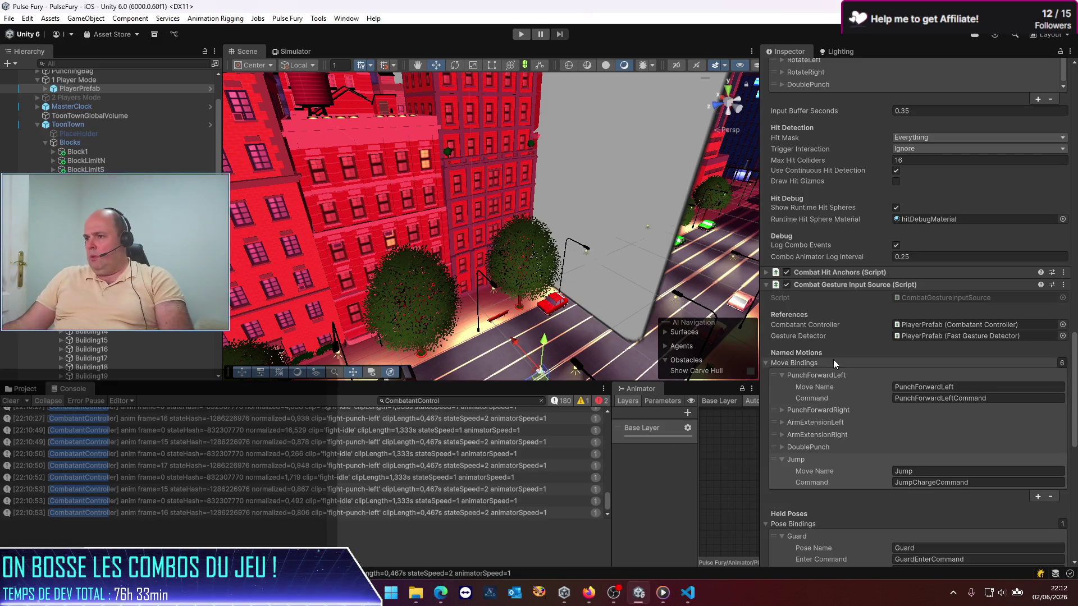
pyautogui.scroll(-10, 837, 358)
pyautogui.scroll(-3, 837, 358)
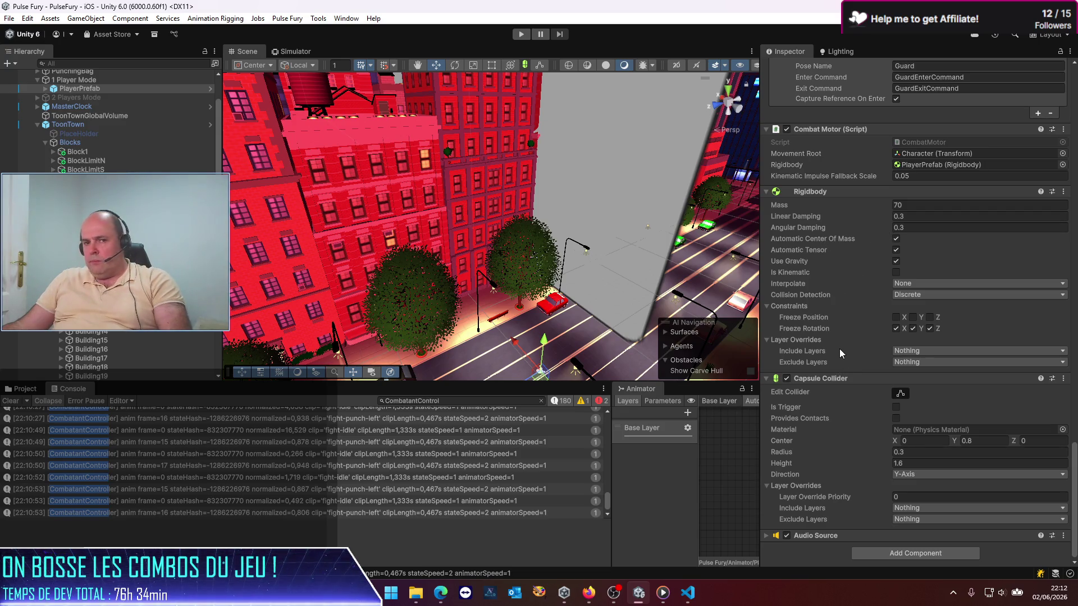
pyautogui.hotkey('alt', 'Tab')
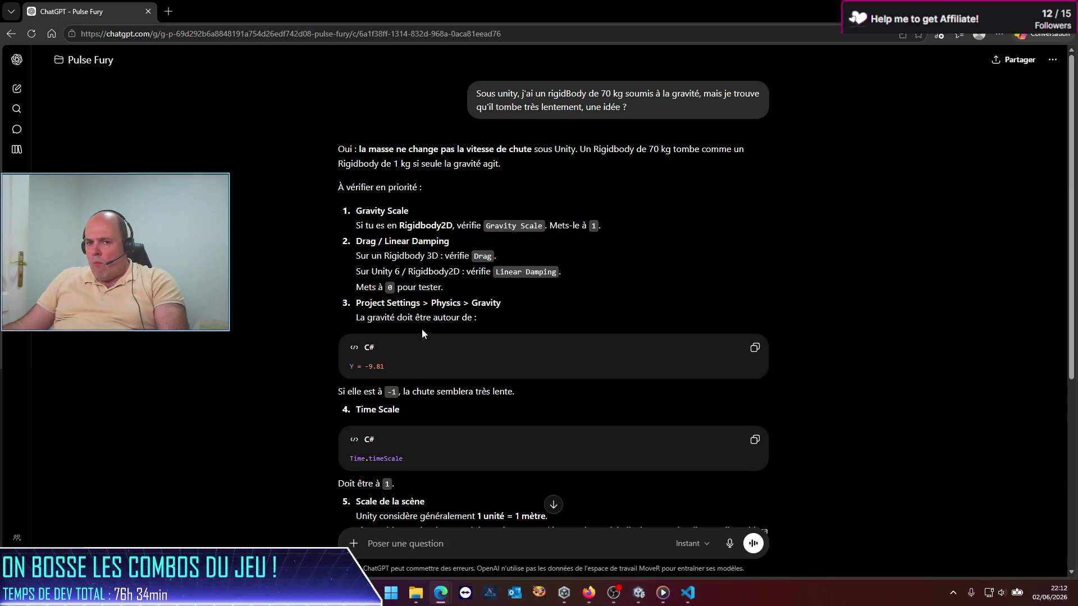
# Search 'unity 6 rigidbody drag' and open the Unity Discussions linearDamping reference, then return to Unity
pyautogui.scroll(-3, 422, 330)
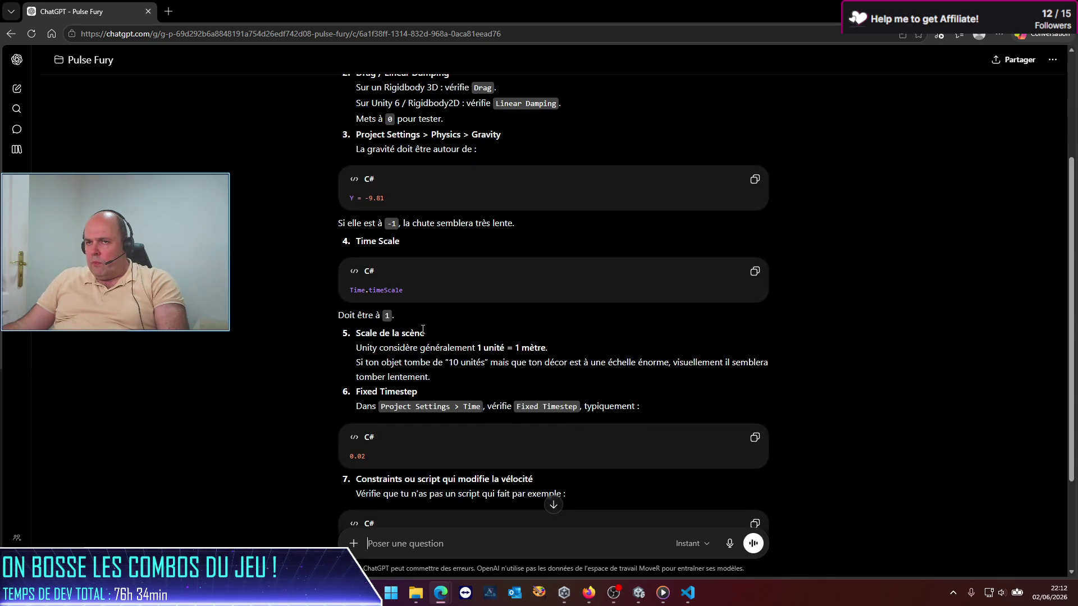
pyautogui.click(168, 11)
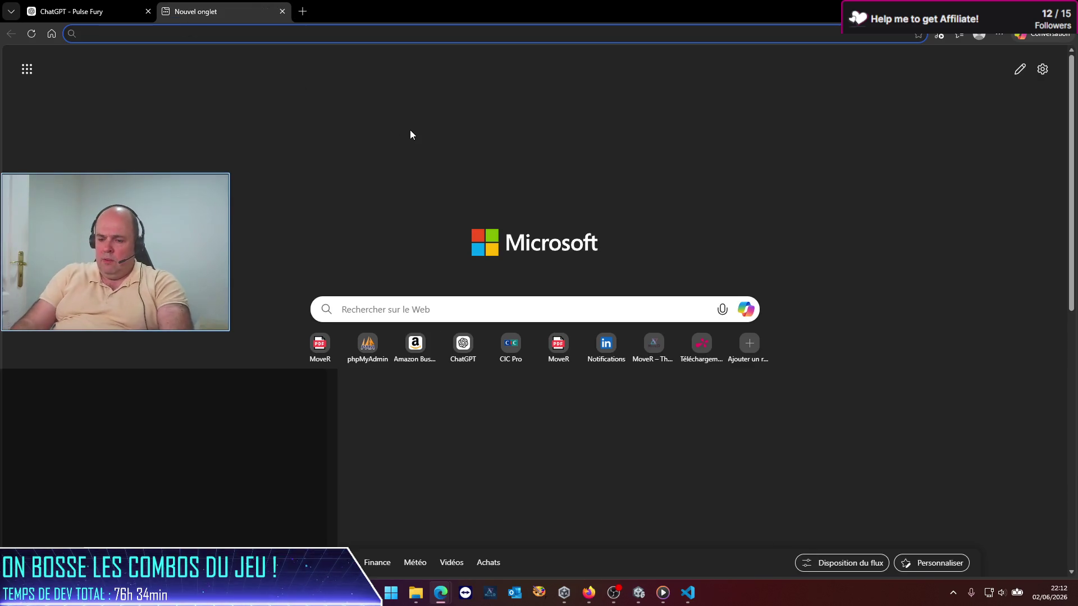
pyautogui.write('unity 6 rigidbody drag')
pyautogui.press('Return')
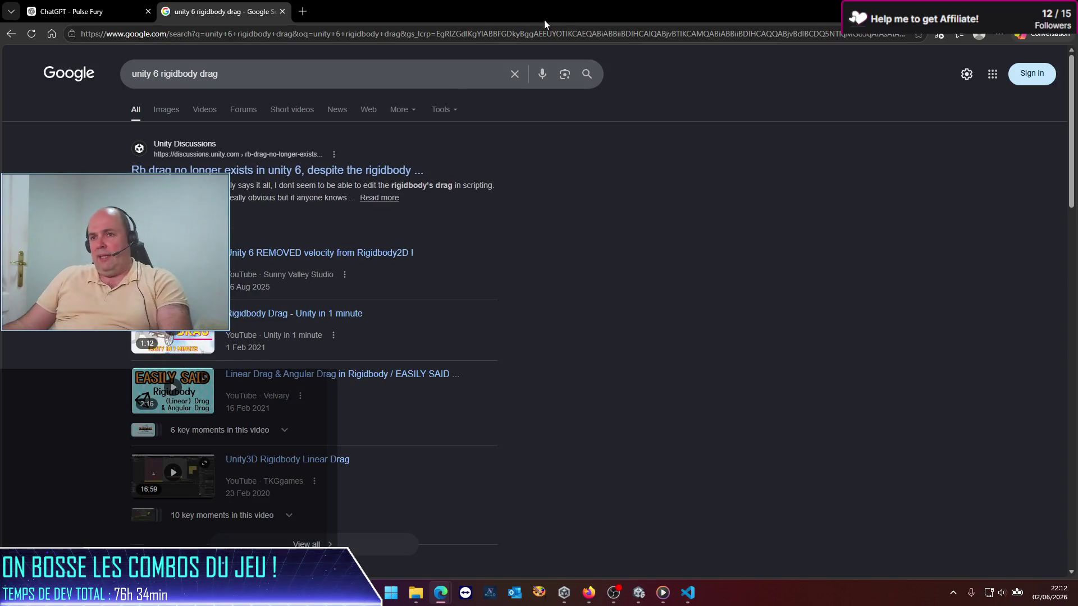
pyautogui.click(297, 171)
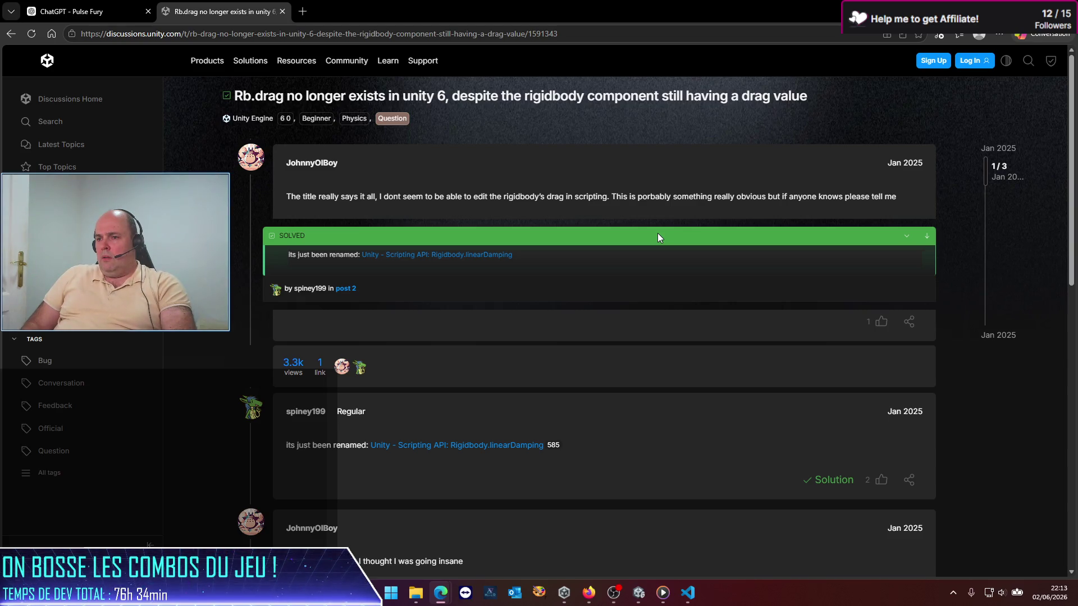
pyautogui.click(502, 446)
pyautogui.hotkey('alt', 'Tab')
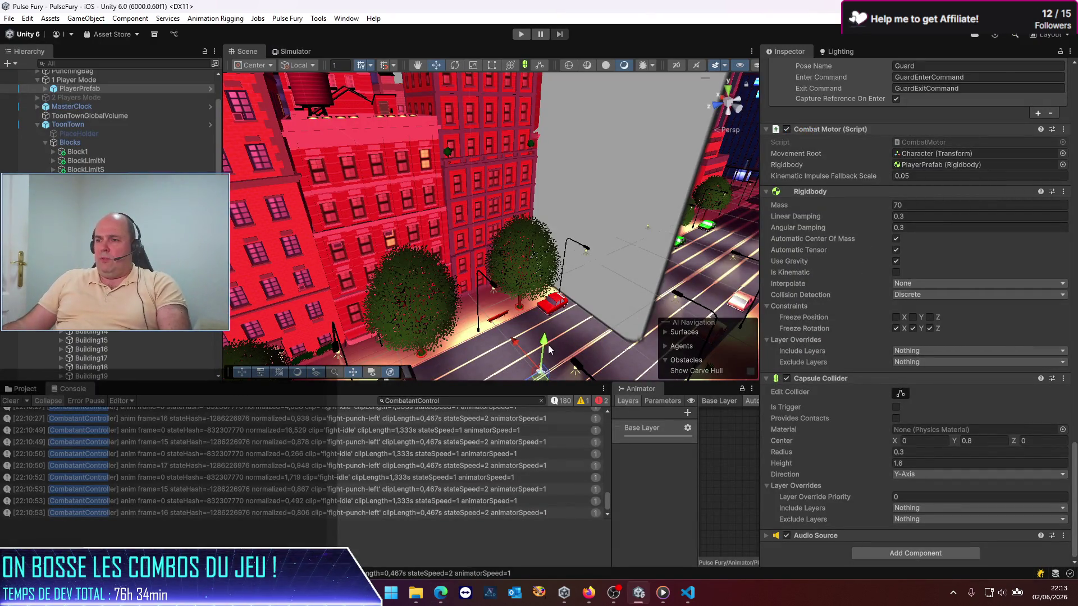
# Raise the player above the street, start play mode paused, then resume it in the Simulator
pyautogui.moveTo(545, 345); pyautogui.dragTo(581, 86)
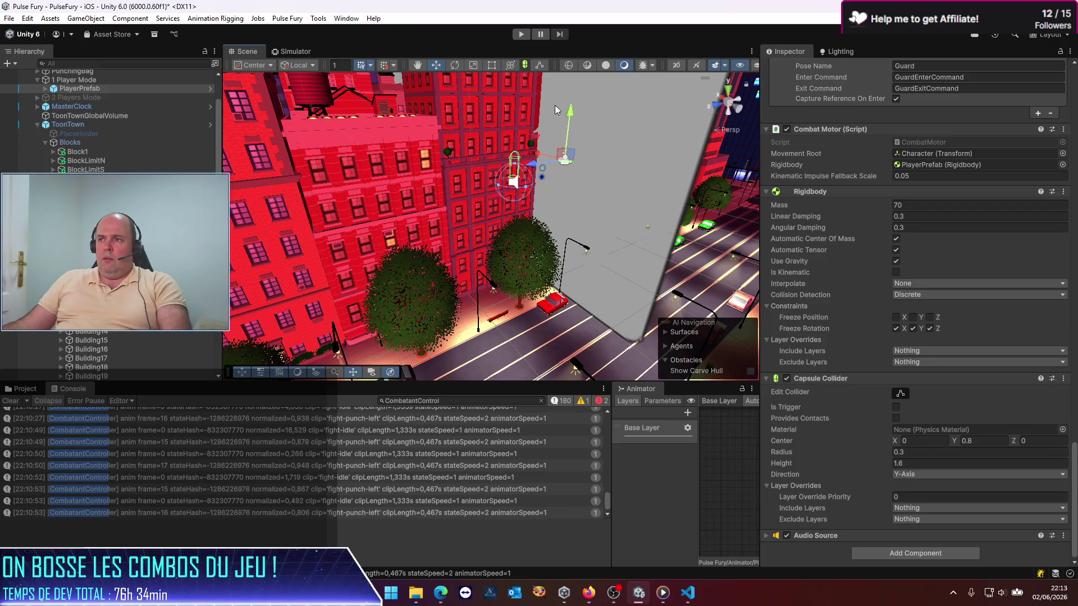
pyautogui.click(540, 35)
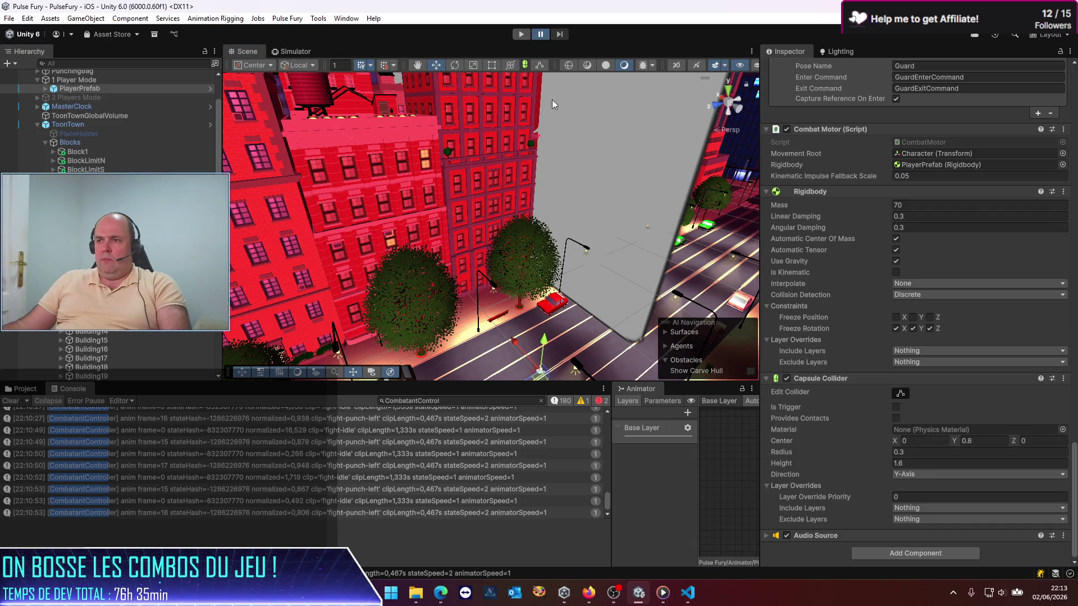
pyautogui.click(520, 35)
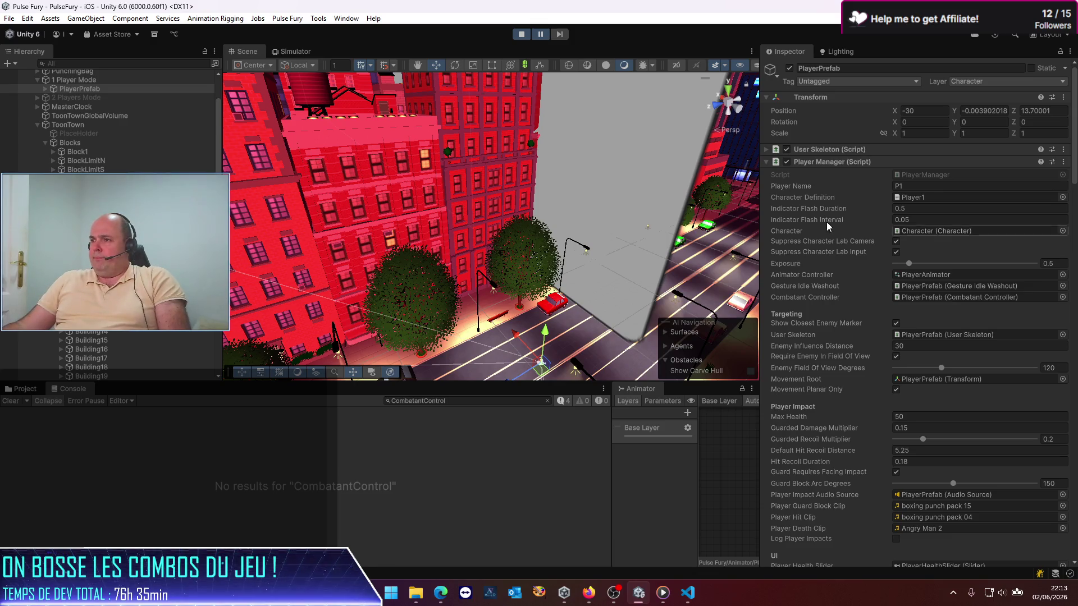
pyautogui.scroll(-20, 859, 292)
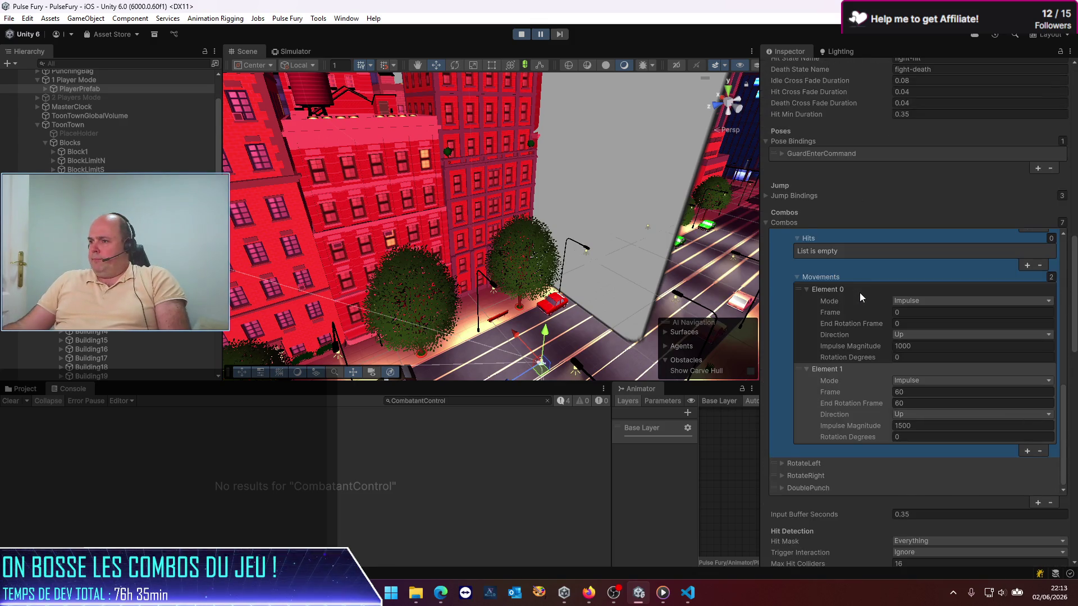
pyautogui.scroll(-15, 849, 297)
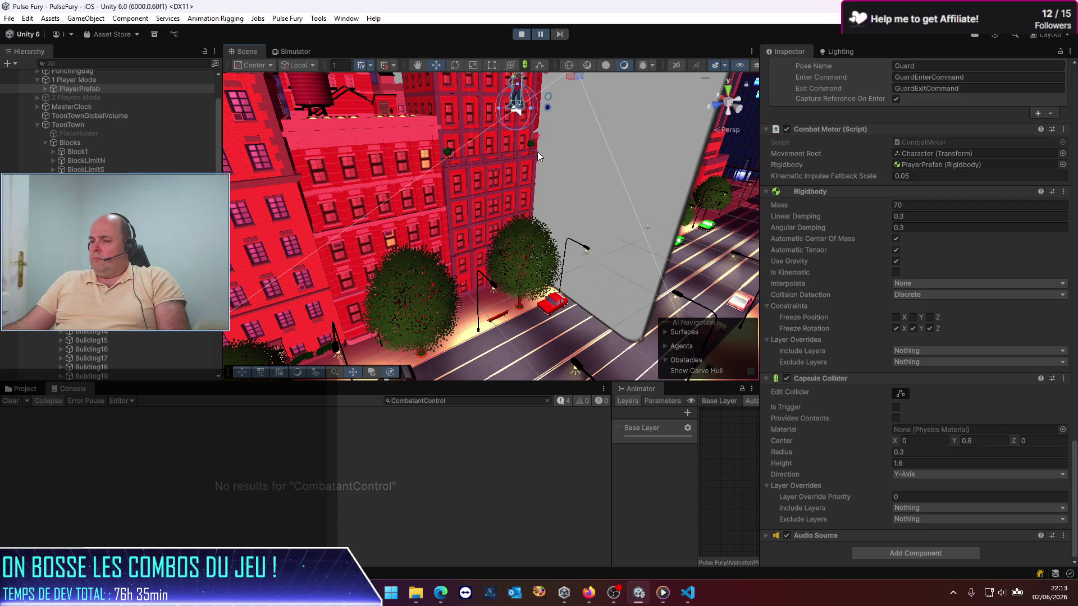
pyautogui.click(284, 51)
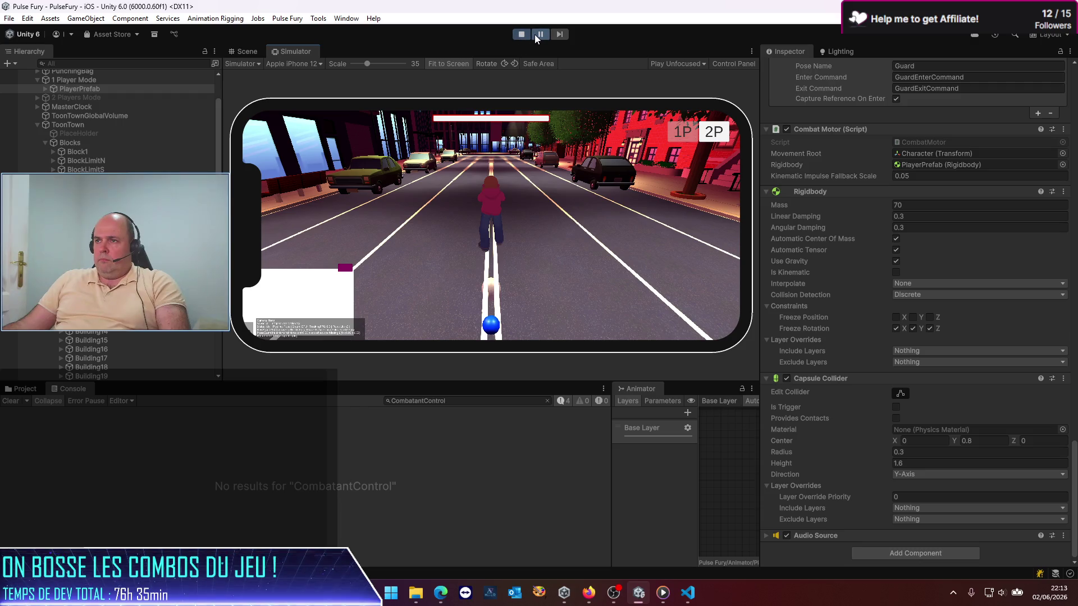
pyautogui.click(535, 35)
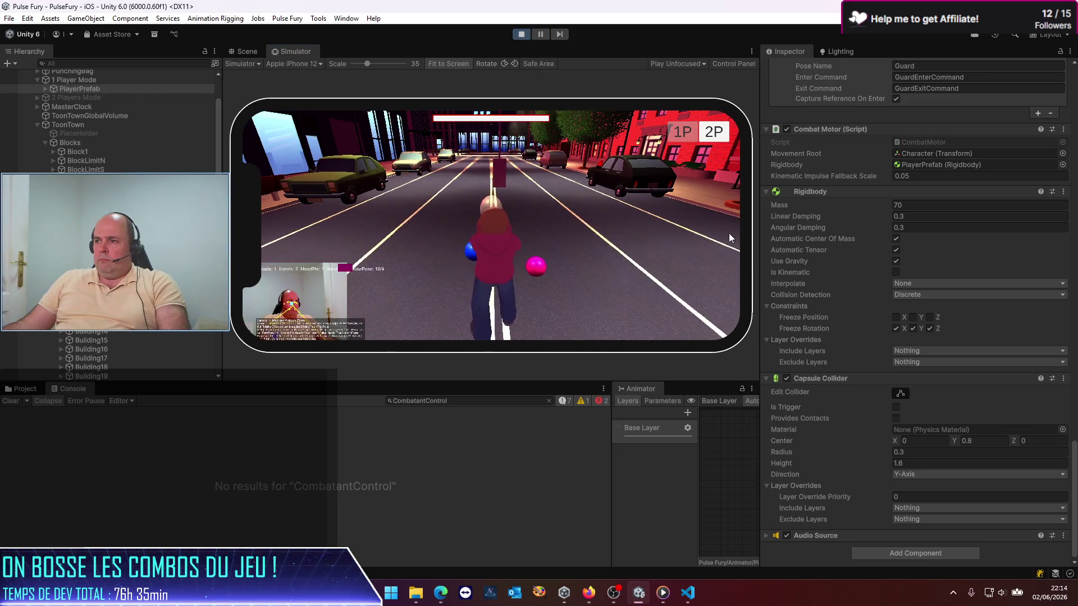
# Lift the player high in the Scene view, set Linear Damping to 0, and stop play mode
pyautogui.click(241, 51)
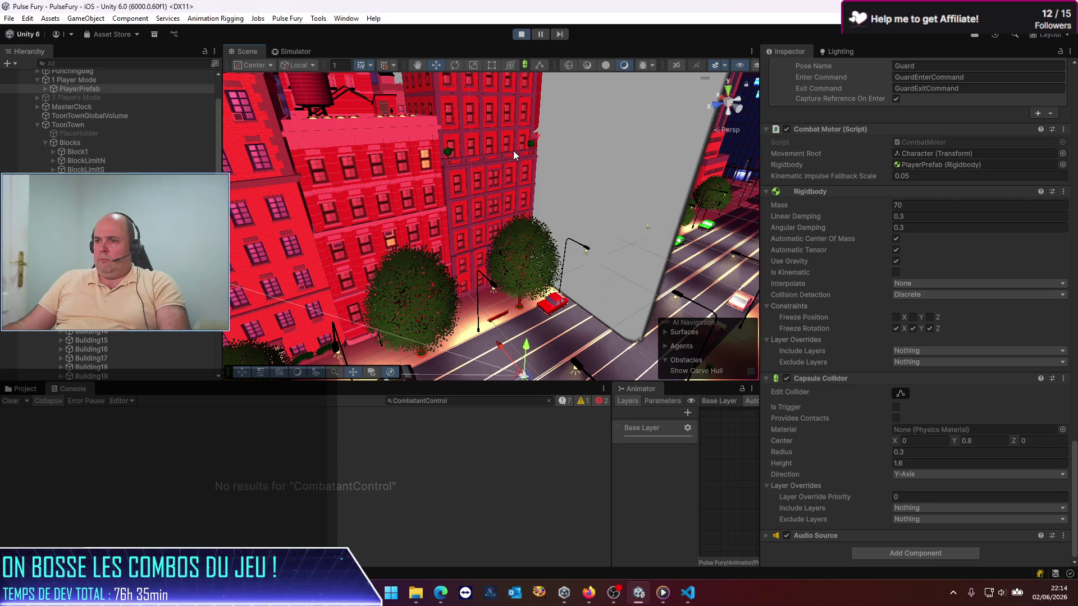
pyautogui.moveTo(537, 349); pyautogui.dragTo(534, 77)
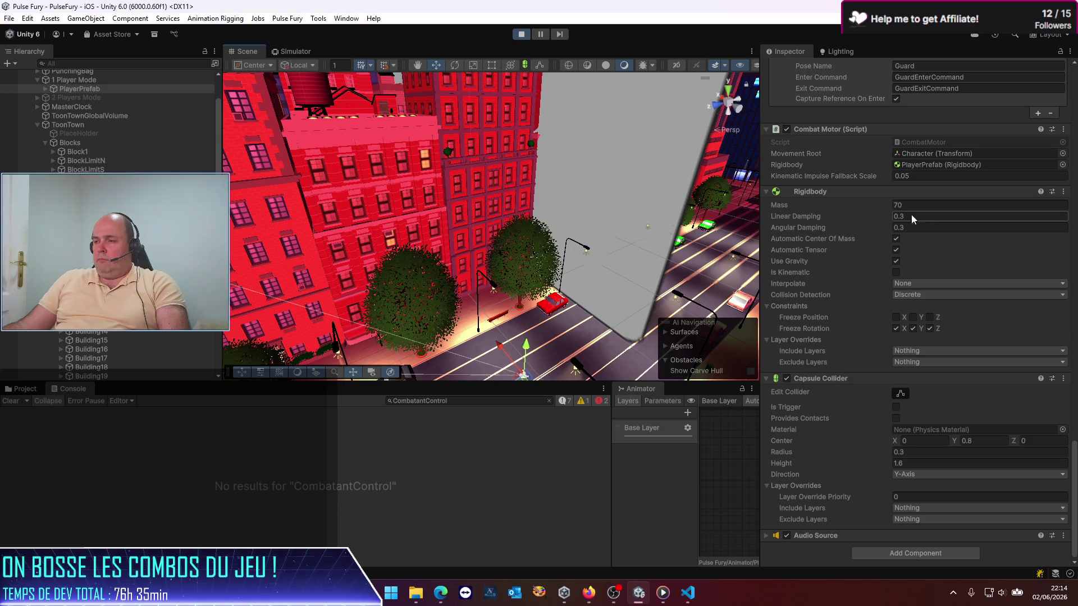
pyautogui.click(936, 217)
pyautogui.write('0')
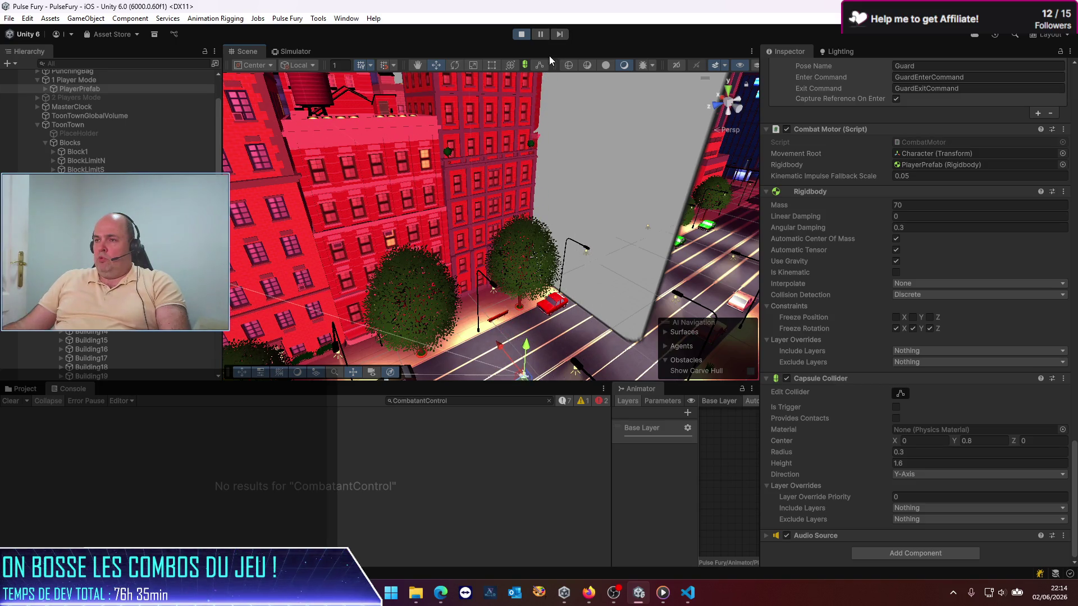
pyautogui.click(520, 36)
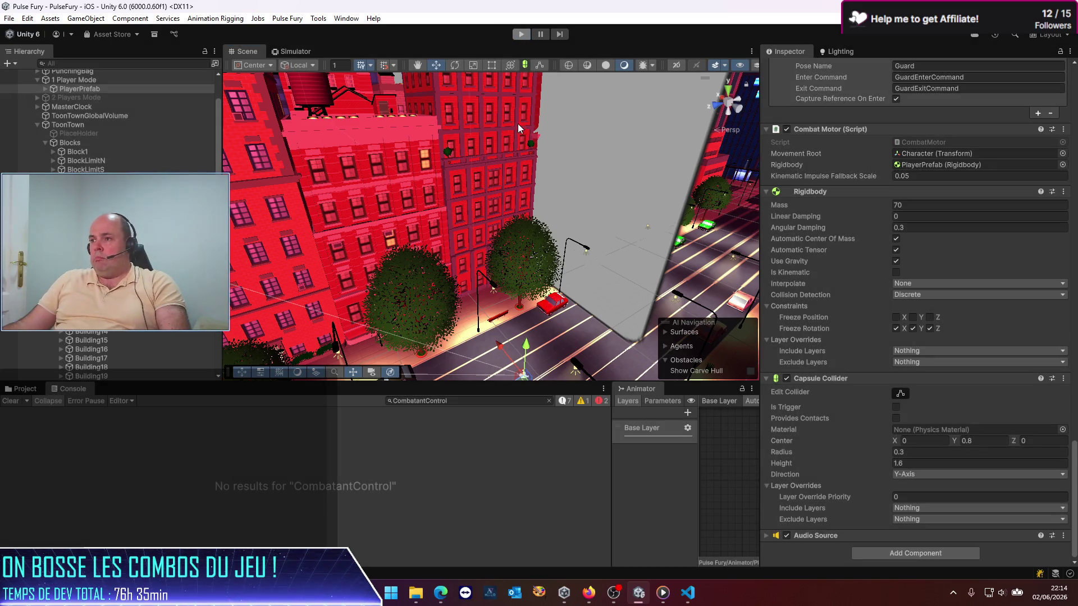
# Change Physics Gravity Y from -9.81 to -19.81 in Project Settings, then play again
pyautogui.click(29, 18)
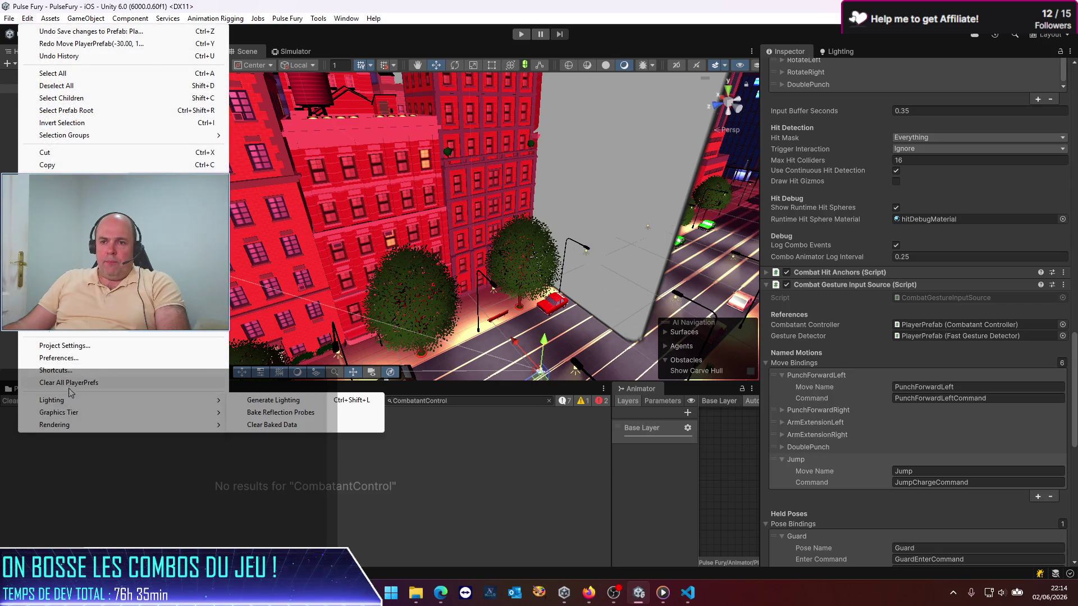
pyautogui.click(65, 346)
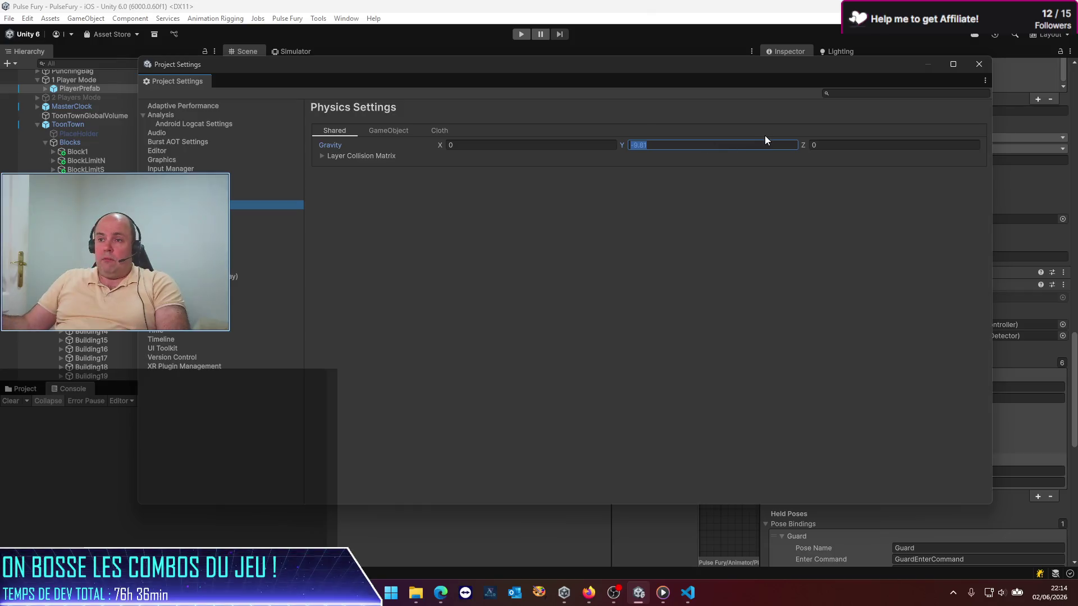
pyautogui.press('Home')
pyautogui.press('Right')
pyautogui.write('1')
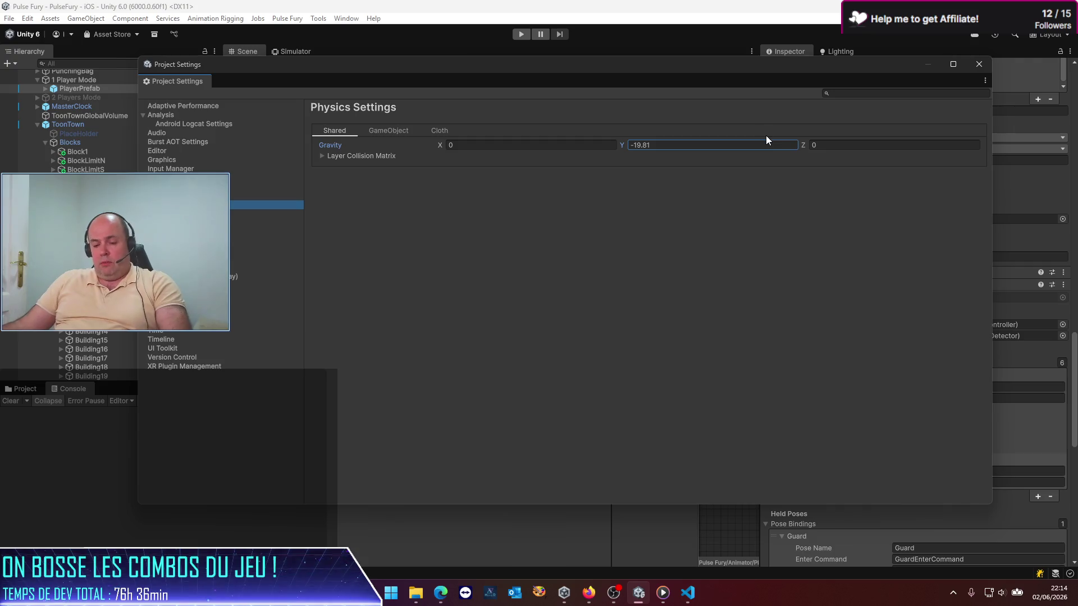
pyautogui.click(979, 64)
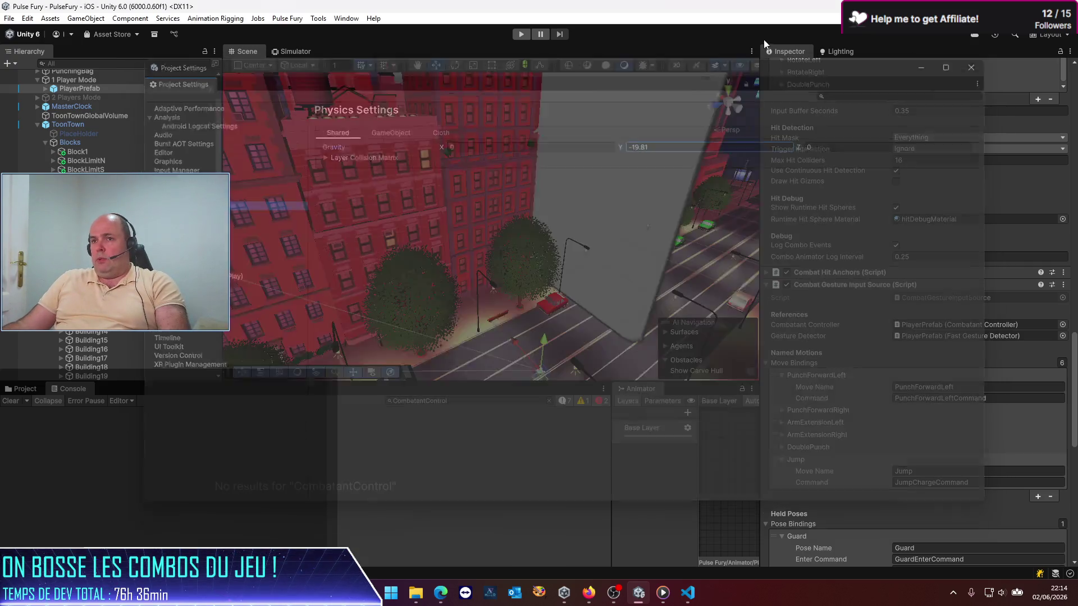
pyautogui.click(521, 35)
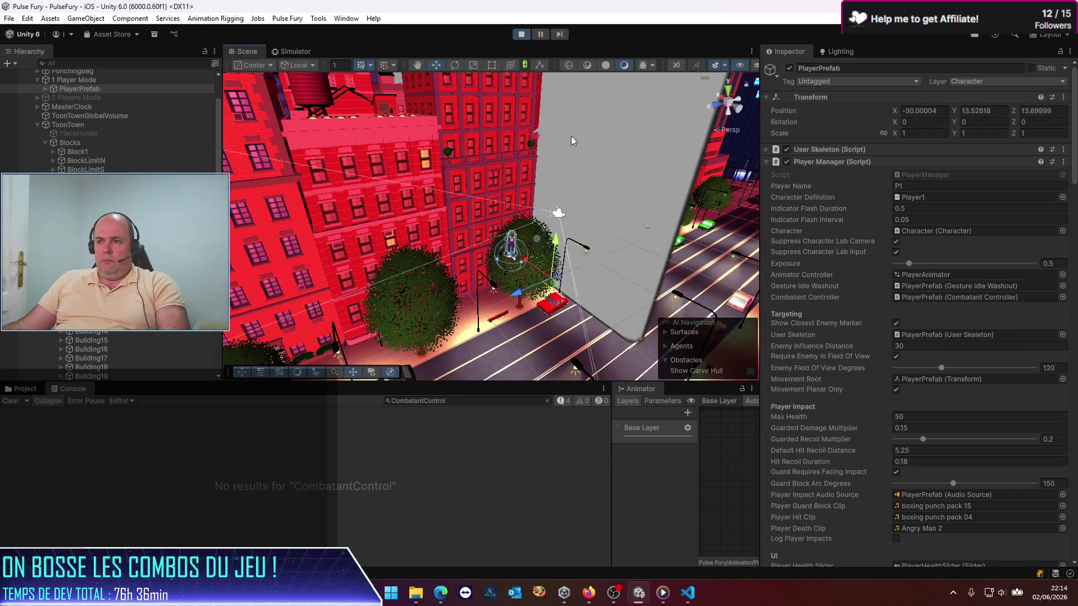
# Watch the stronger-gravity run on the phone simulator, then stop play mode and scroll down the Inspector
pyautogui.click(291, 52)
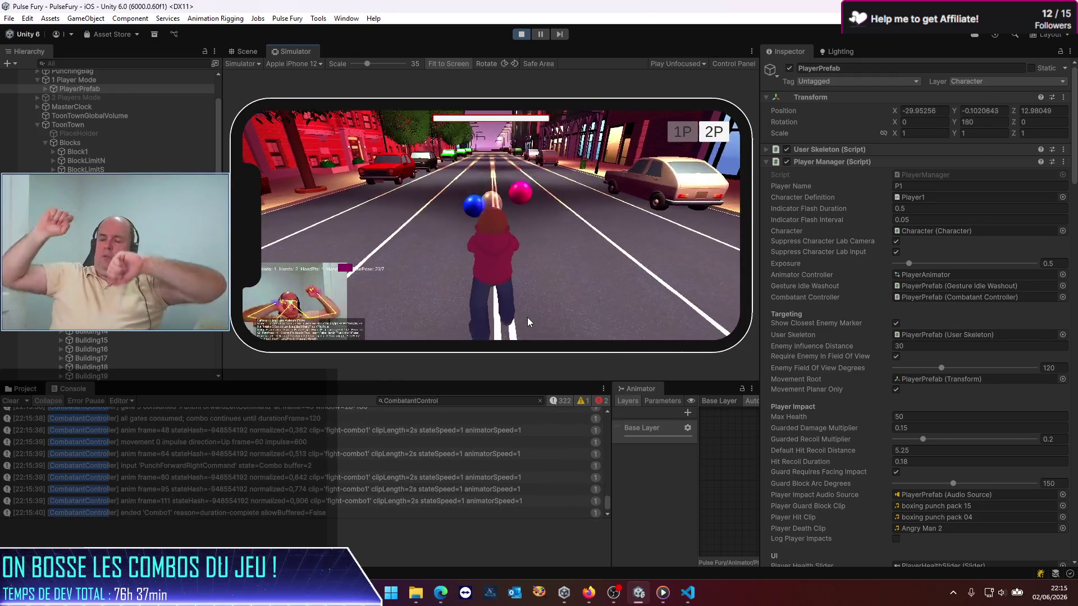
pyautogui.click(520, 35)
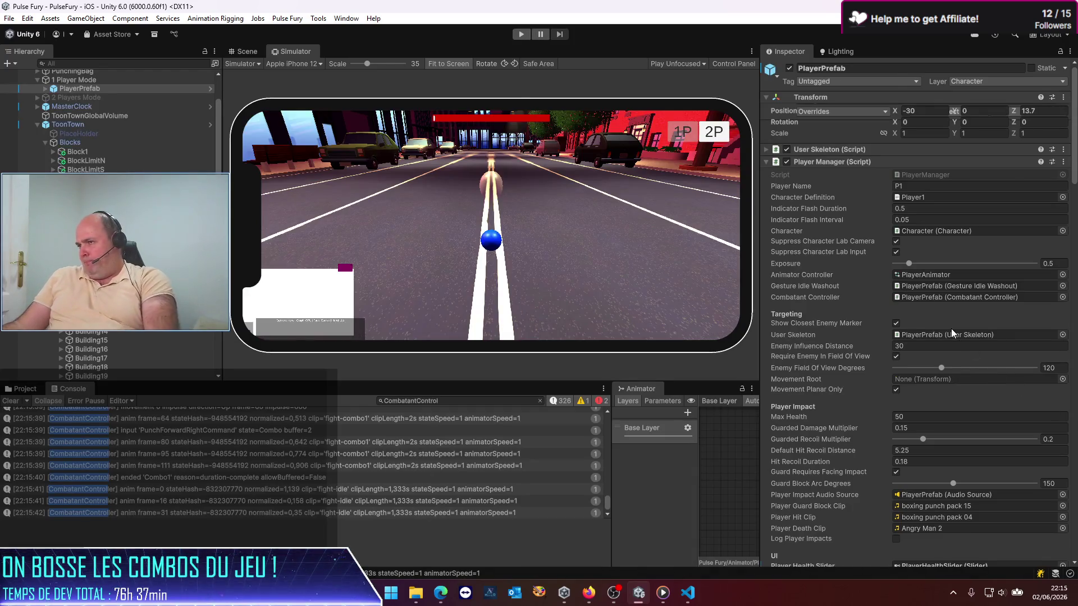
pyautogui.scroll(-10, 935, 360)
pyautogui.scroll(-4, 935, 359)
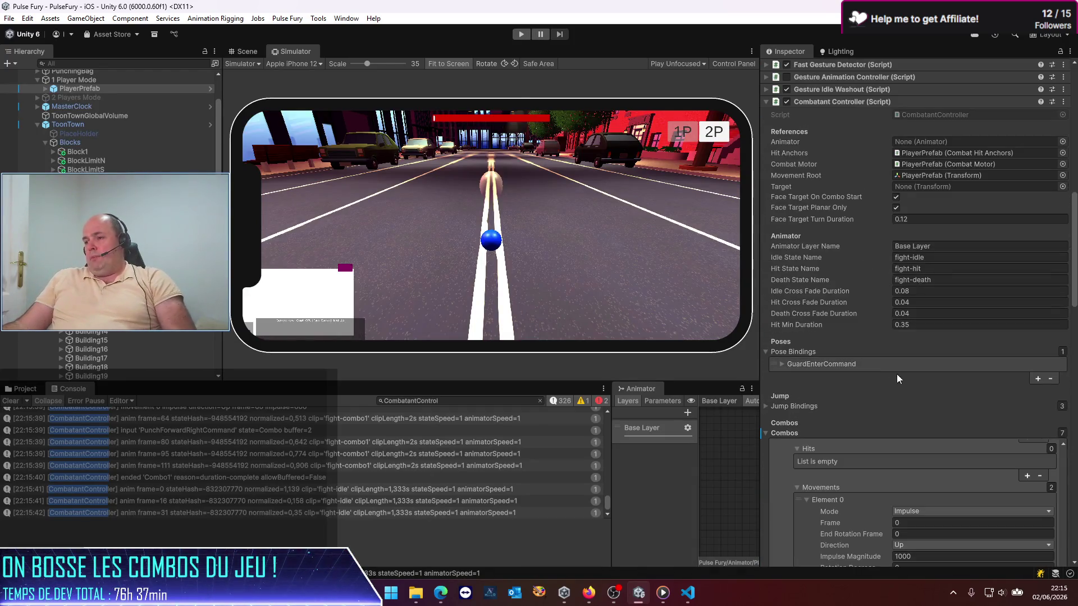
pyautogui.click(27, 17)
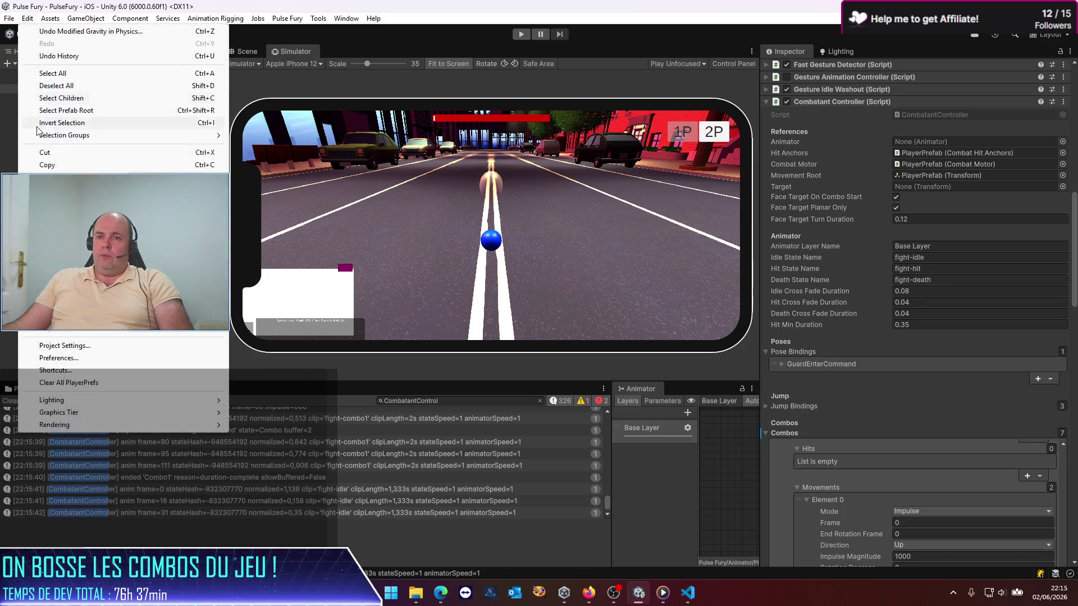
# Set Physics gravity Y to -15 in Project Settings
pyautogui.click(54, 359)
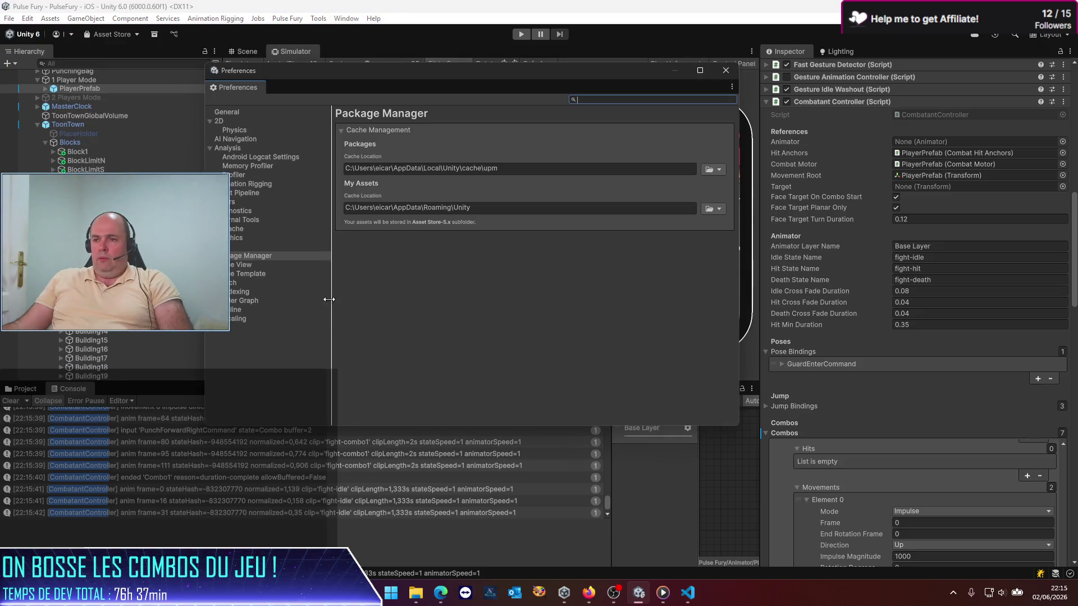
pyautogui.click(725, 72)
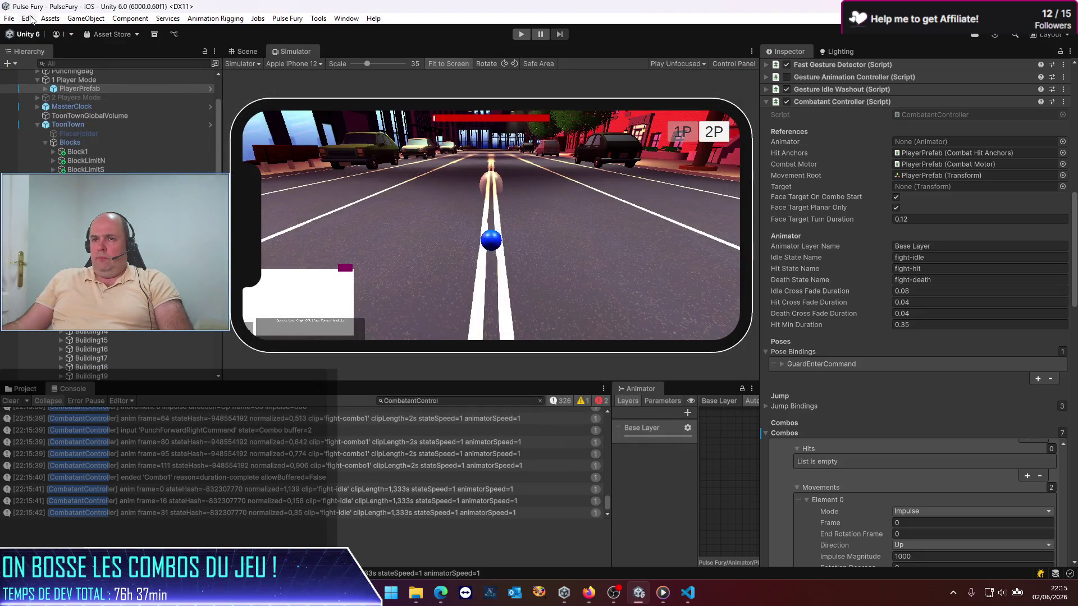
pyautogui.click(27, 19)
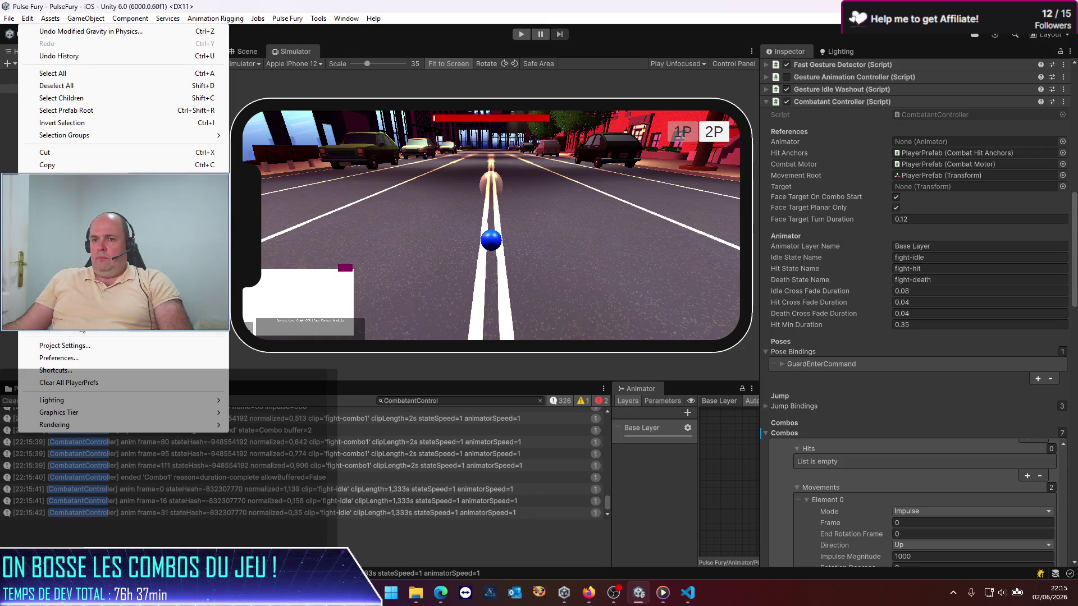
pyautogui.click(65, 346)
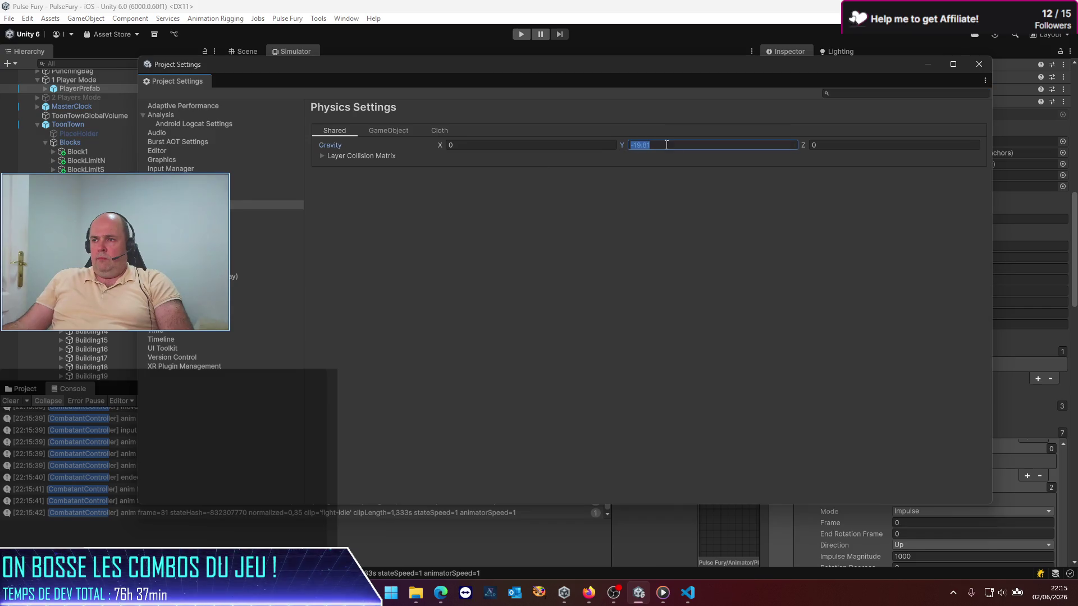
pyautogui.write('-15')
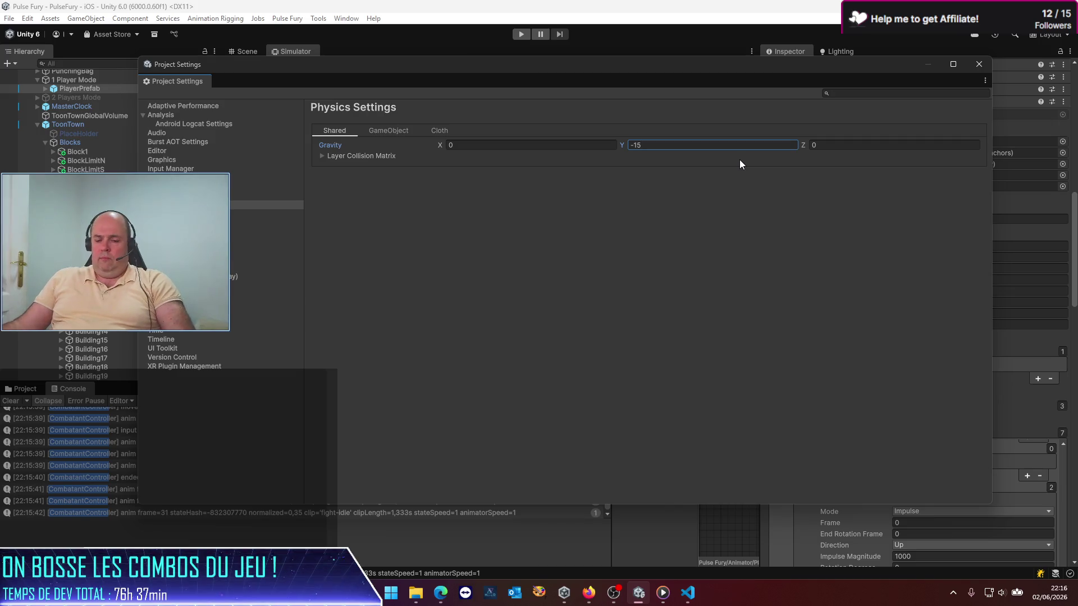
pyautogui.click(979, 64)
pyautogui.click(520, 35)
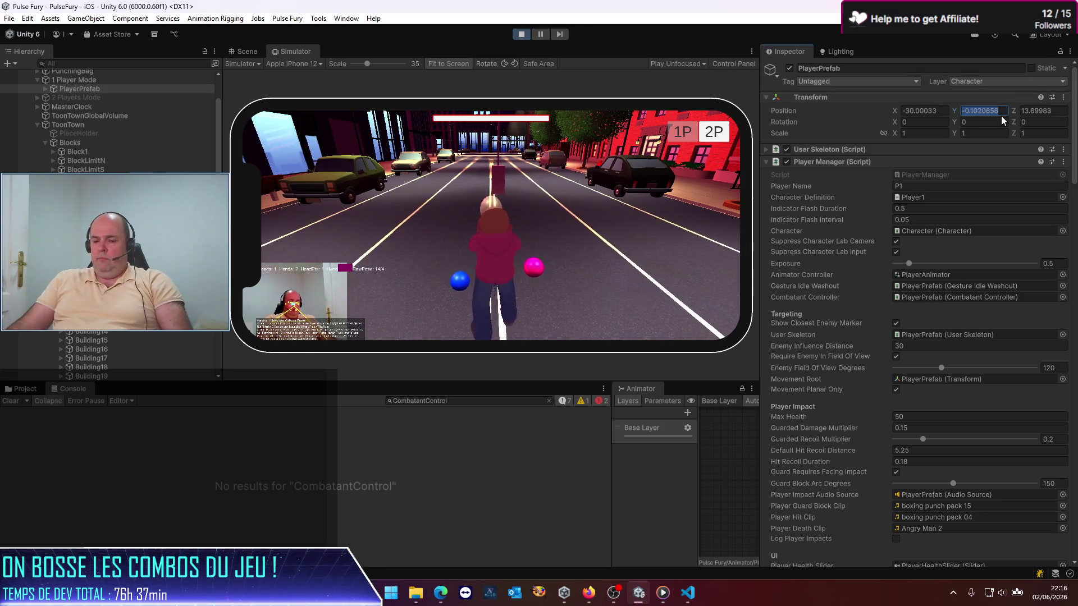
# Adjust the running player's Position Y value, then refocus the game view
pyautogui.write('1')
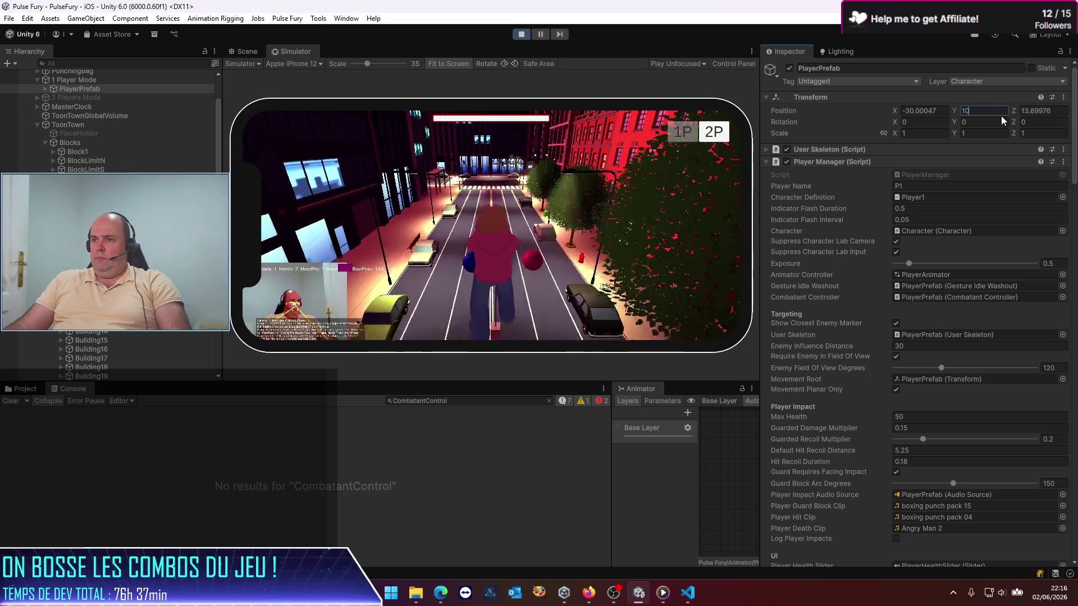
pyautogui.write('0')
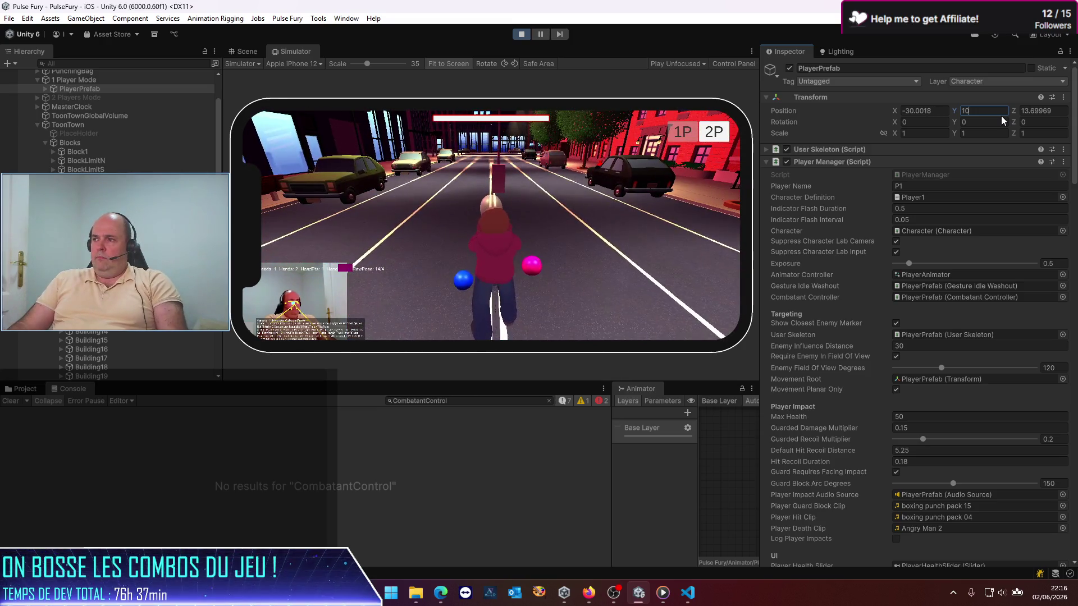
pyautogui.press('BackSpace')
pyautogui.write('2')
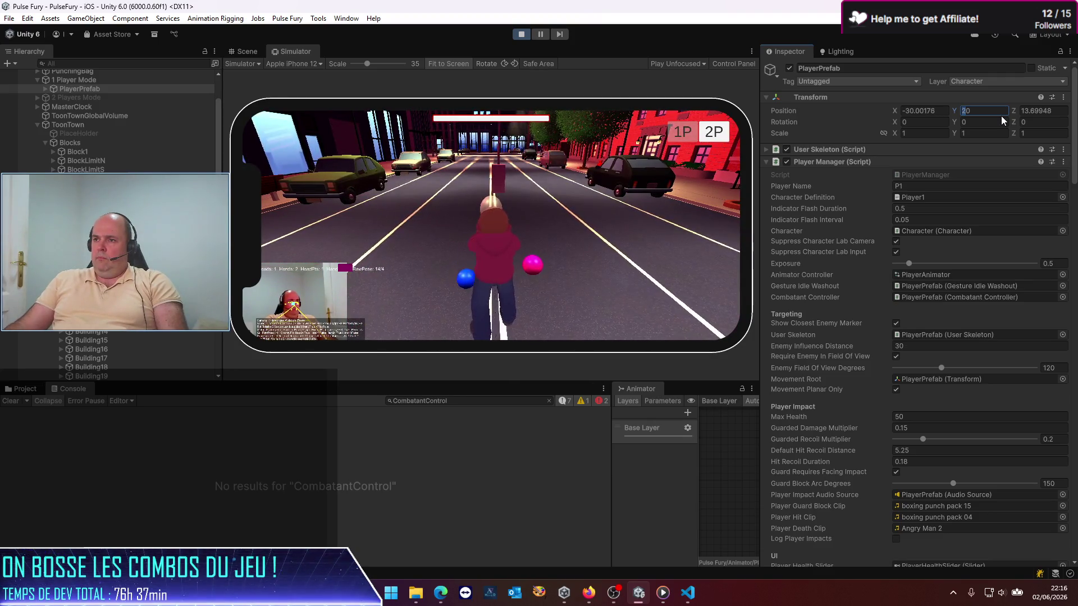
pyautogui.write('1')
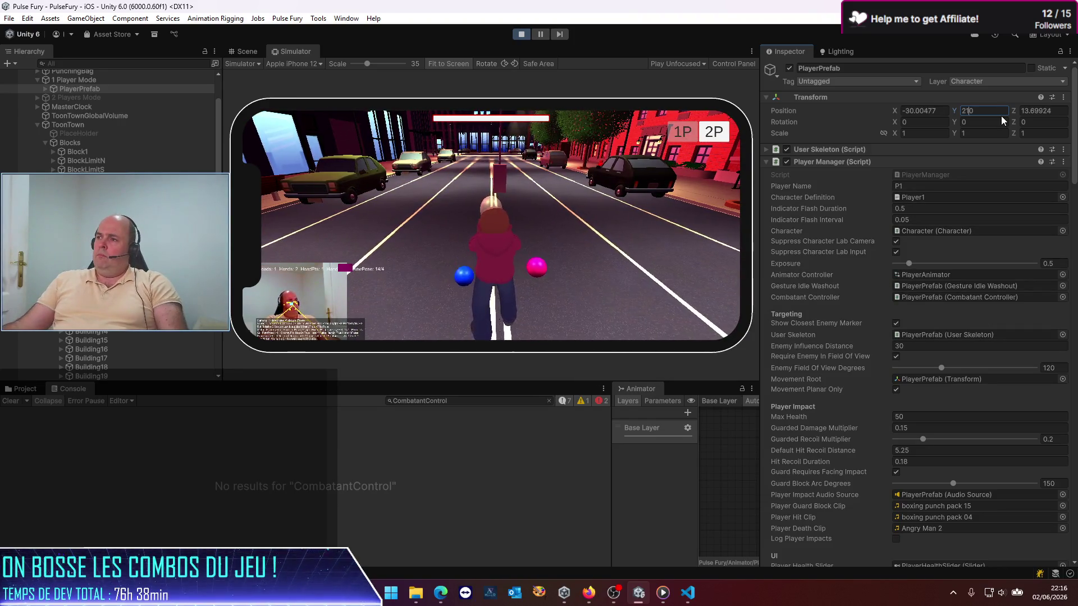
pyautogui.press('Escape')
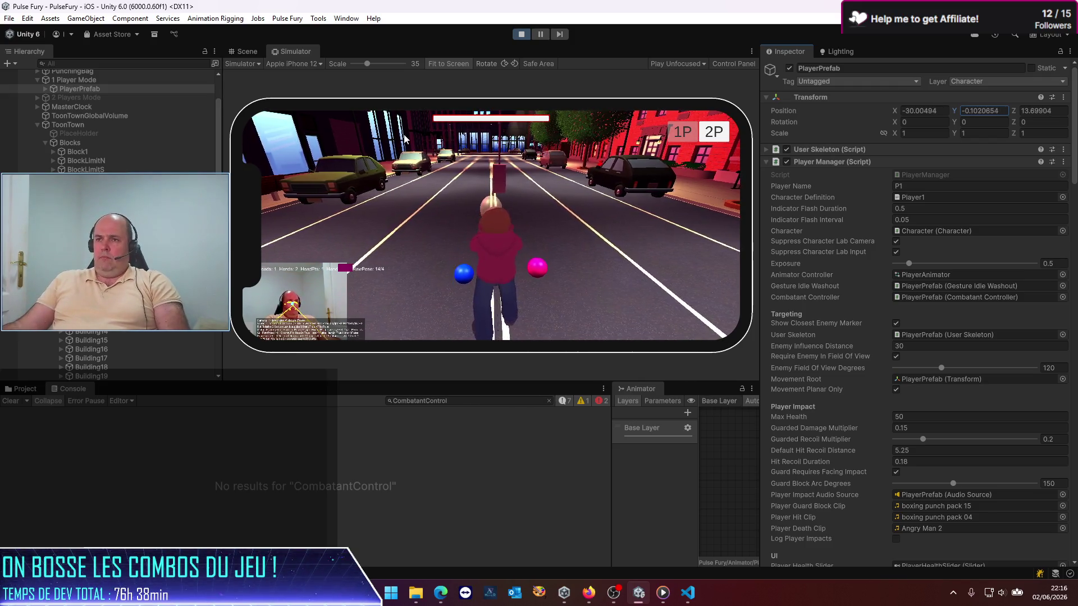
pyautogui.click(360, 115)
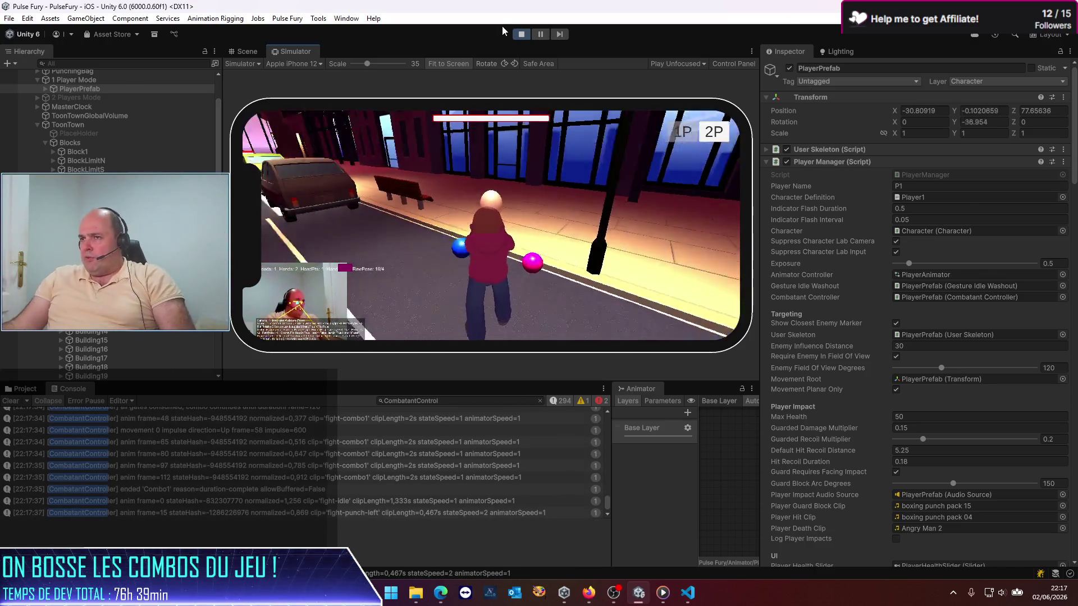
# Stop play mode after trying the gesture combos in the Simulator
pyautogui.click(522, 33)
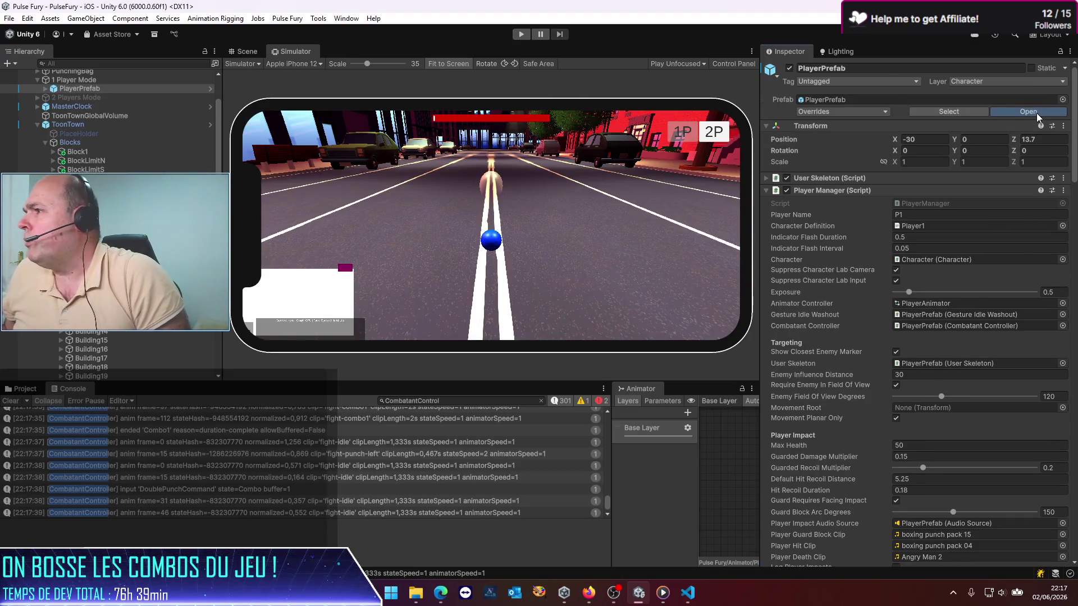
# Open the player prefab and scroll to the Jump combo's Movements list
pyautogui.click(1028, 111)
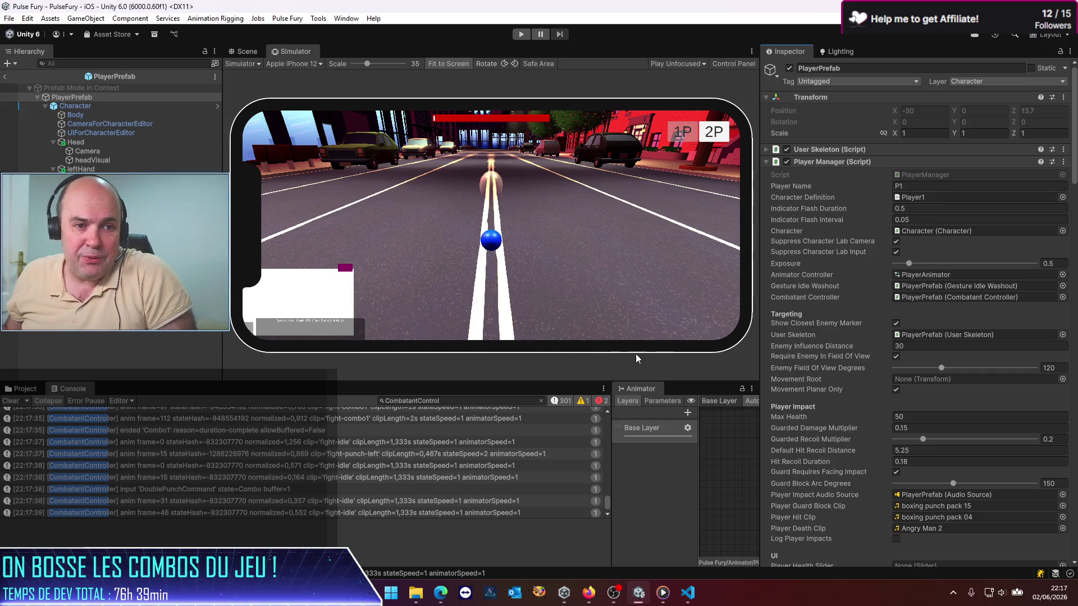
pyautogui.scroll(-15, 891, 366)
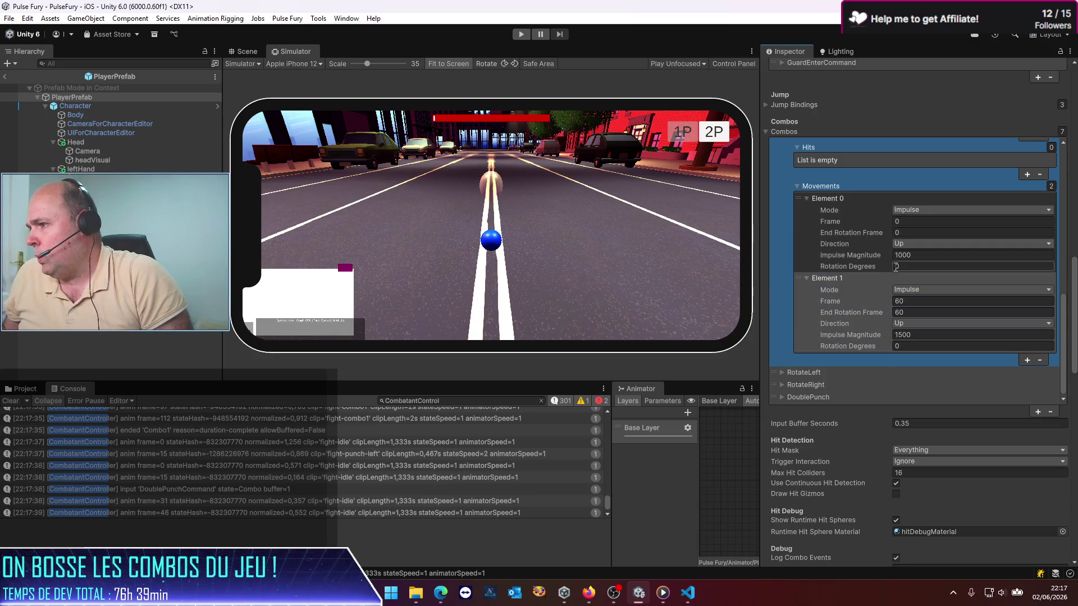
pyautogui.click(901, 326)
pyautogui.scroll(-1, 898, 320)
pyautogui.scroll(8, 887, 304)
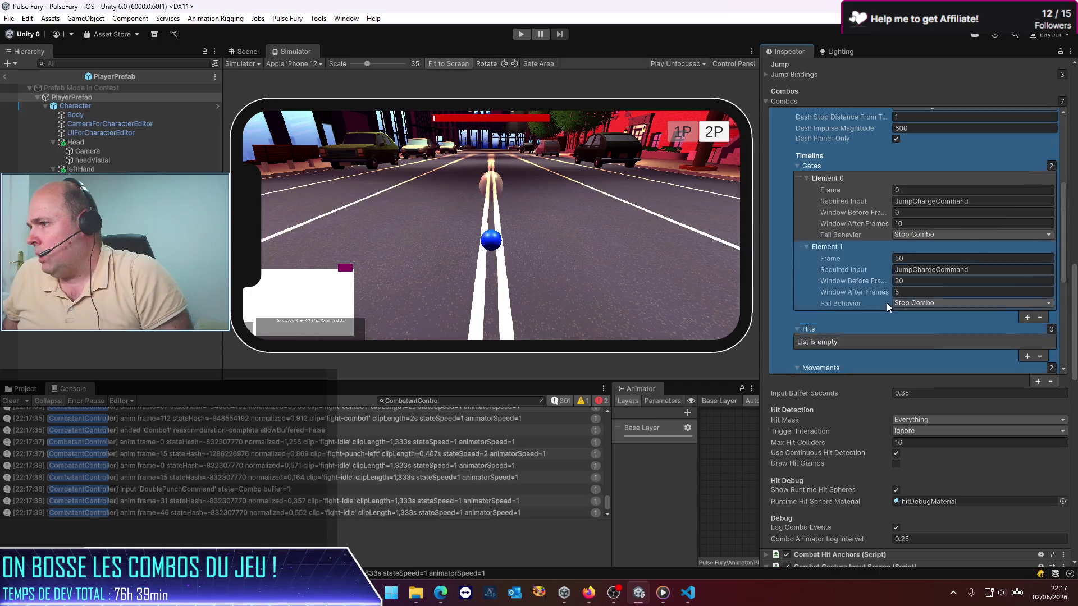
pyautogui.scroll(6, 790, 244)
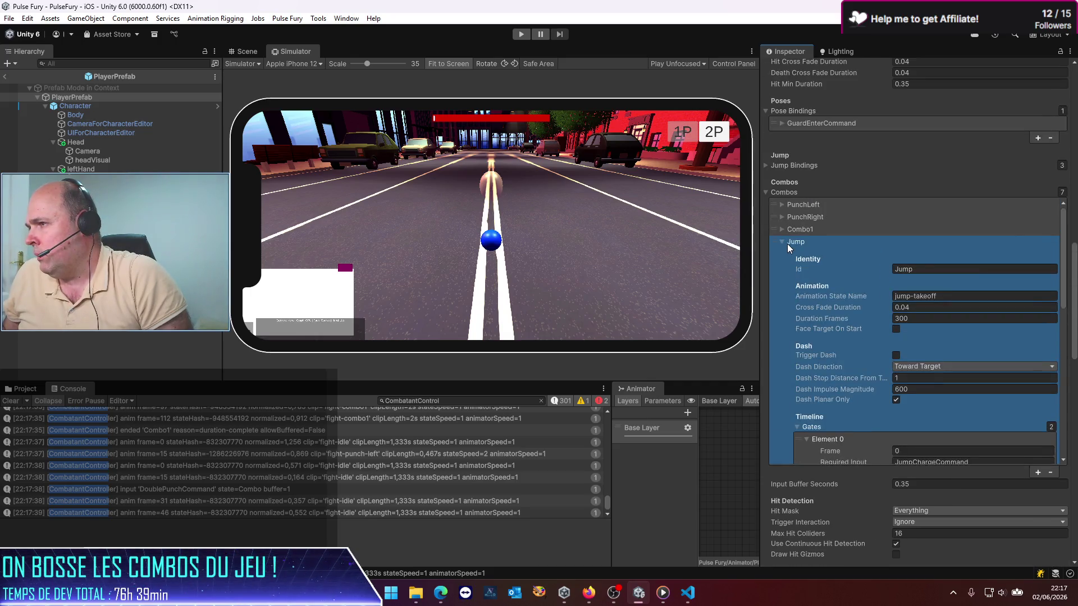
pyautogui.scroll(-9, 787, 243)
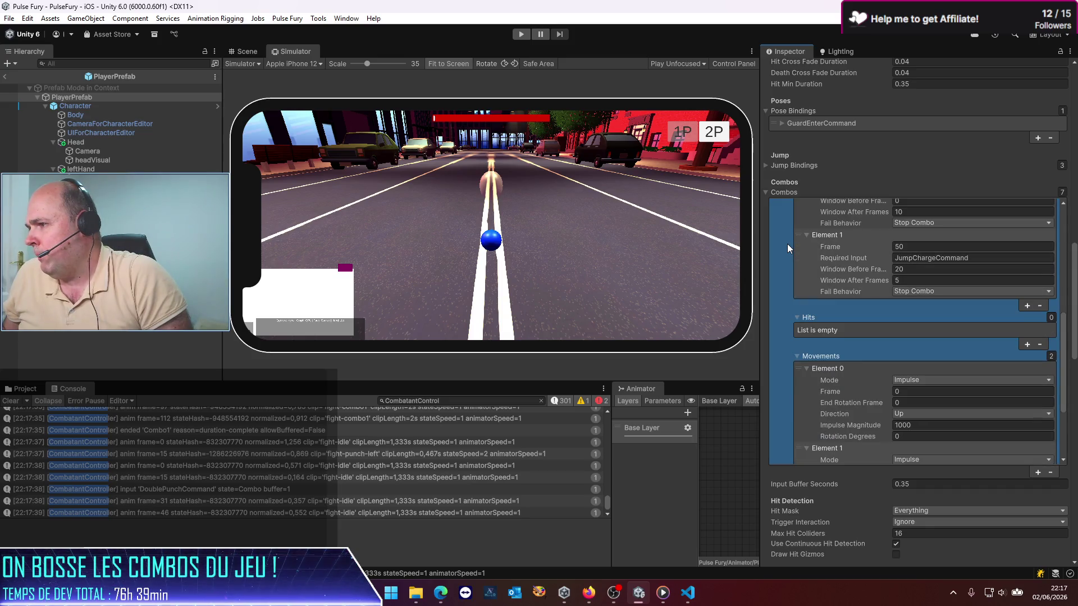
pyautogui.scroll(-8, 787, 244)
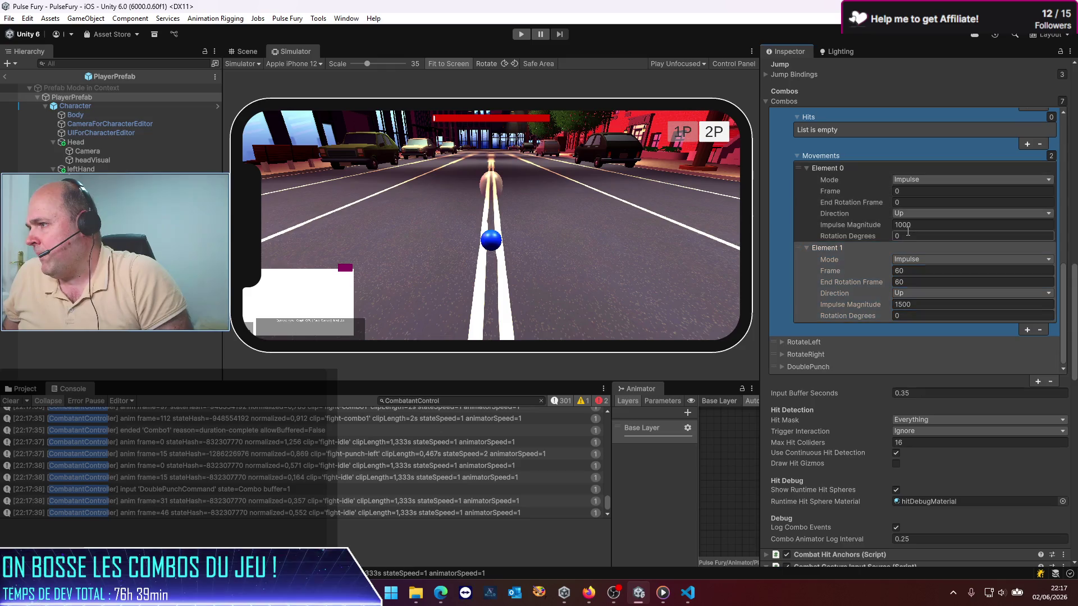
# Set the Jump movements' impulse magnitudes to 2000 and 3000, then return to the scene
pyautogui.click(939, 225)
pyautogui.write('2000')
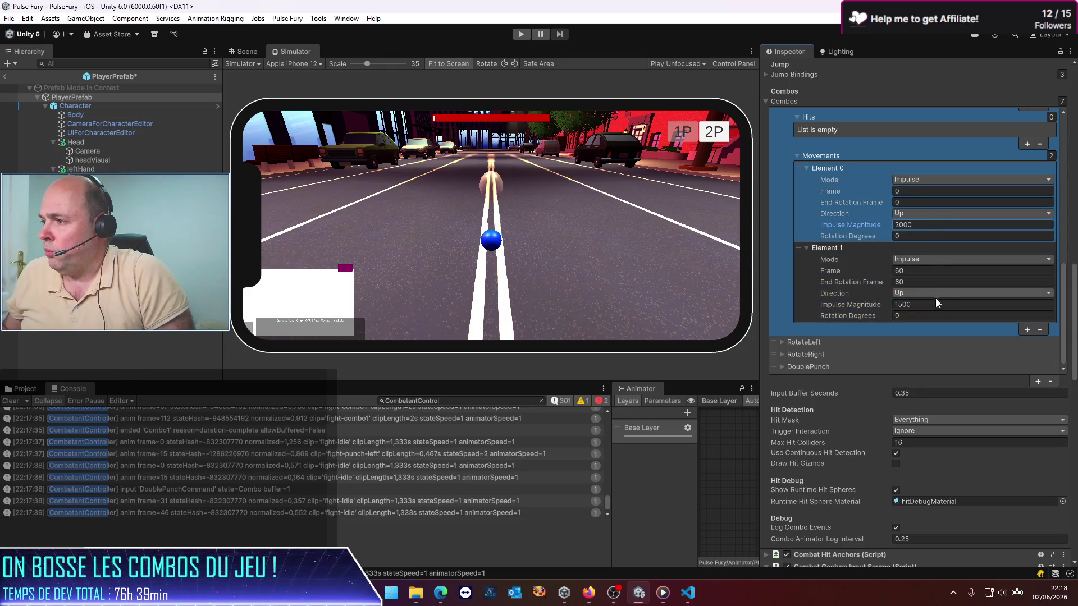
pyautogui.click(928, 303)
pyautogui.write('3000')
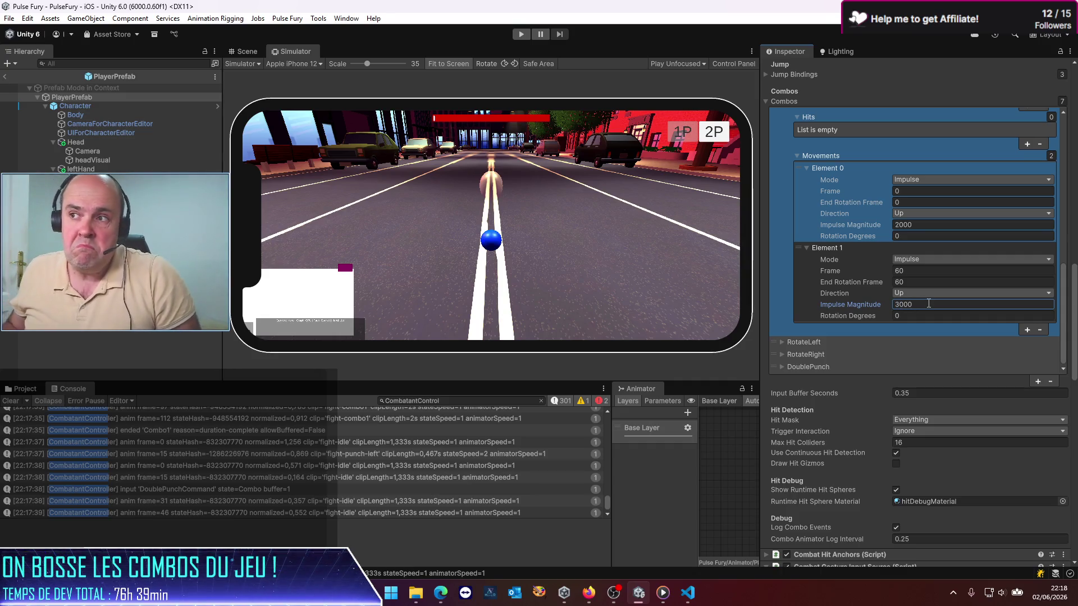
pyautogui.click(5, 80)
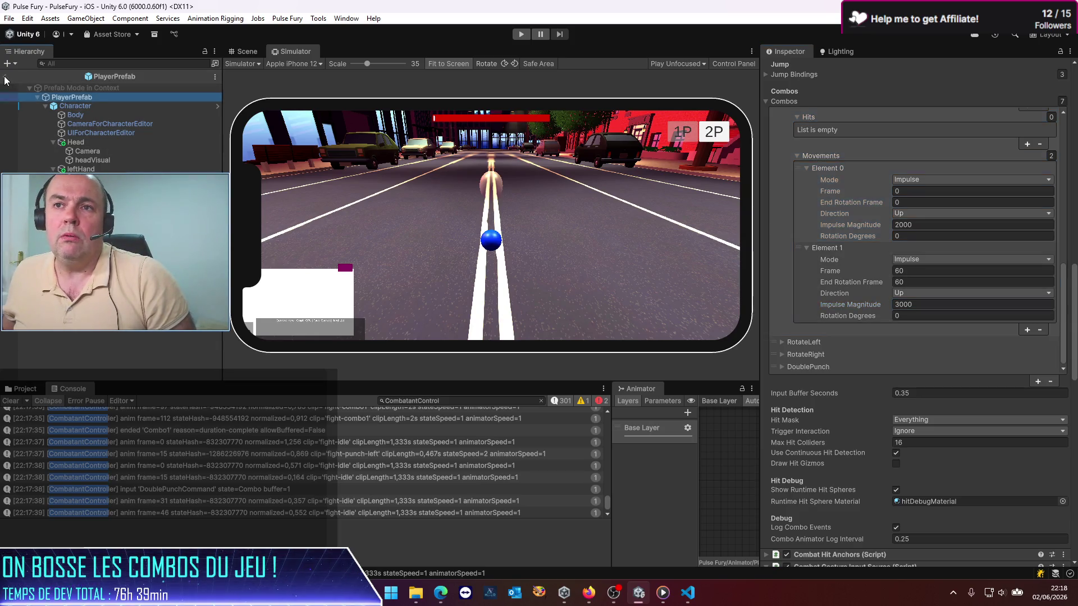
pyautogui.click(5, 79)
pyautogui.click(521, 33)
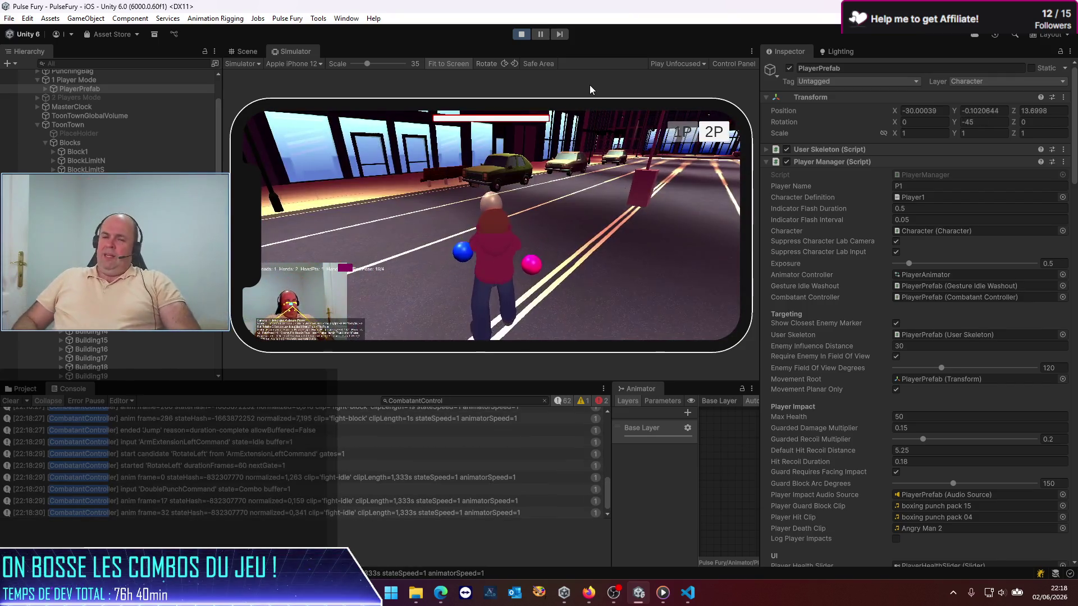
# Stop play mode after testing the stronger jump
pyautogui.click(521, 34)
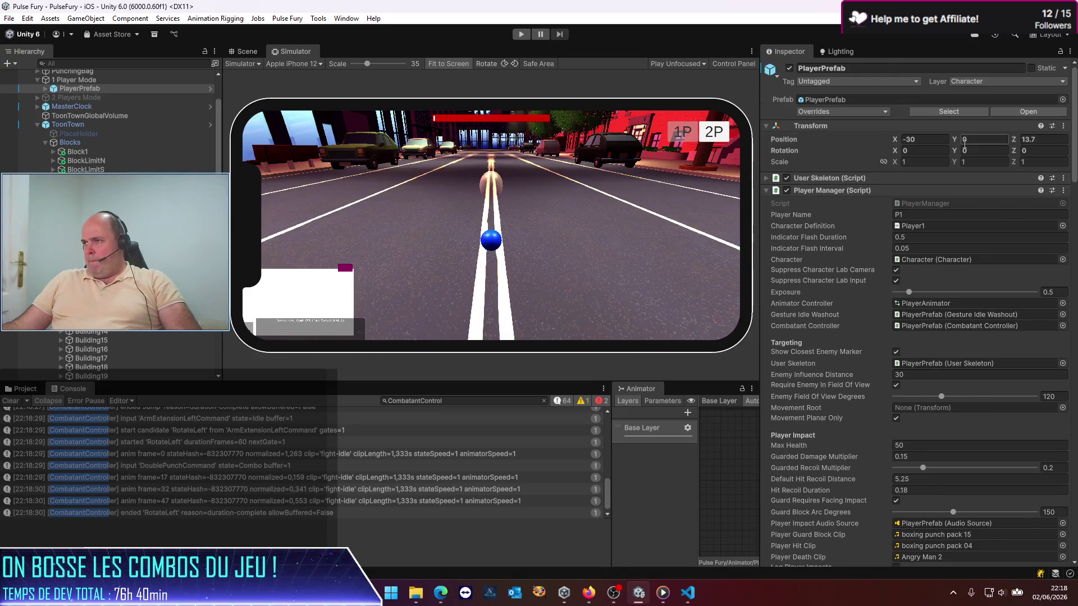
# Change the Jump movements' impulse magnitudes from 2000 and 3000 to 1200 and 2000
pyautogui.click(1028, 112)
pyautogui.scroll(-5, 945, 357)
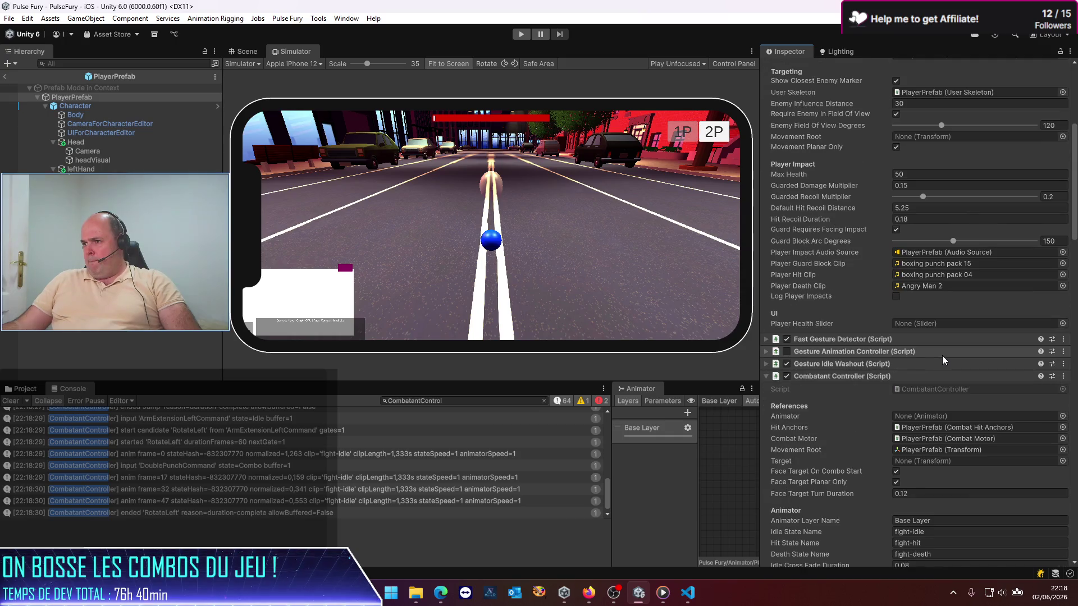
pyautogui.scroll(-15, 943, 360)
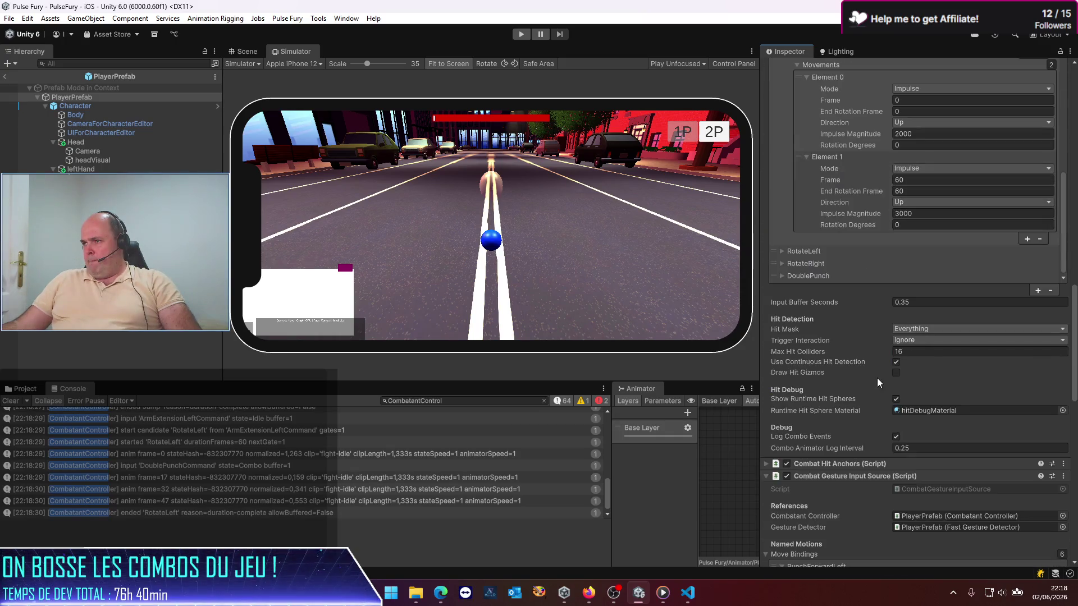
pyautogui.click(913, 134)
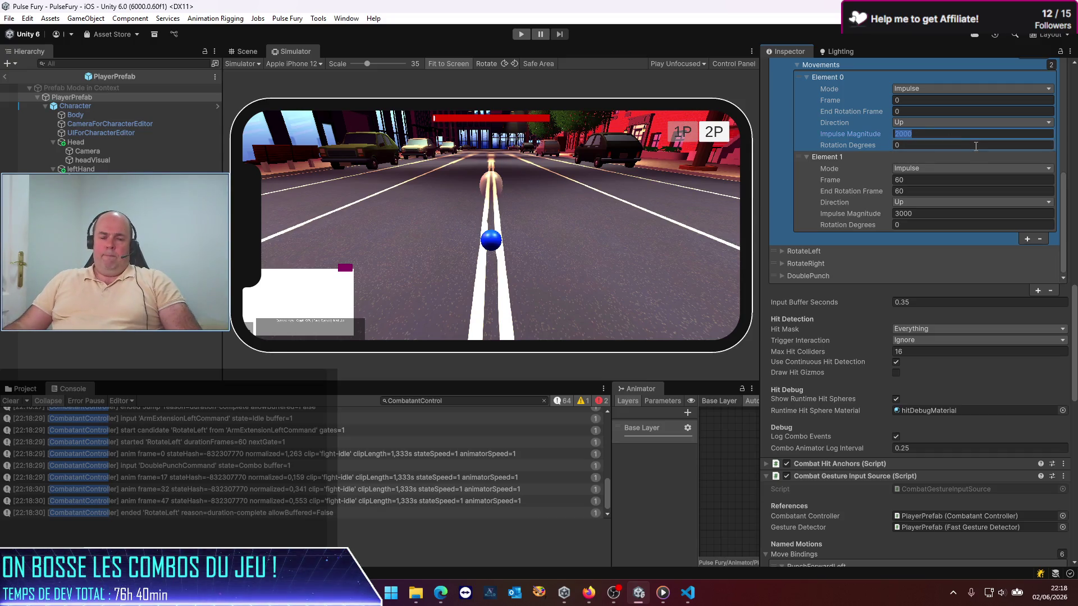
pyautogui.write('1')
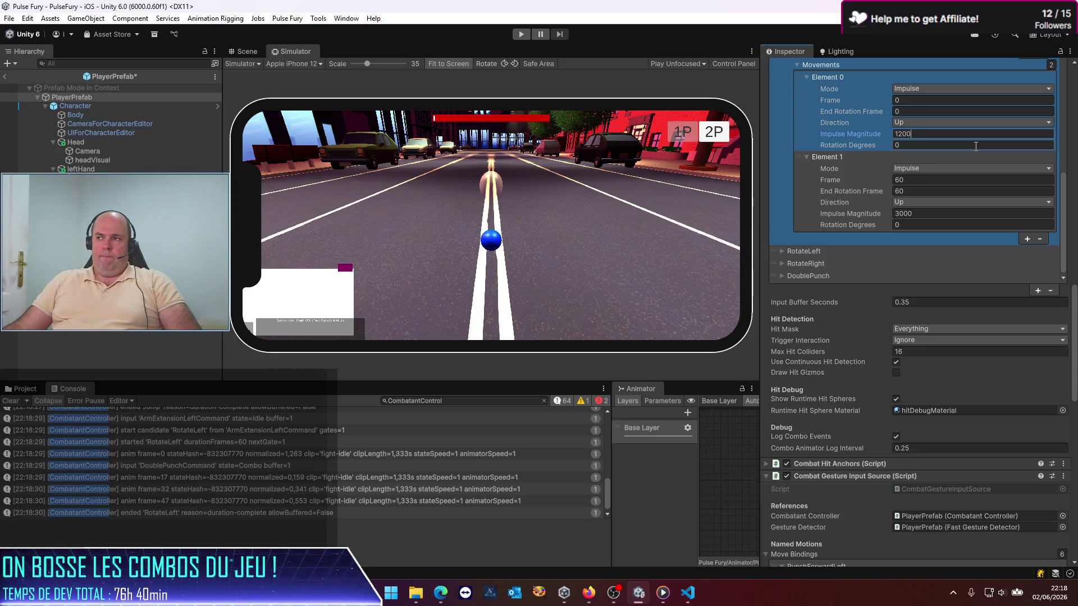
pyautogui.click(936, 214)
pyautogui.write('2000')
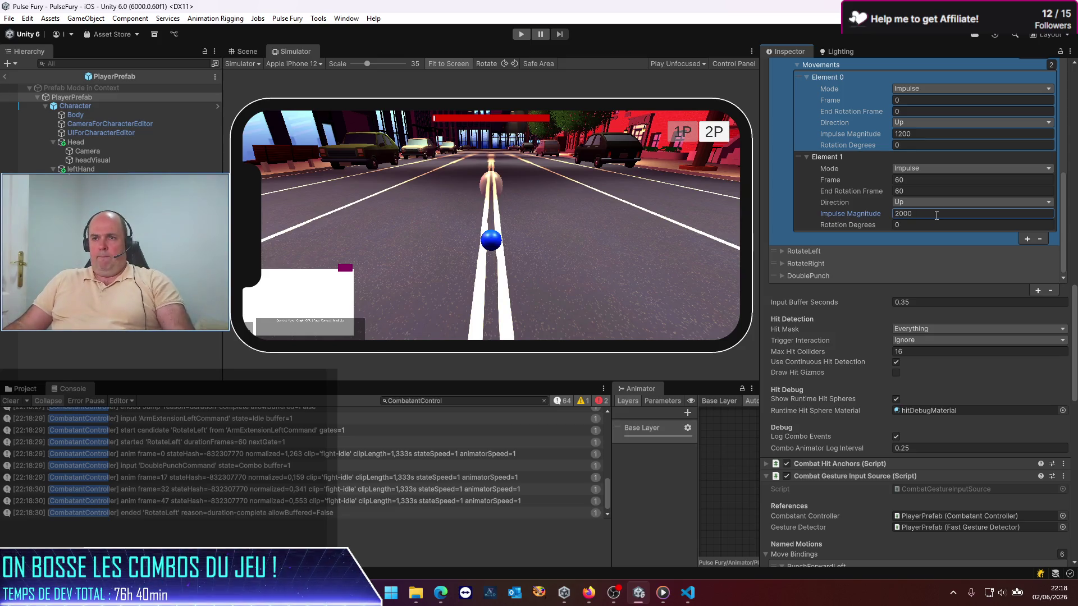
pyautogui.click(519, 35)
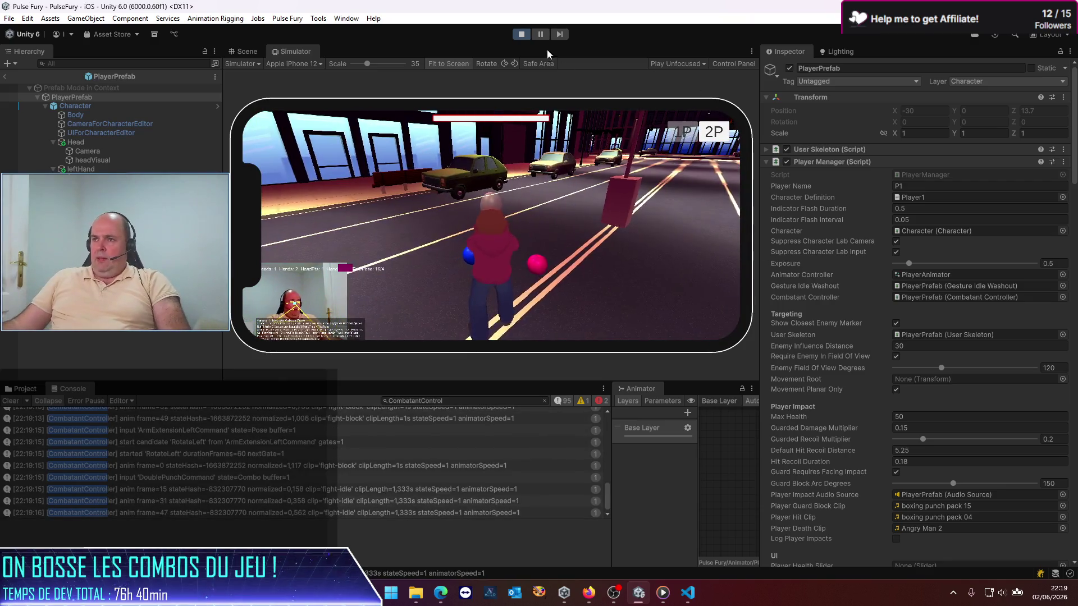
# Stop play mode after trying the reduced-impulse jump
pyautogui.click(527, 36)
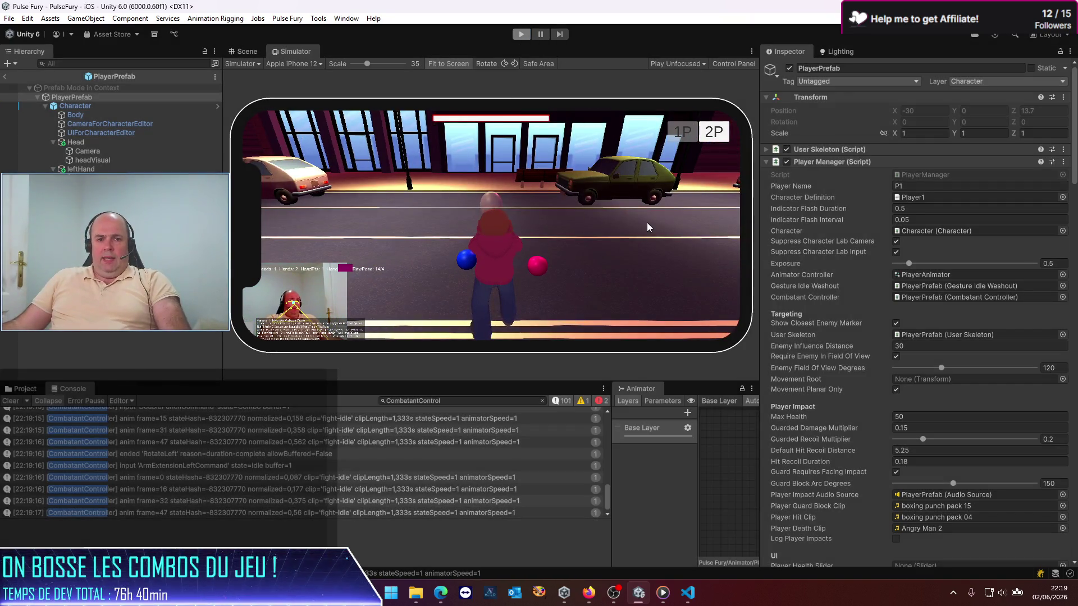
# Collapse the Jump combo and expand Combo1 in the Combos list
pyautogui.scroll(-13, 907, 309)
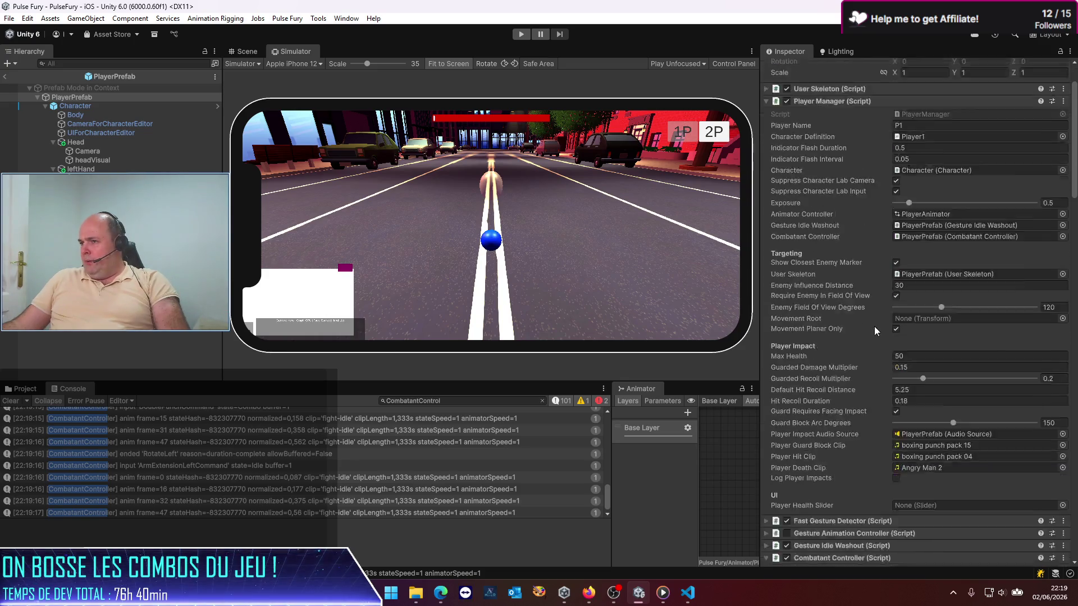
pyautogui.scroll(-10, 870, 341)
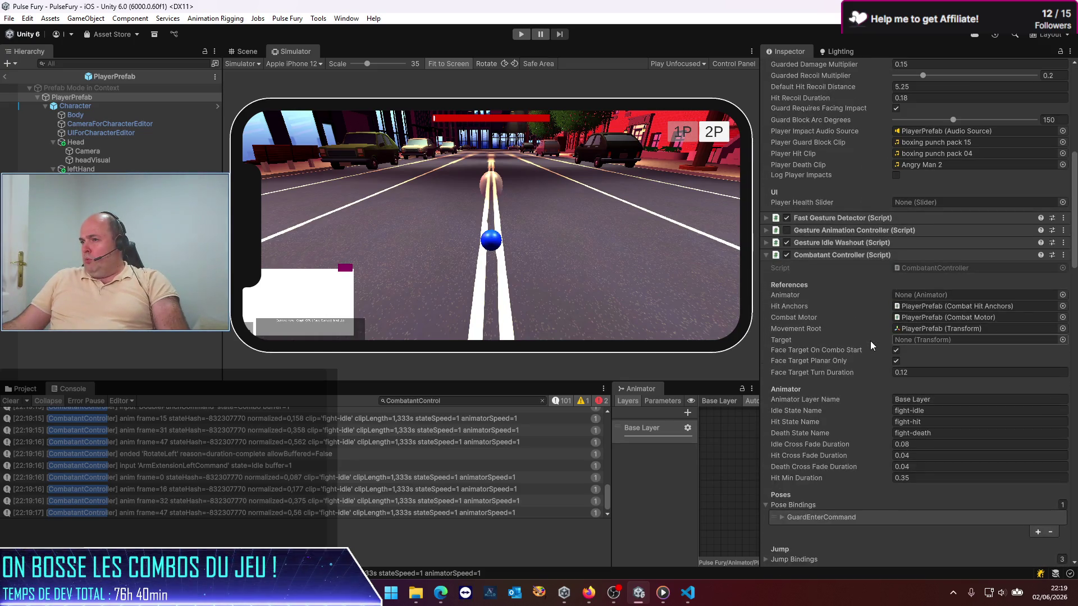
pyautogui.scroll(4, 860, 324)
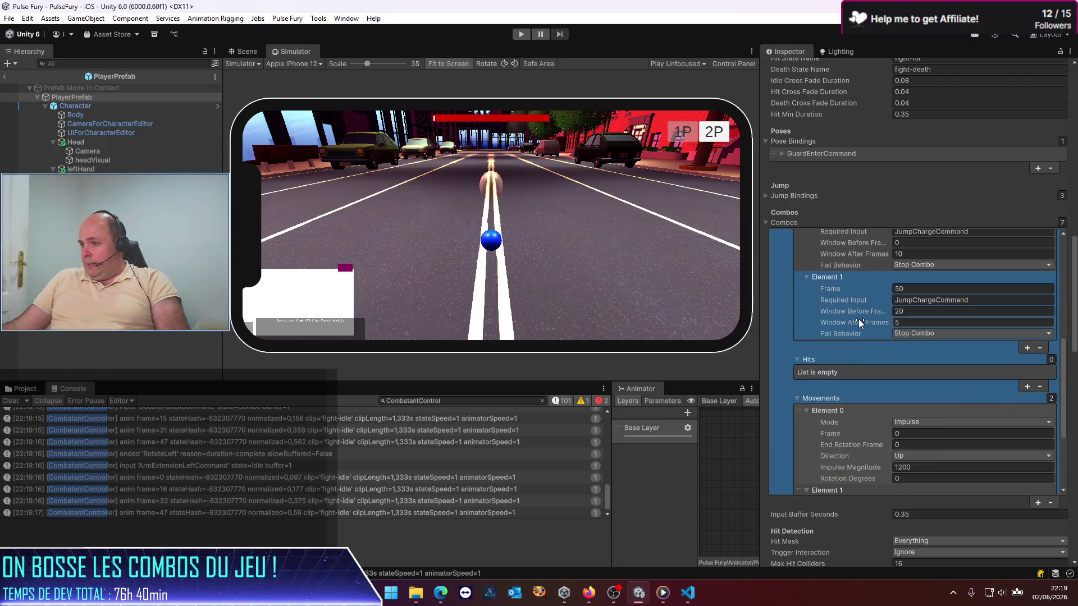
pyautogui.scroll(4, 857, 318)
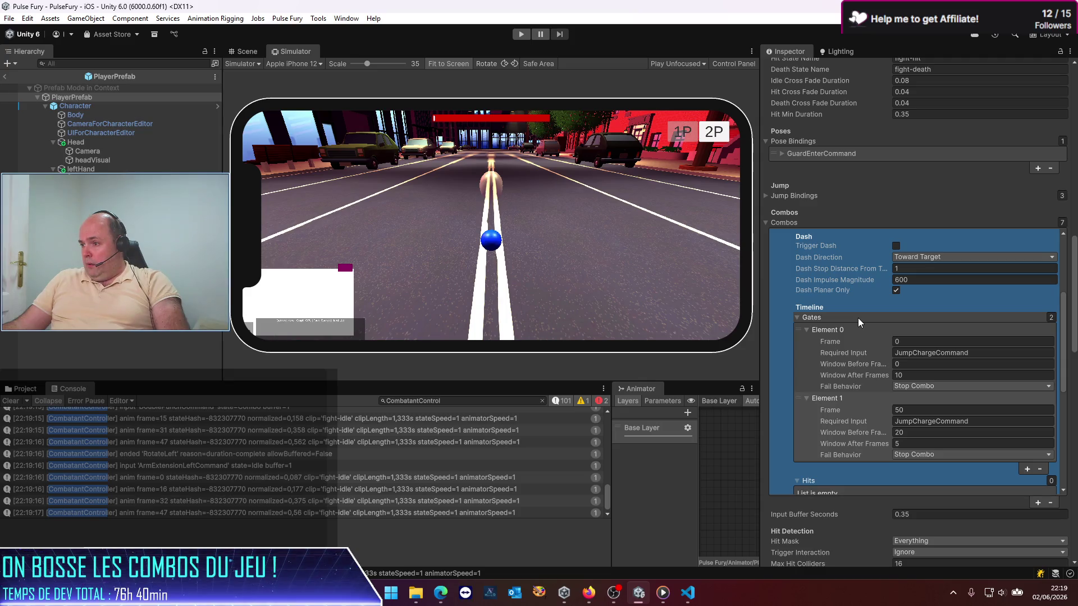
pyautogui.scroll(-4, 857, 317)
pyautogui.scroll(3, 857, 315)
pyautogui.scroll(8, 856, 316)
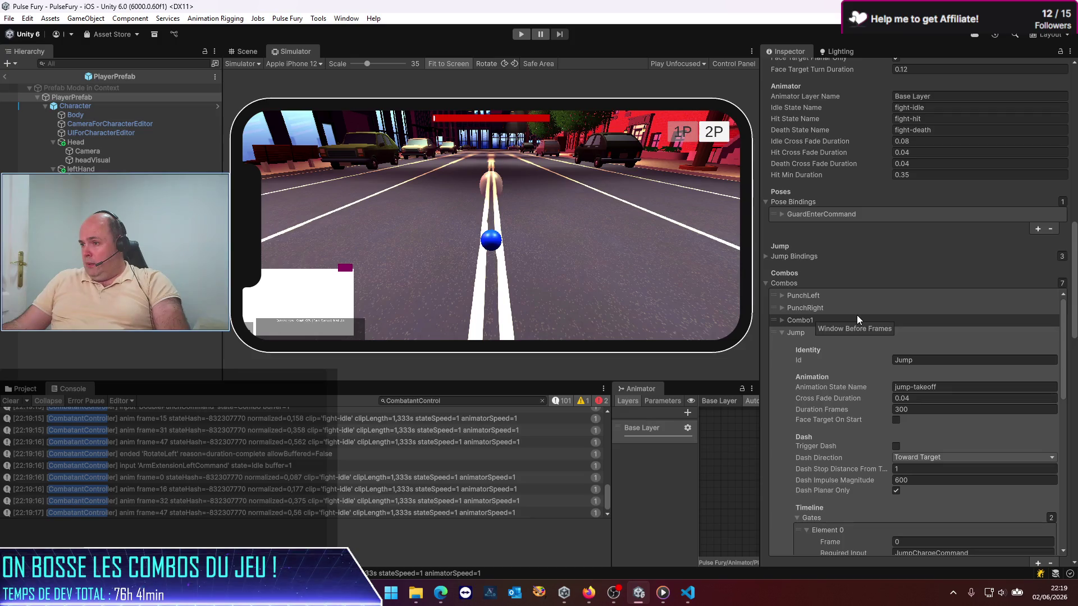
pyautogui.click(801, 340)
pyautogui.click(780, 332)
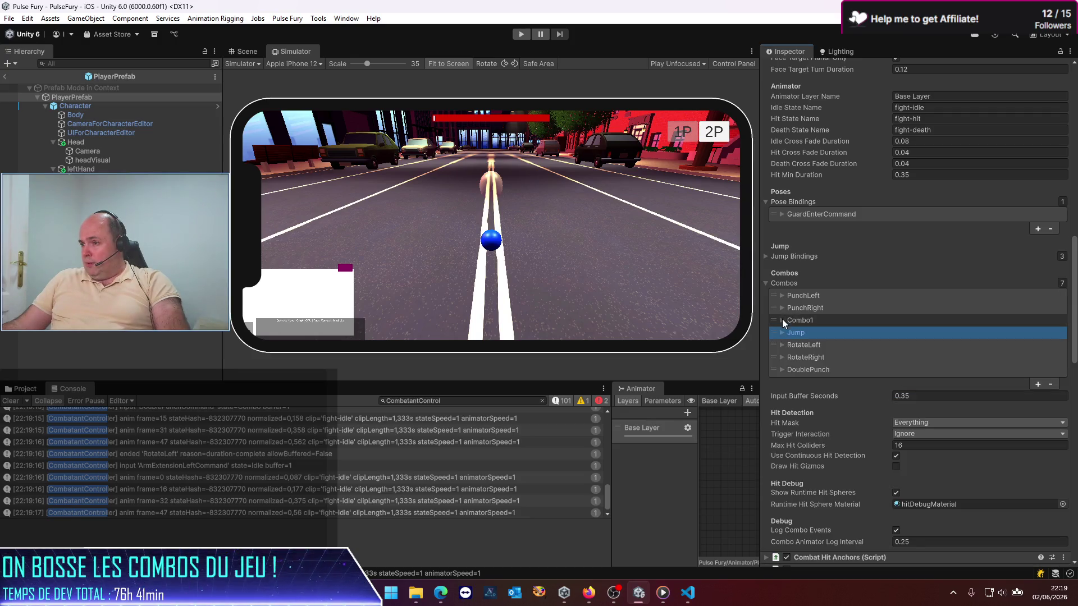
pyautogui.click(783, 320)
# Set Combo1's first movement impulse magnitude to 1000 and save the prefab with Ctrl+S
pyautogui.scroll(-2, 840, 335)
pyautogui.scroll(-10, 827, 412)
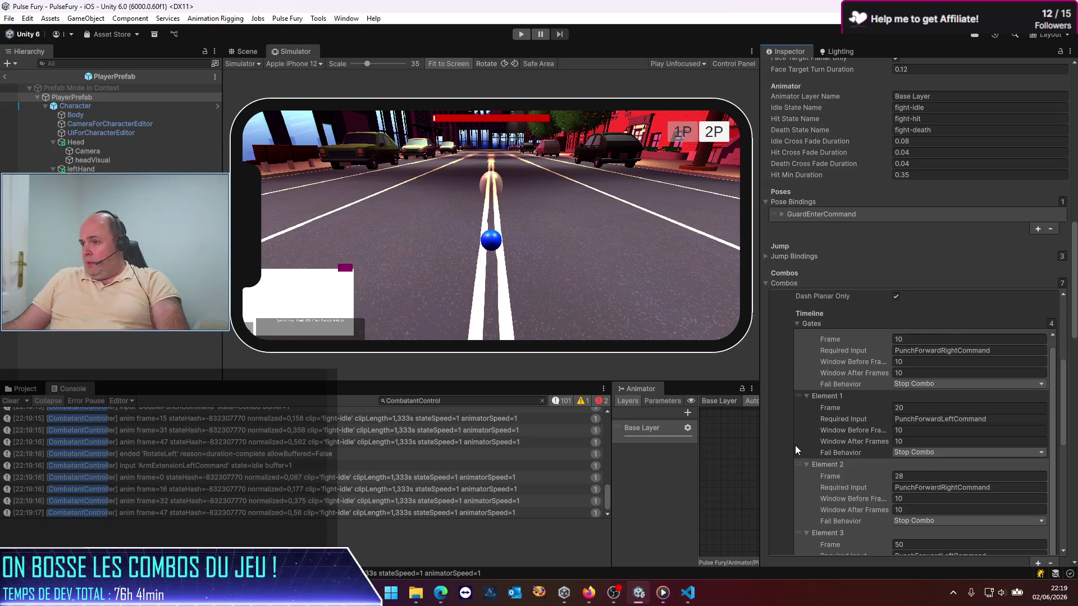
pyautogui.scroll(-5, 779, 415)
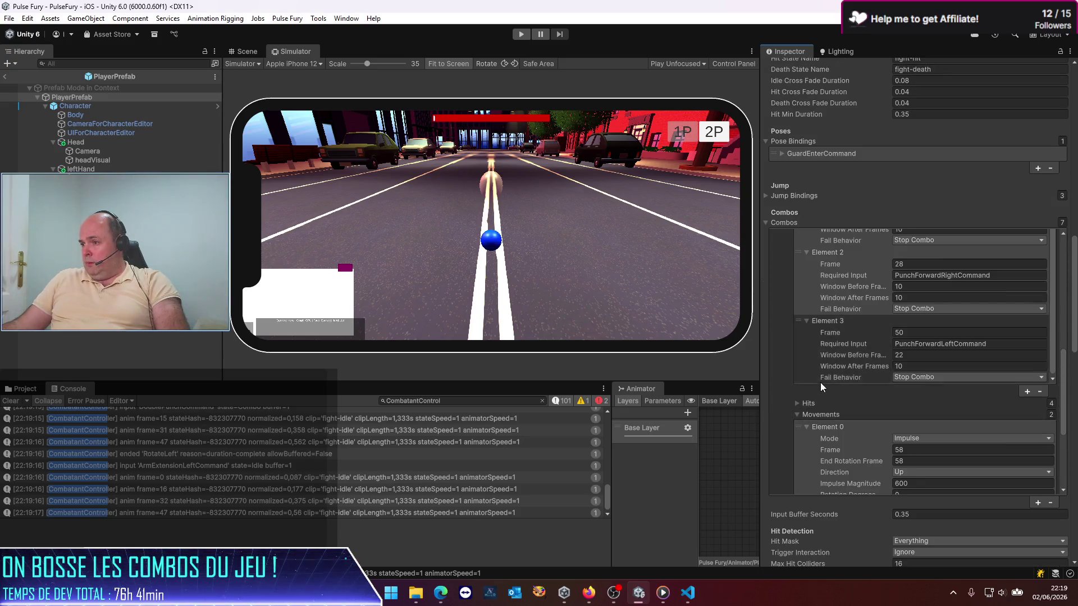
pyautogui.write('1000')
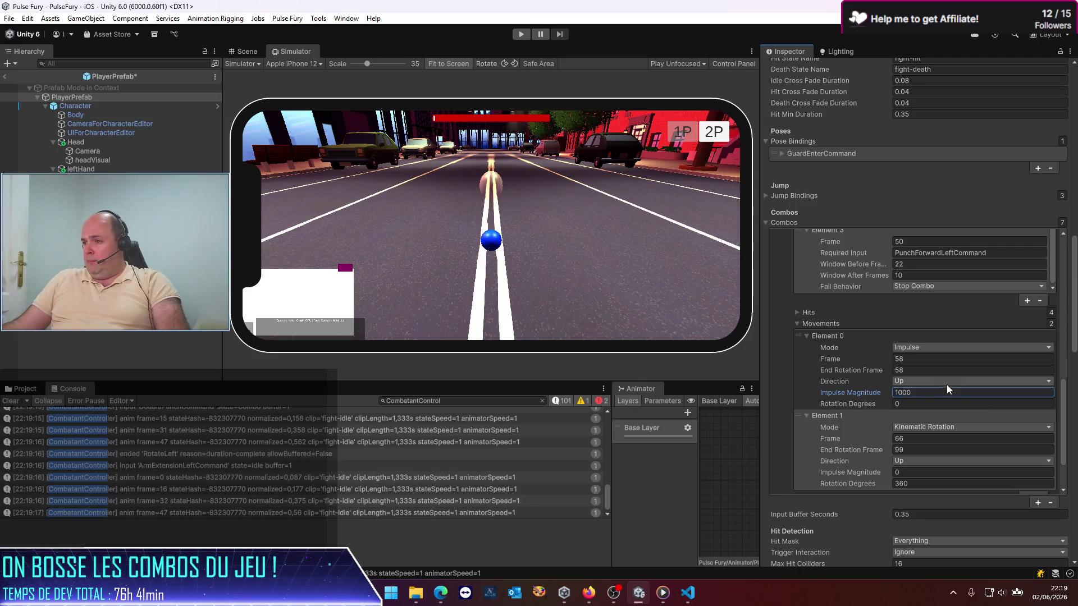
pyautogui.scroll(-5, 868, 359)
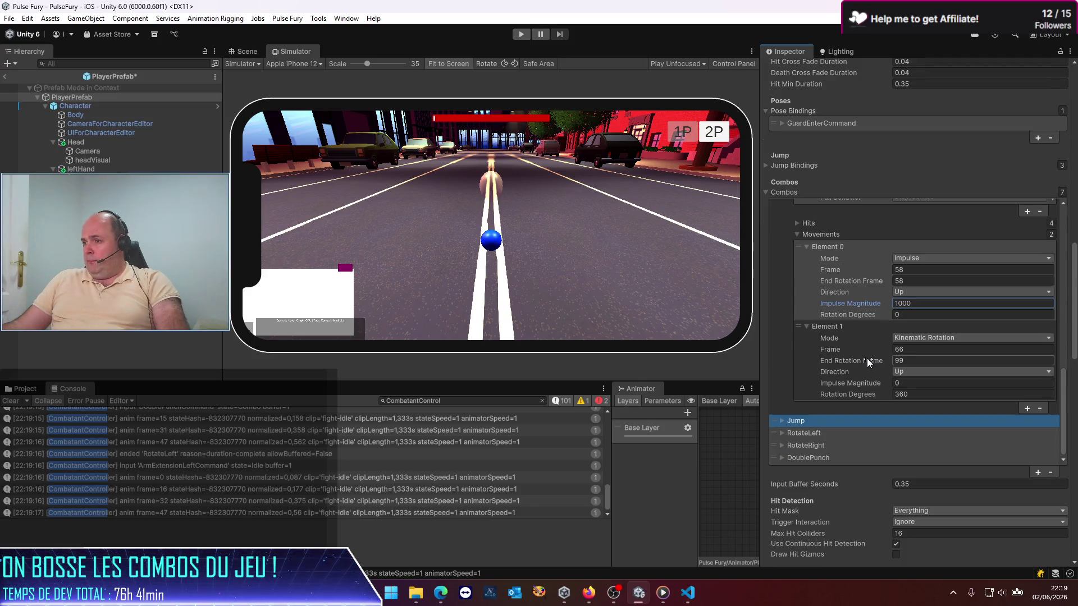
pyautogui.hotkey('ctrl', 's')
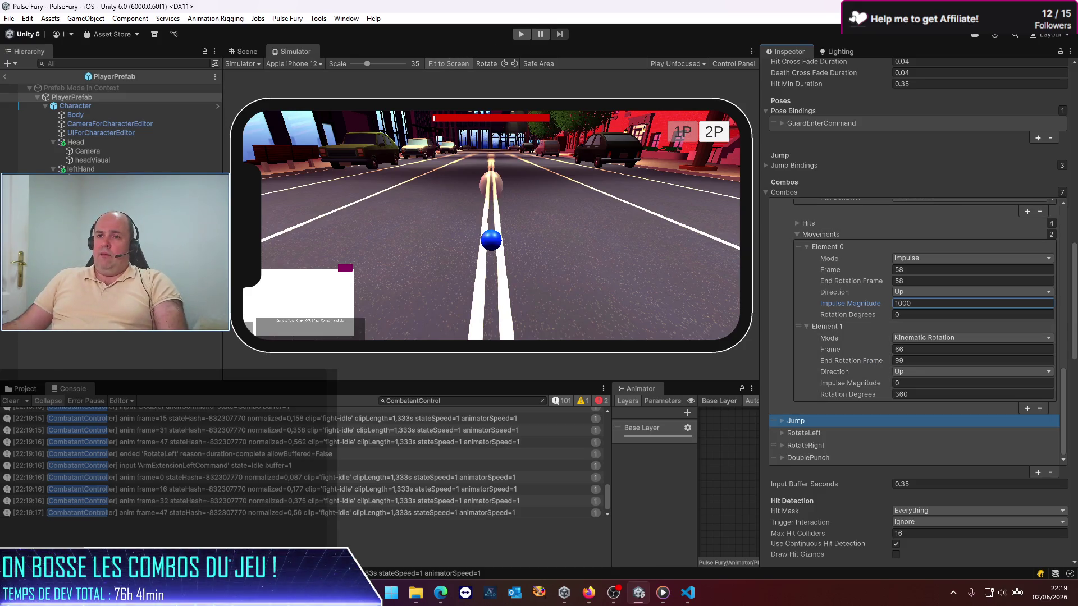
pyautogui.click(520, 34)
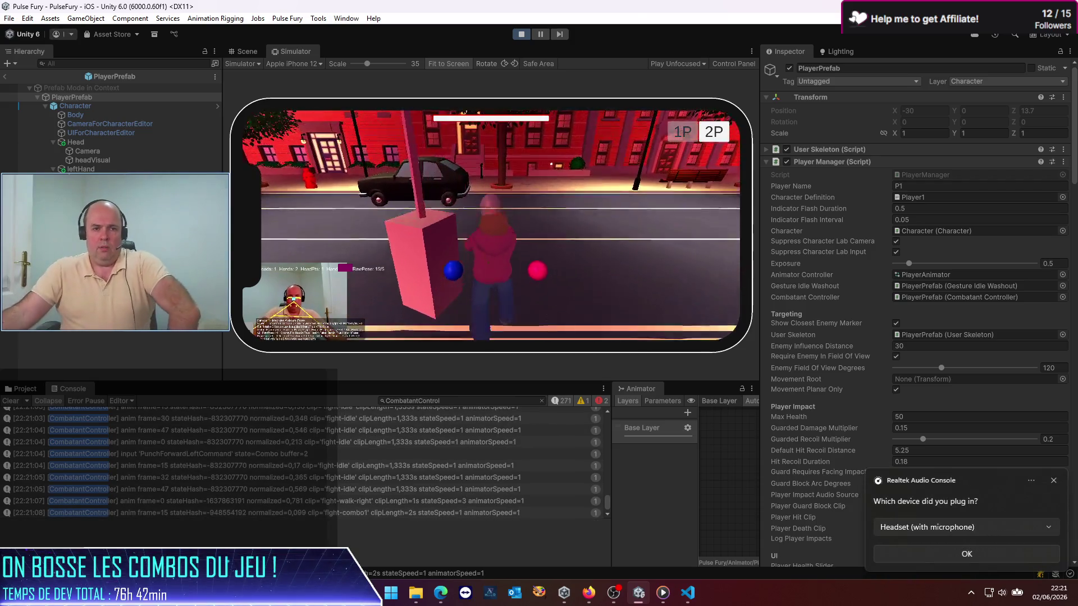
# Dismiss the Realtek audio notification and stop play mode after testing the combo
pyautogui.click(891, 554)
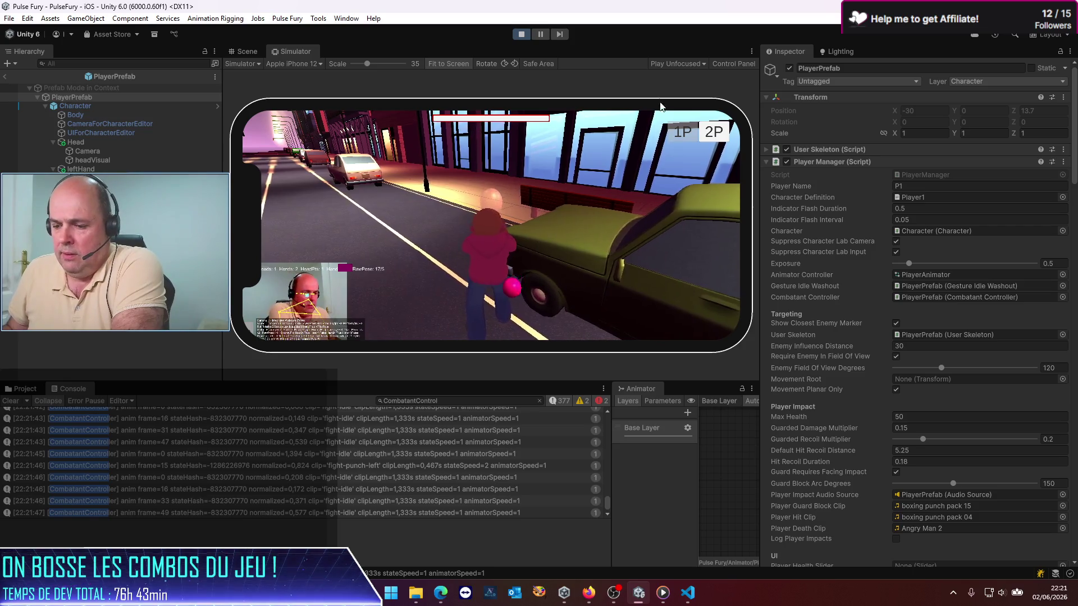
pyautogui.click(520, 34)
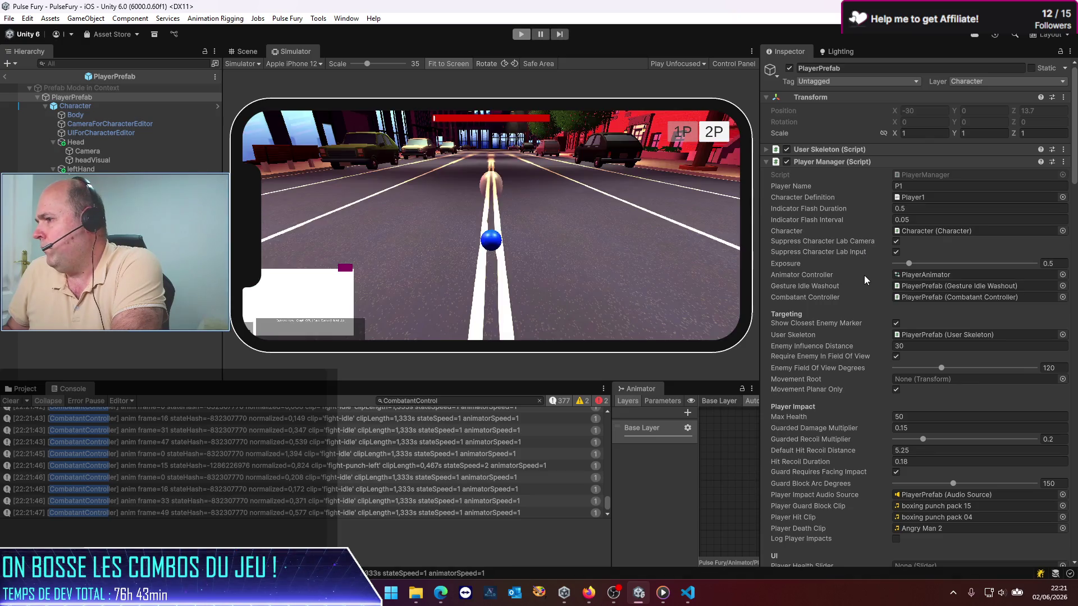
# Collapse Combo1 and expand the DoublePunch combo down to its timeline's first gate
pyautogui.scroll(-4, 863, 275)
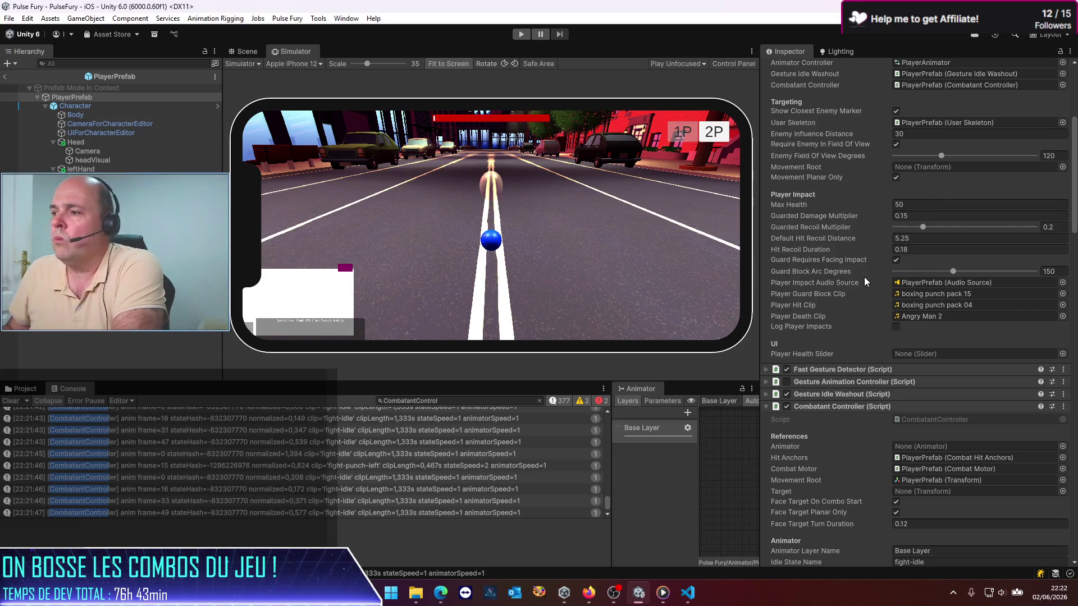
pyautogui.scroll(-3, 863, 277)
pyautogui.scroll(-6, 864, 278)
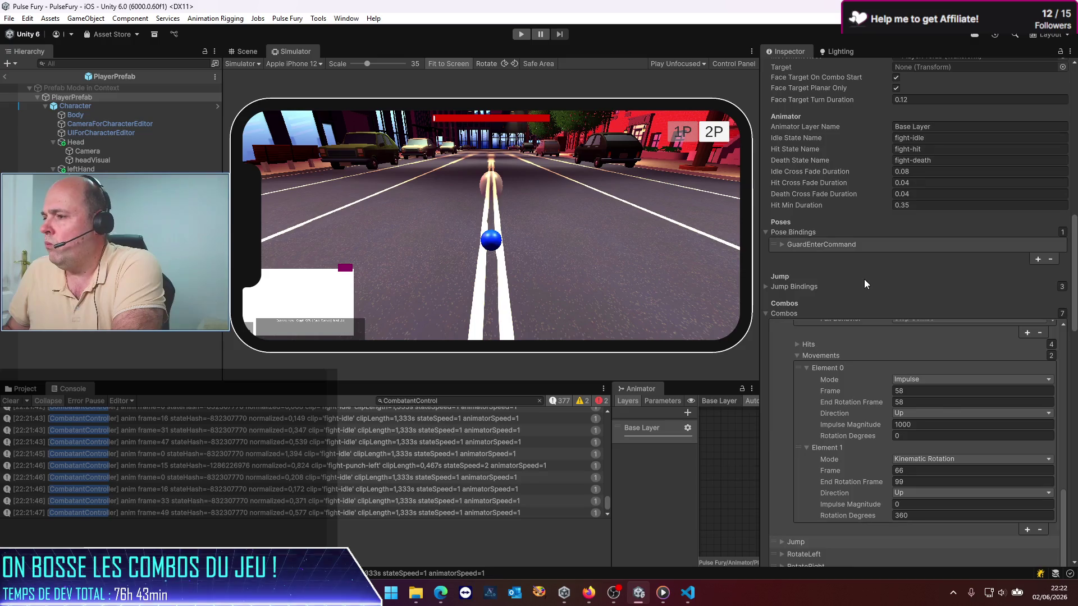
pyautogui.scroll(1, 825, 296)
pyautogui.scroll(7, 825, 296)
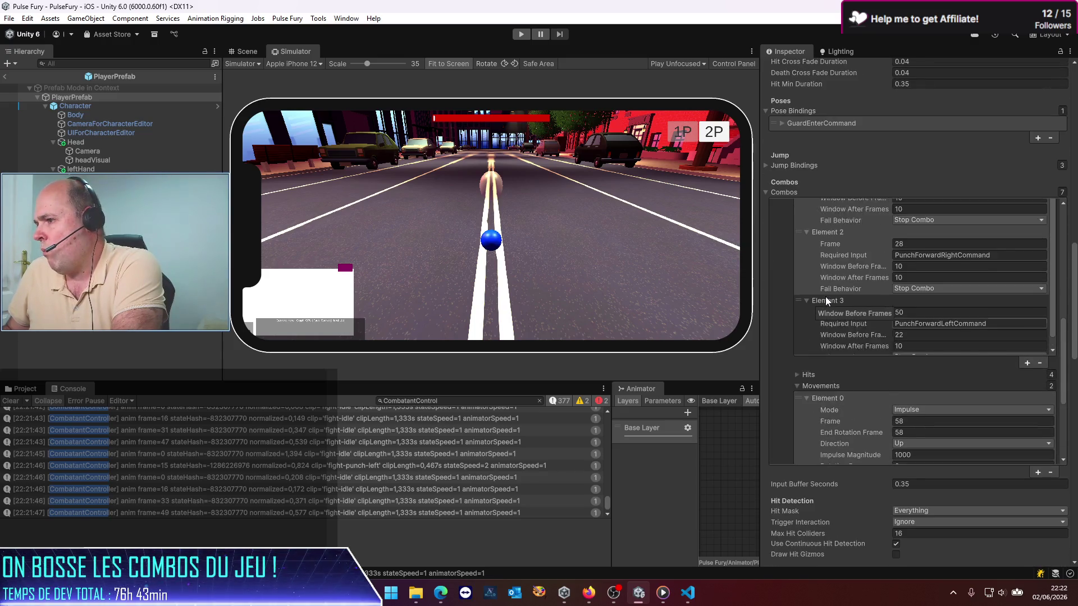
pyautogui.scroll(4, 776, 335)
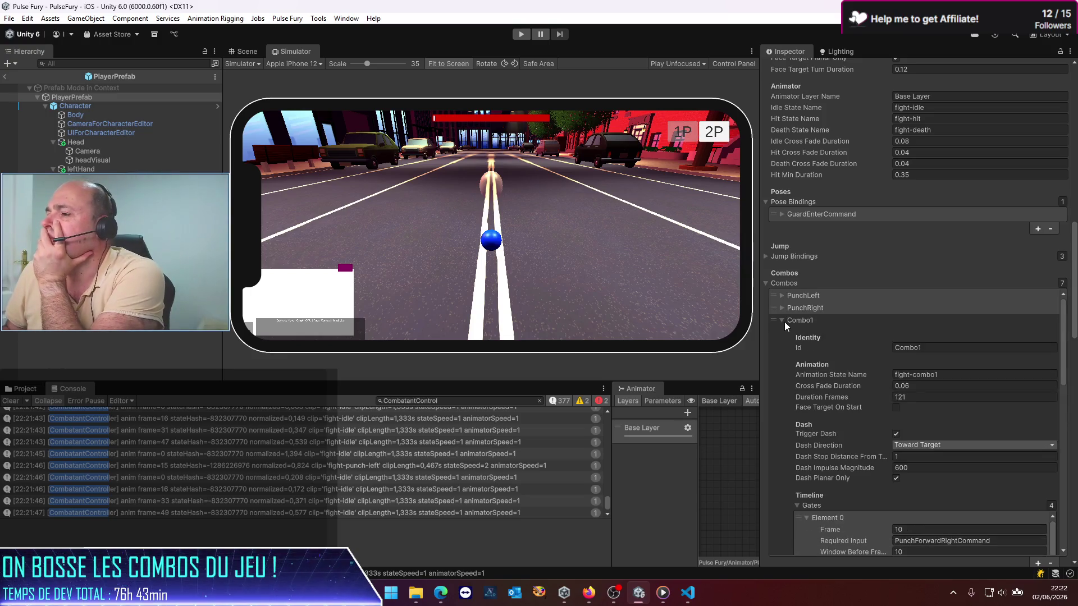
pyautogui.click(782, 320)
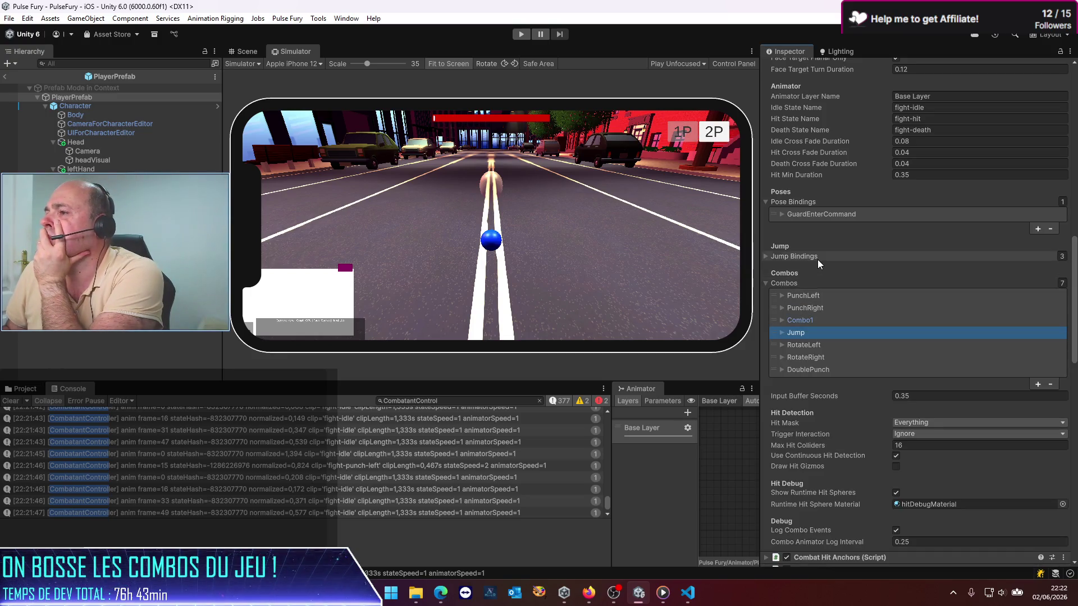
pyautogui.click(780, 369)
pyautogui.scroll(-3, 779, 369)
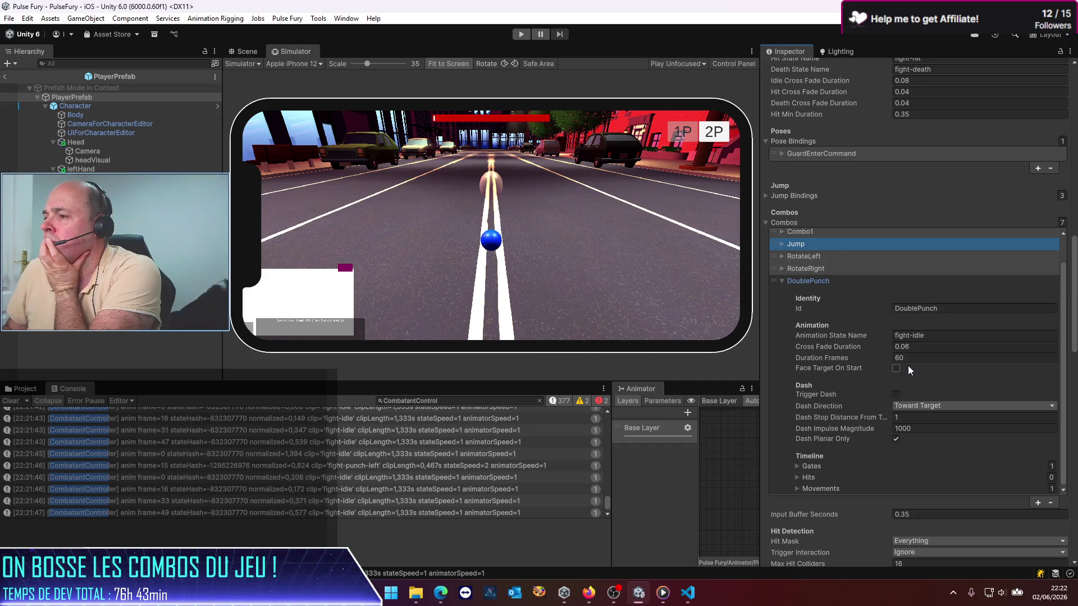
pyautogui.scroll(-3, 800, 407)
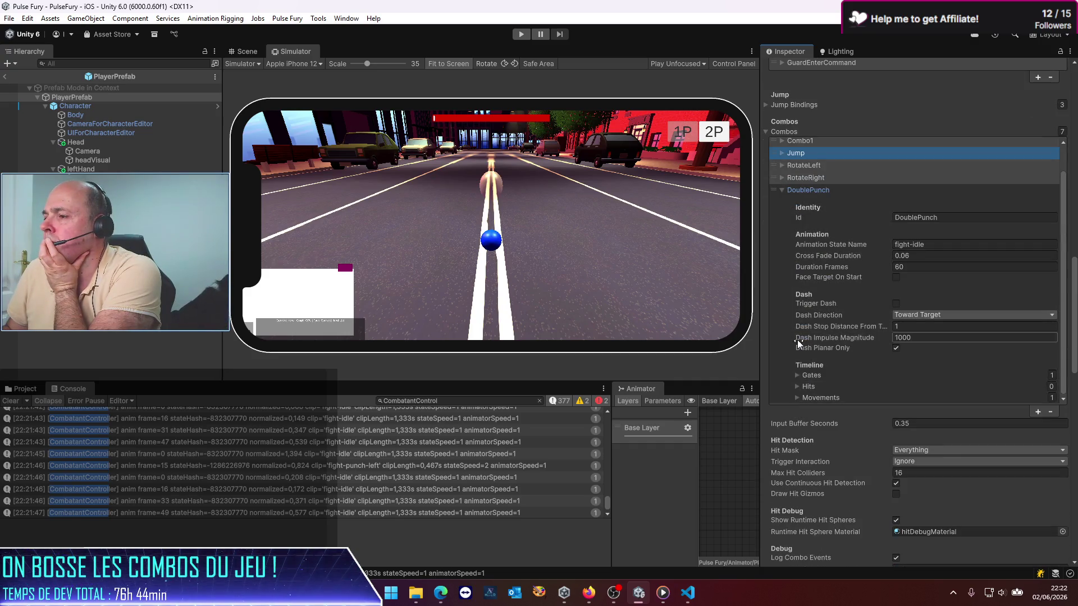
pyautogui.click(797, 376)
pyautogui.click(805, 387)
# Set DoublePunch's first movement Impulse Magnitude from 20 to 1000, save, and exit prefab mode
pyautogui.scroll(-3, 818, 358)
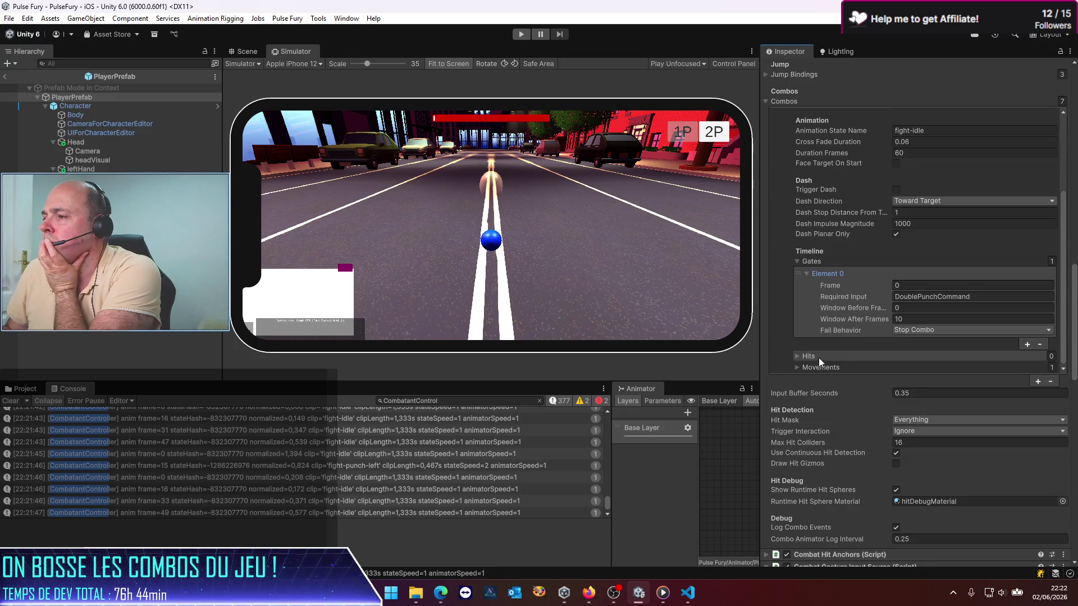
pyautogui.scroll(-2, 818, 358)
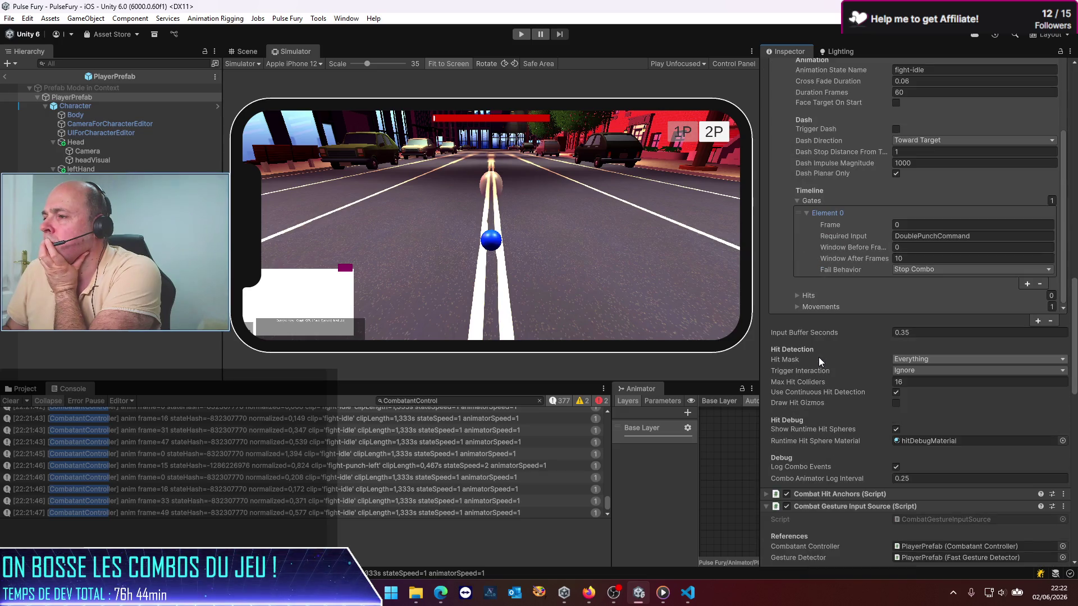
pyautogui.click(796, 307)
pyautogui.click(796, 307)
pyautogui.scroll(-3, 811, 297)
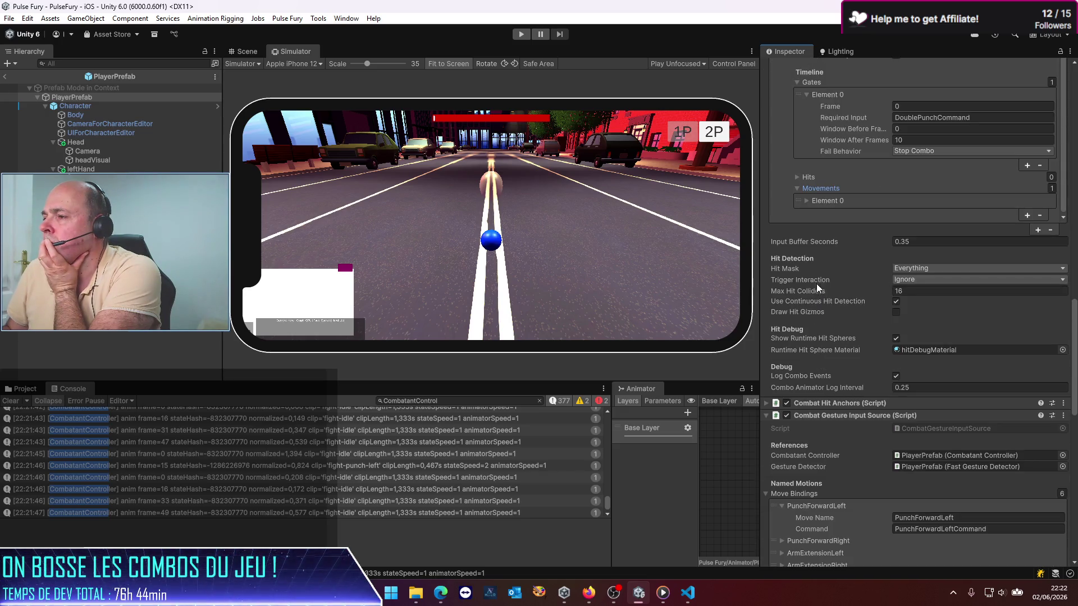
pyautogui.click(806, 200)
pyautogui.scroll(-2, 840, 197)
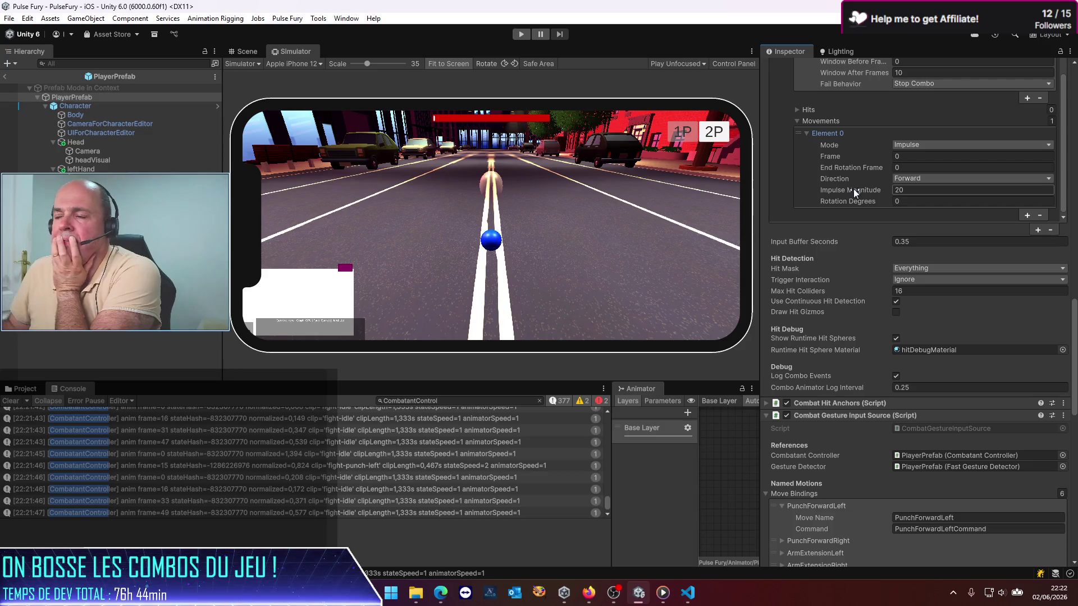
pyautogui.click(920, 190)
pyautogui.write('1000')
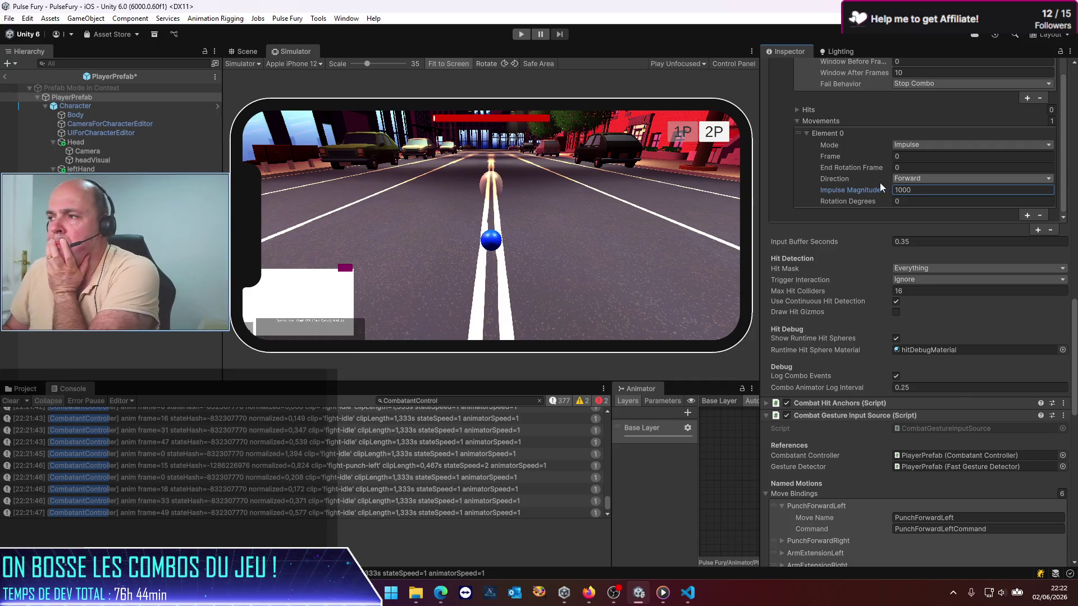
pyautogui.hotkey('ctrl', 's')
pyautogui.click(5, 76)
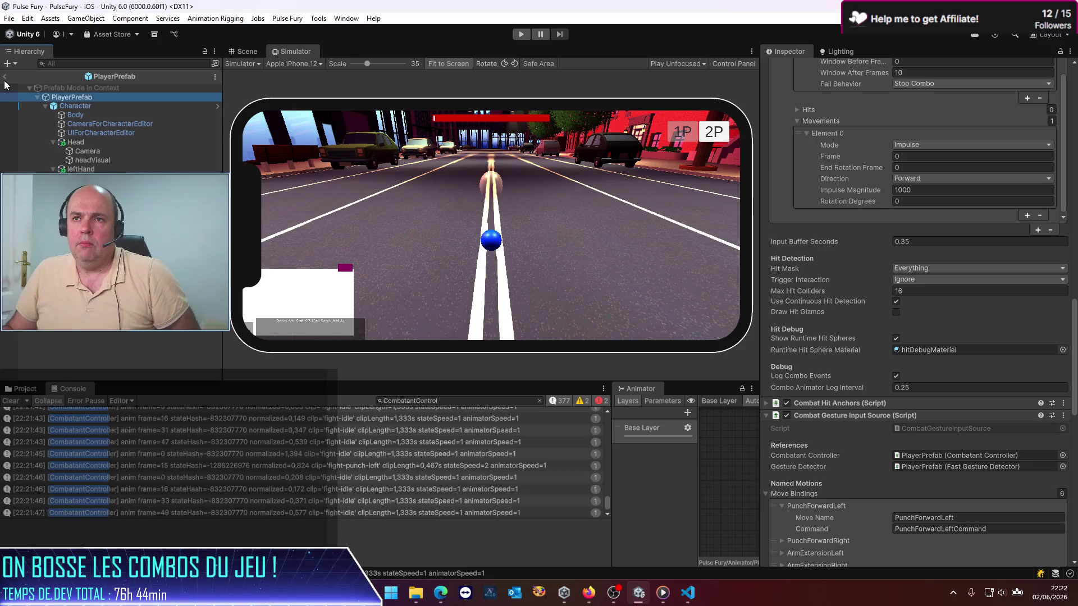
# Run the game to try the 1000-magnitude combo impulse in the simulator, then stop
pyautogui.click(520, 35)
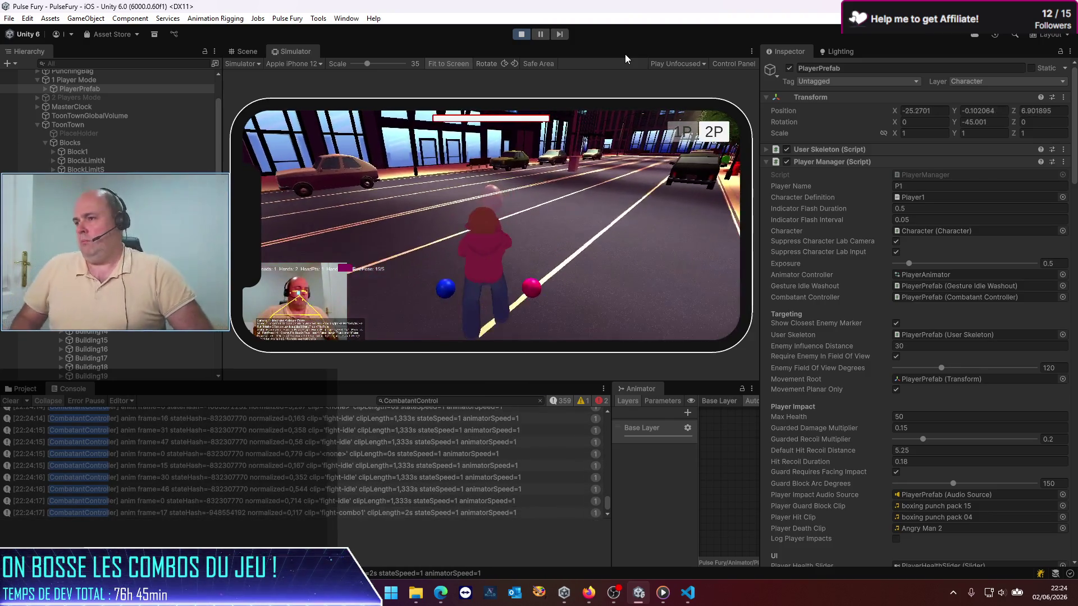
pyautogui.click(522, 35)
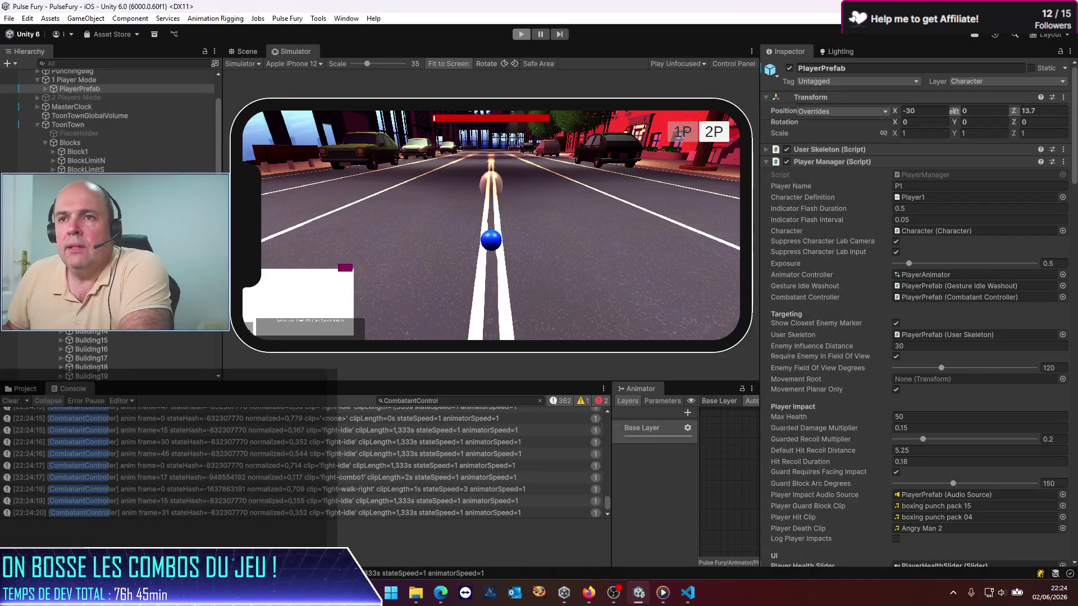
# Reopen PlayerPrefab, collapse the DoublePunch combo and expand the Fast Gesture Detector component
pyautogui.click(1024, 112)
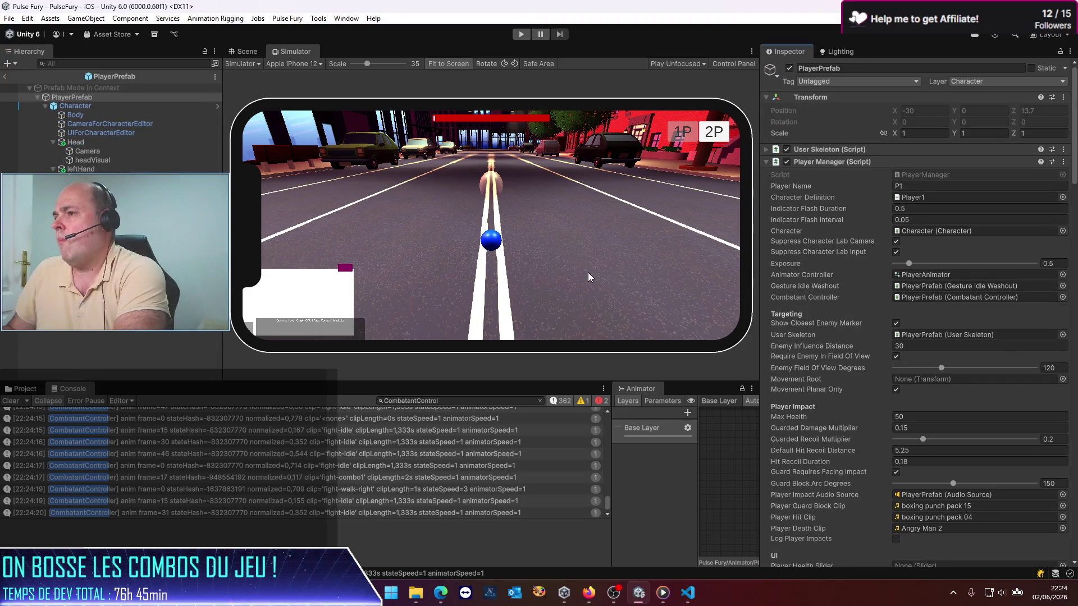
pyautogui.scroll(-10, 924, 285)
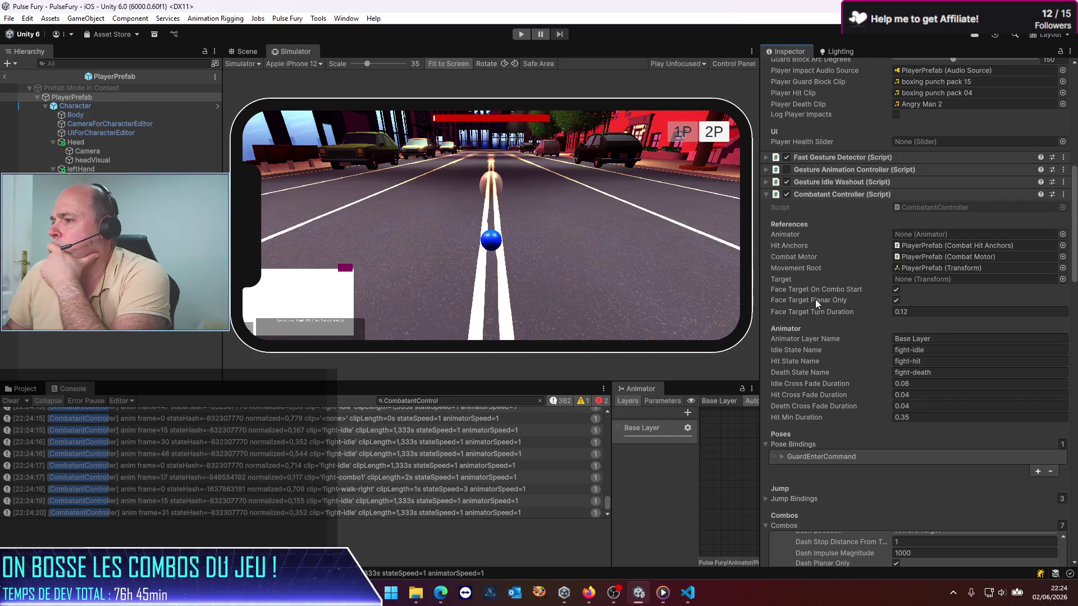
pyautogui.scroll(-8, 814, 298)
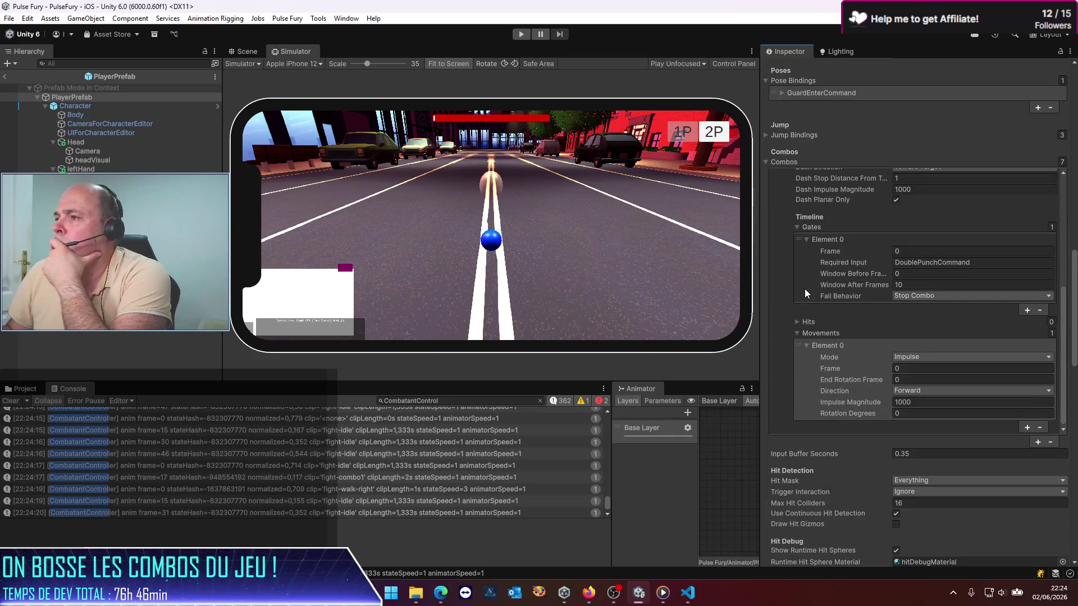
pyautogui.scroll(5, 804, 287)
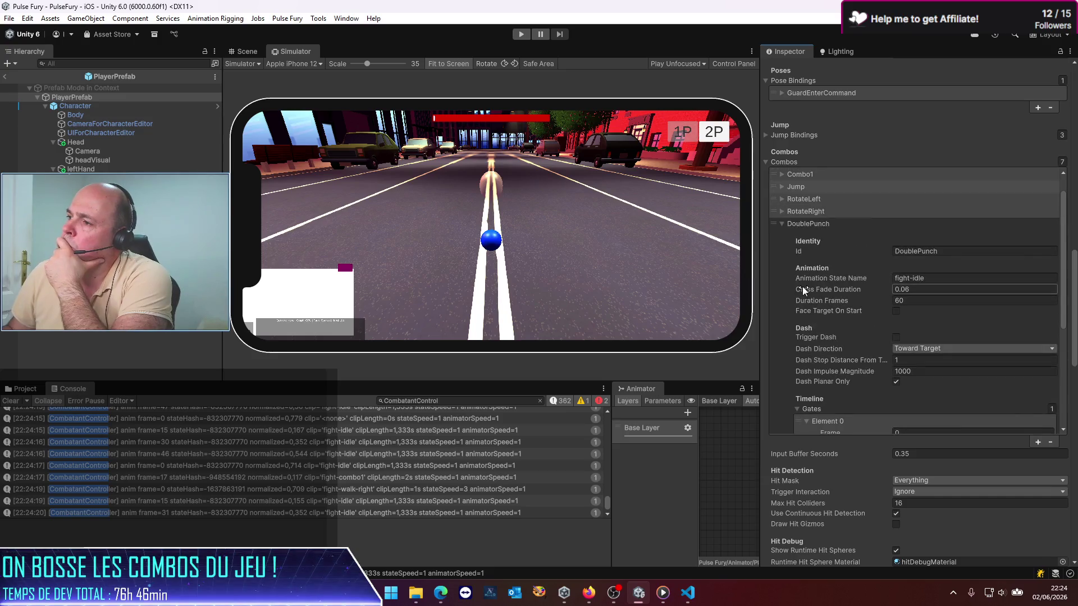
pyautogui.click(781, 223)
pyautogui.click(784, 219)
pyautogui.click(783, 221)
pyautogui.scroll(11, 833, 224)
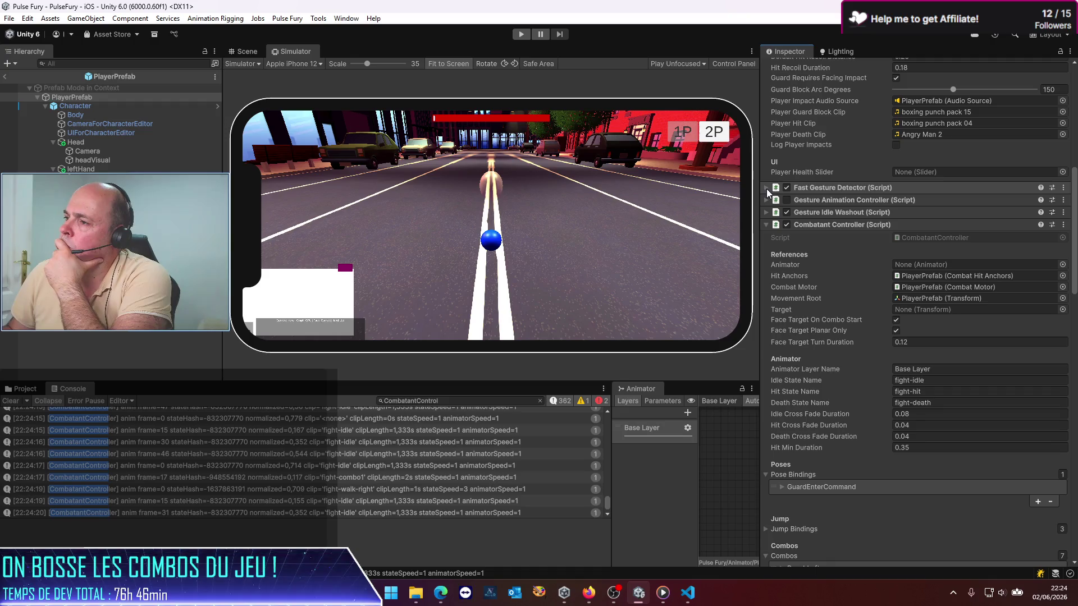
pyautogui.click(766, 189)
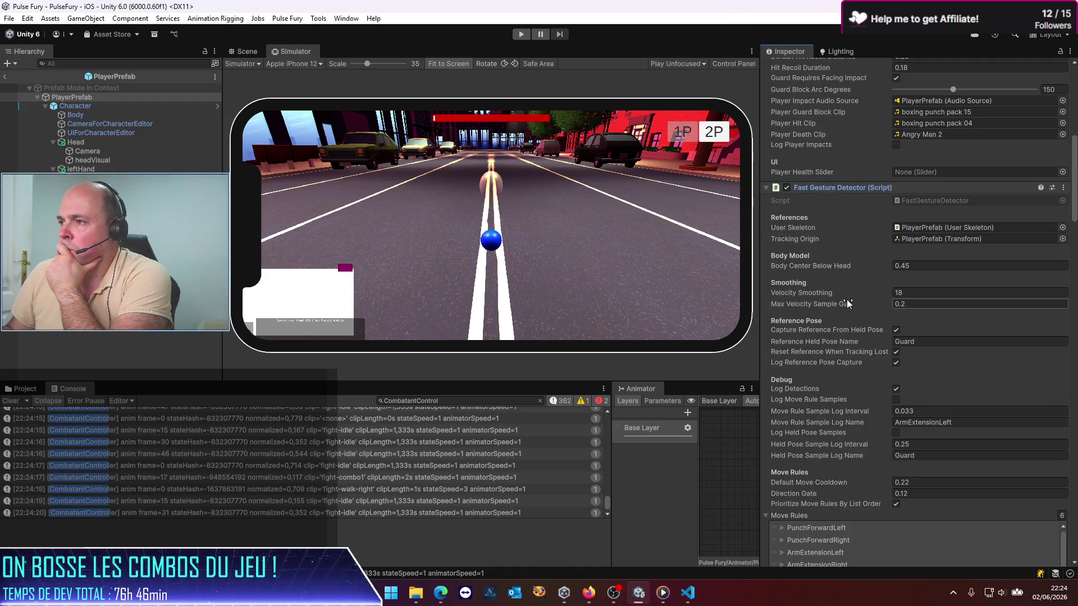
# In the DoublePunch move rule, set both hands' Vertical Range maximum to 0
pyautogui.scroll(-7, 842, 299)
pyautogui.scroll(-3, 786, 333)
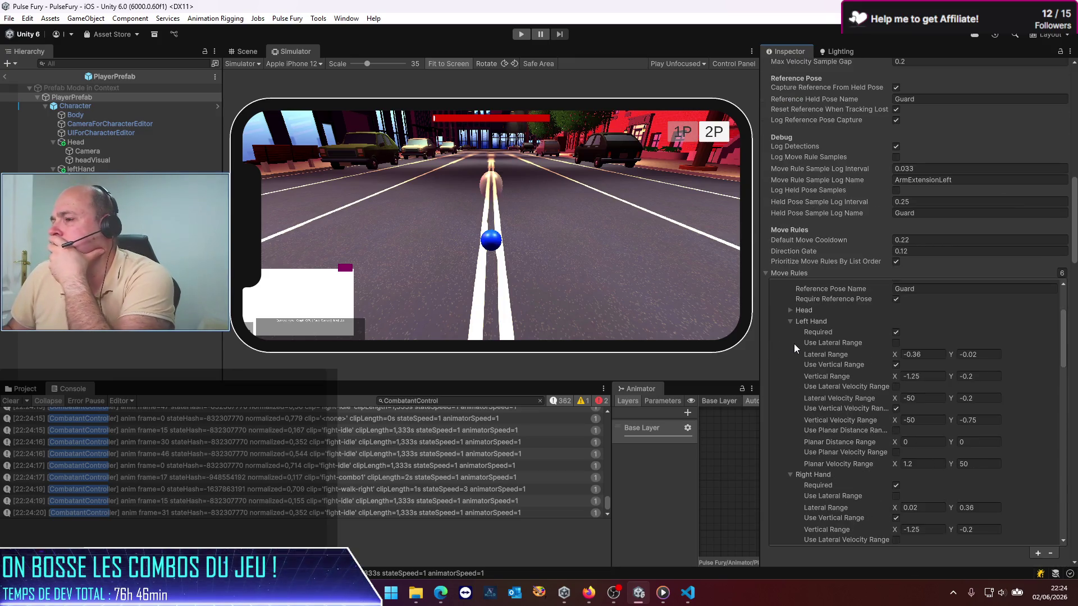
pyautogui.scroll(-1, 793, 342)
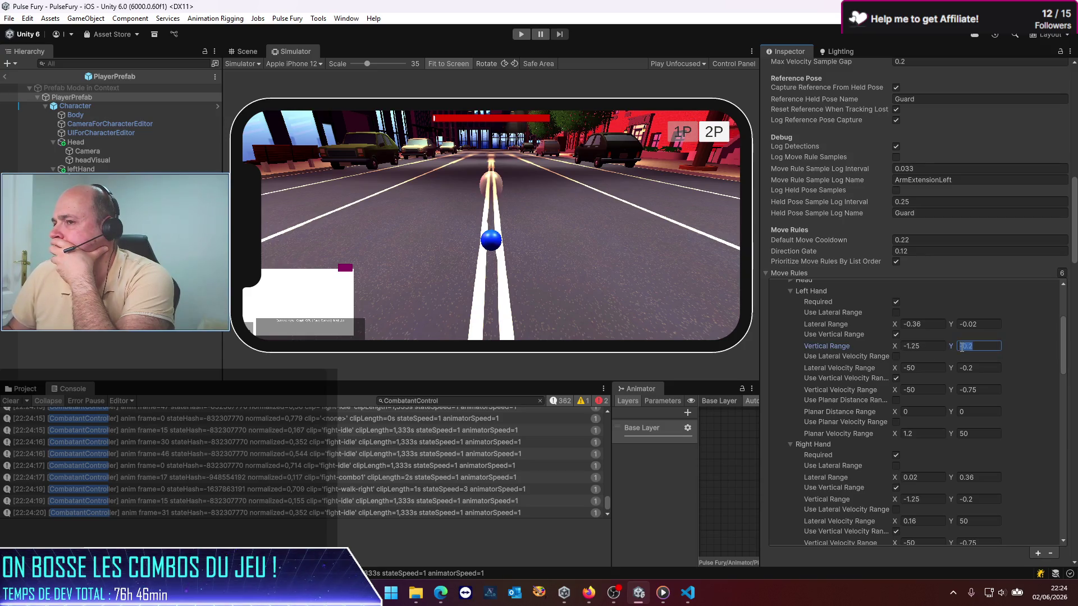
pyautogui.write('0')
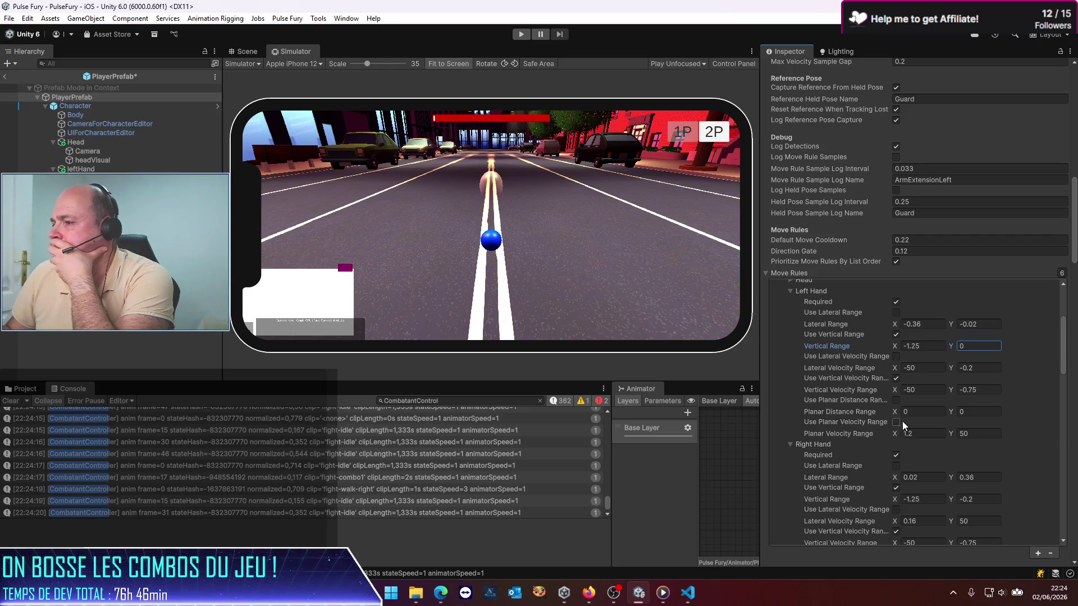
pyautogui.scroll(-3, 876, 455)
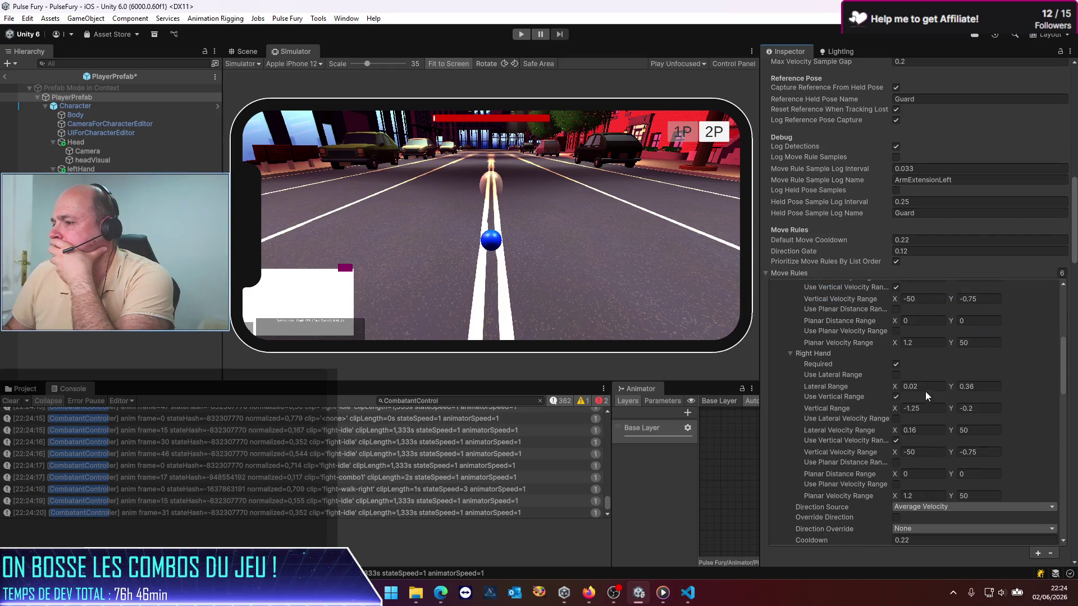
pyautogui.write('0')
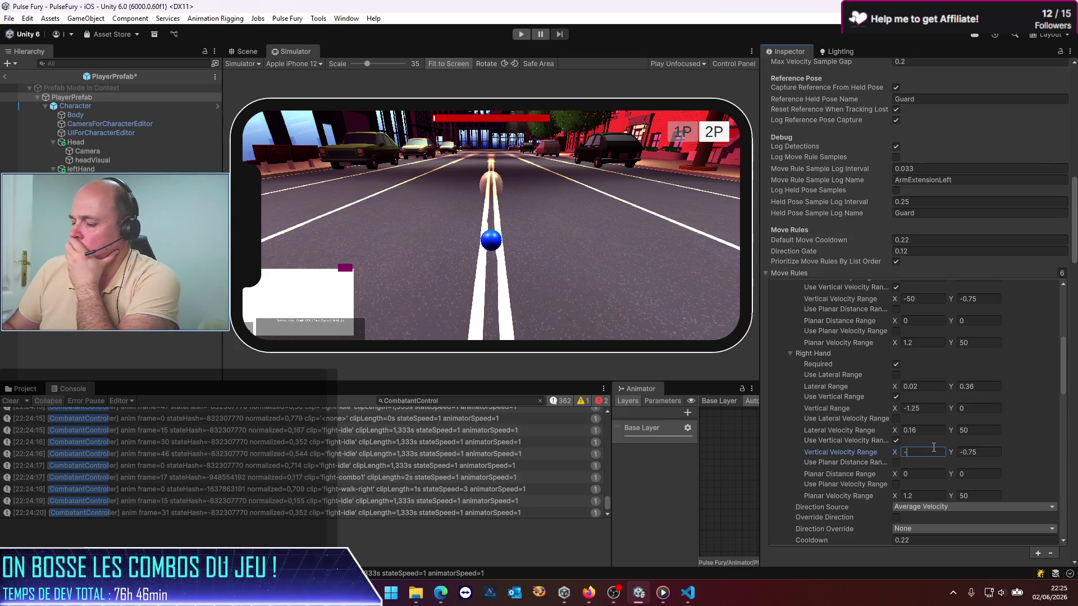
pyautogui.write('100')
pyautogui.scroll(4, 922, 421)
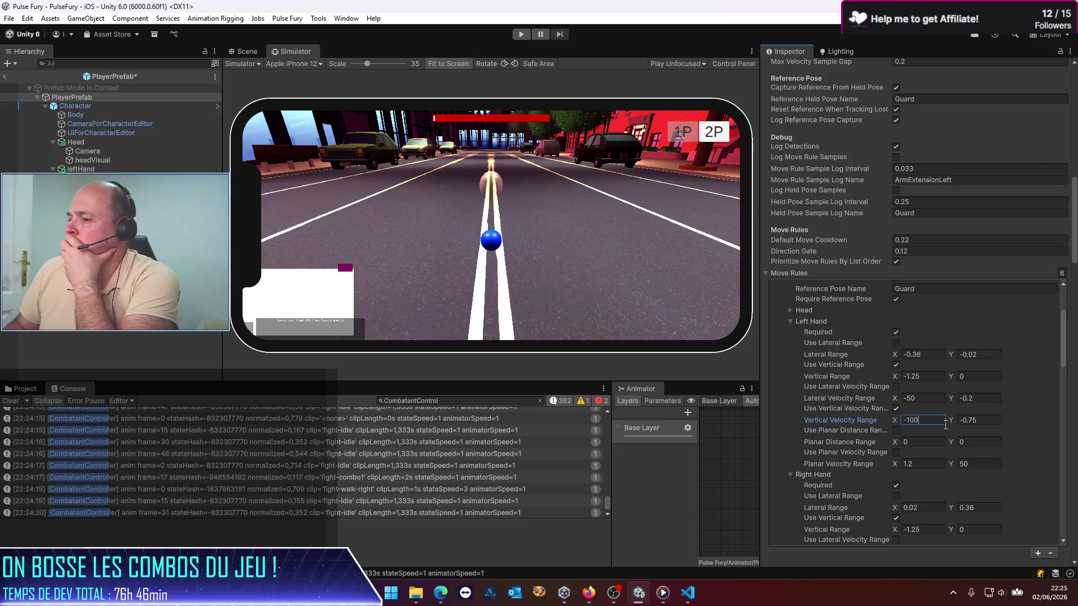
# Save the player prefab and start play mode
pyautogui.press('Return')
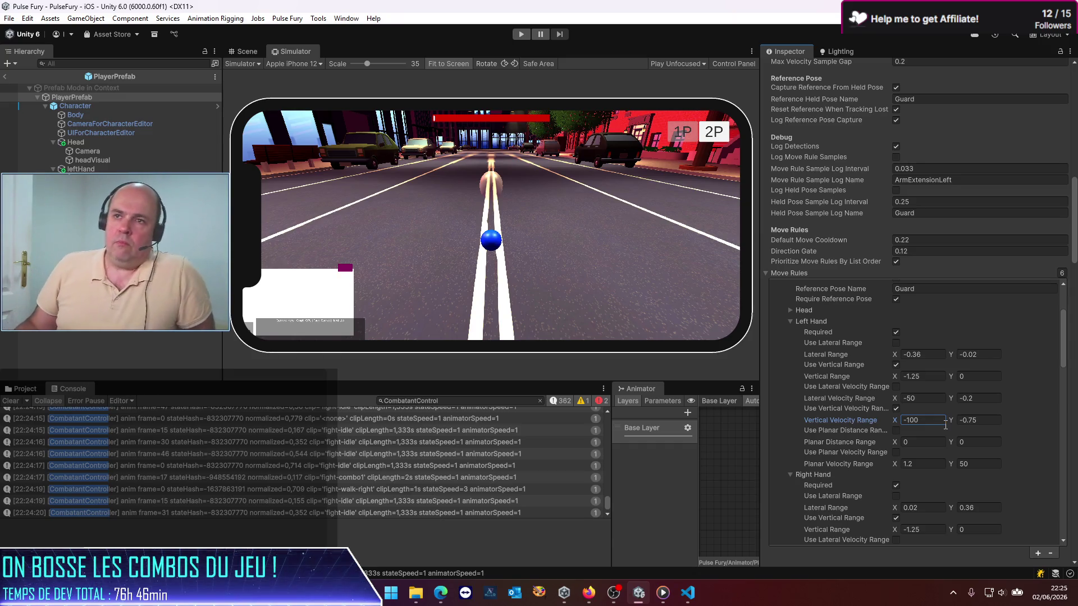
pyautogui.scroll(10, 867, 257)
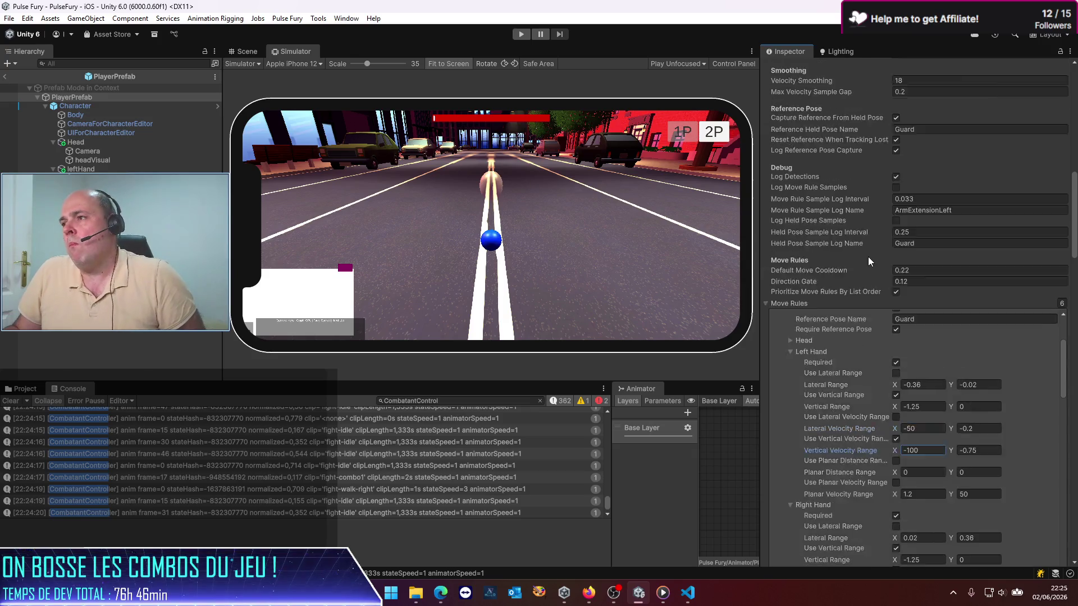
pyautogui.scroll(3, 866, 255)
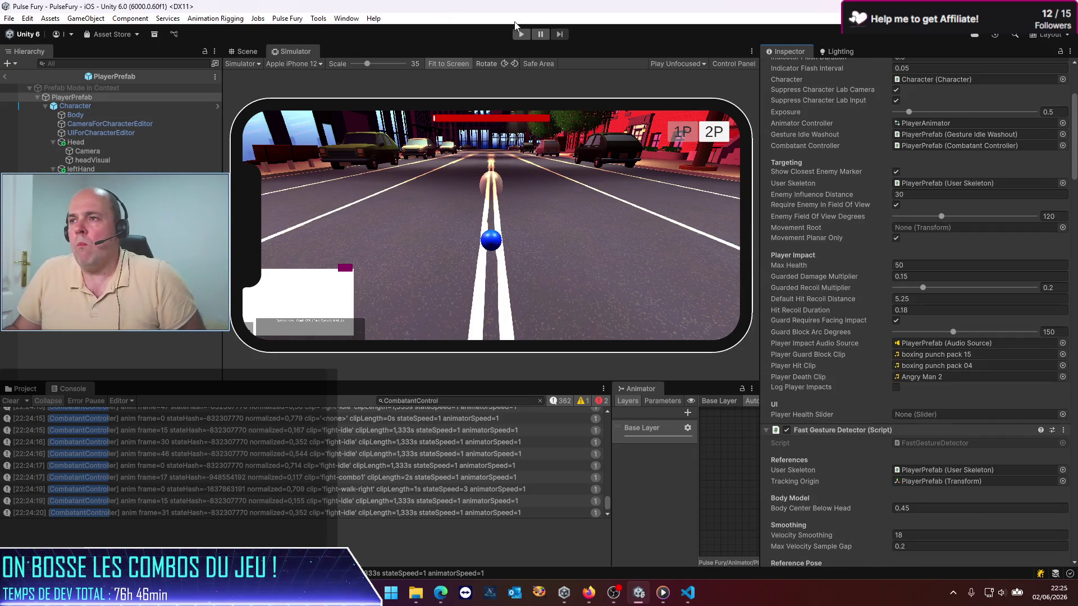
pyautogui.click(525, 37)
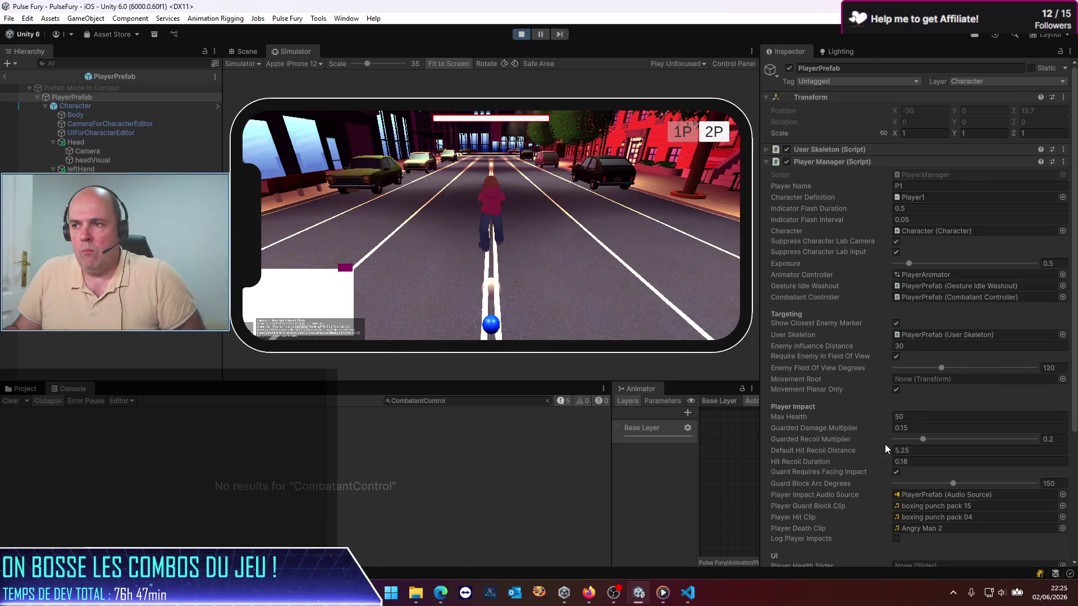
# Turn off Require Reference Pose on the DoublePunch move rule
pyautogui.scroll(-10, 837, 420)
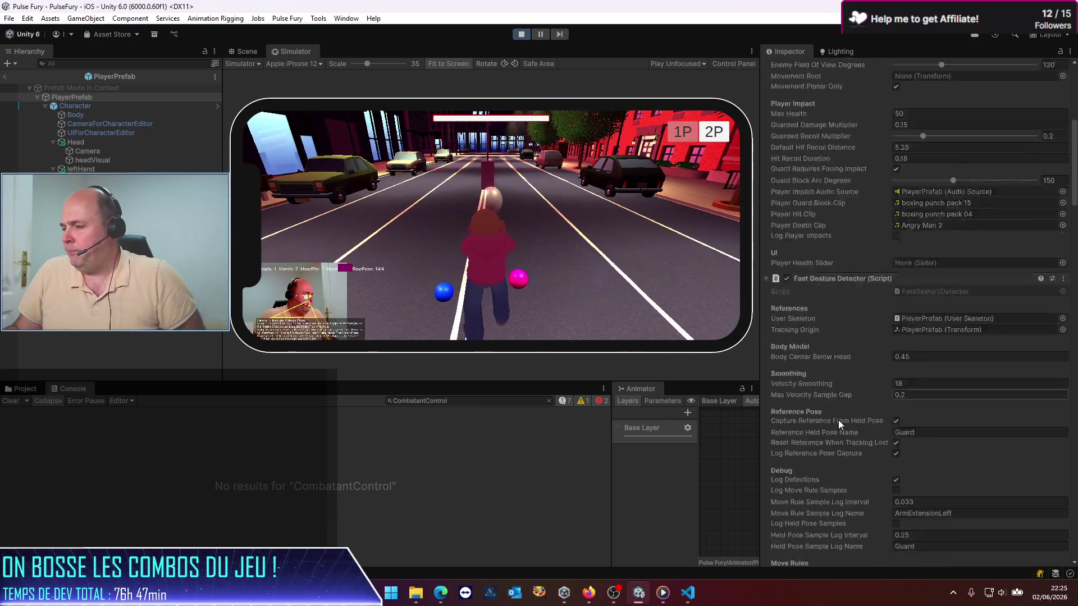
pyautogui.scroll(4, 854, 425)
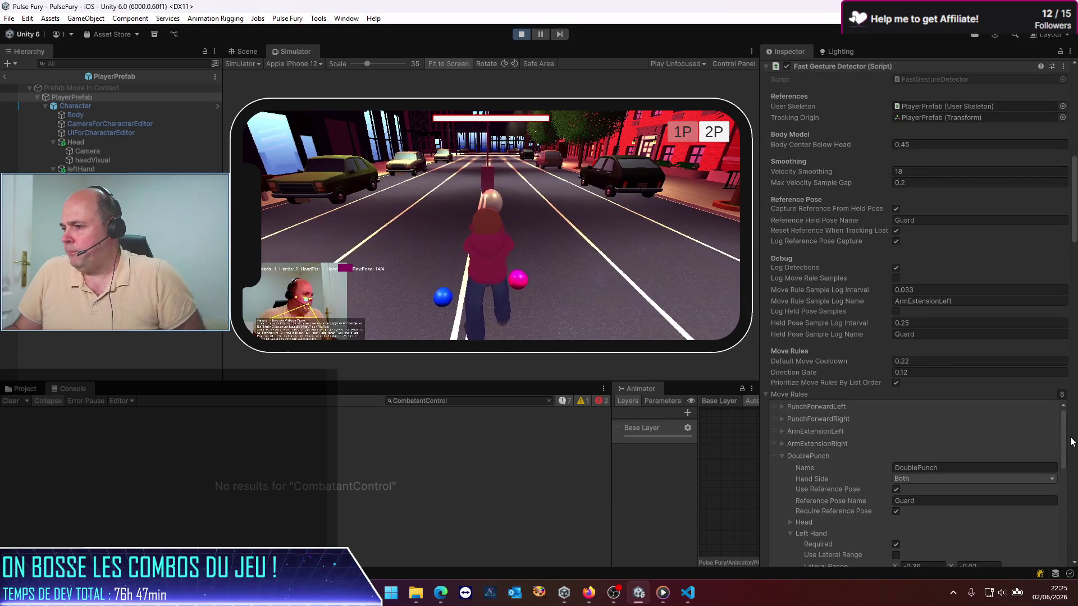
pyautogui.scroll(-3, 878, 453)
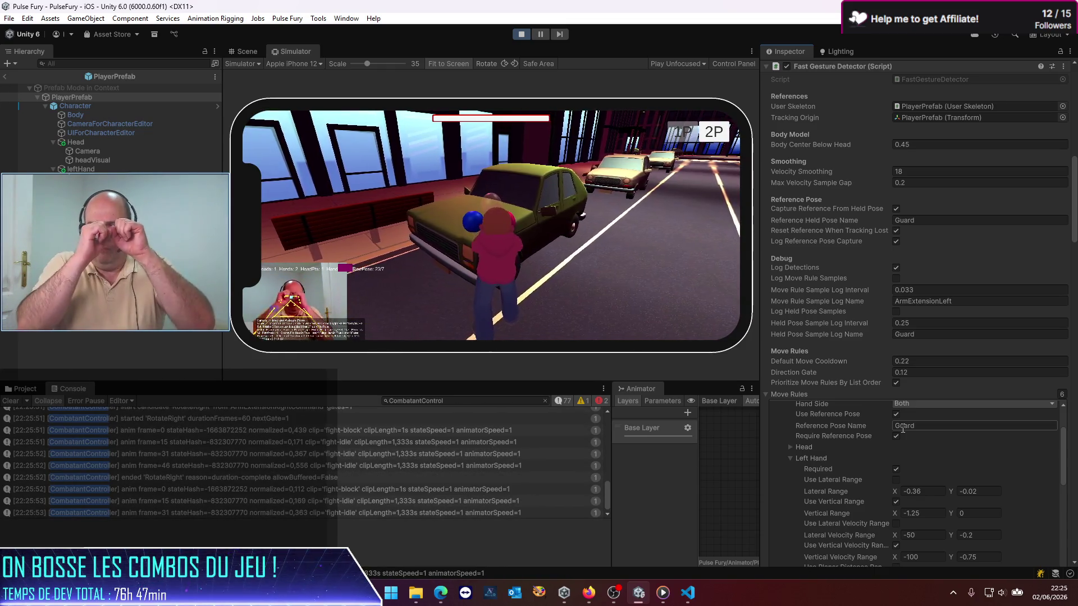
pyautogui.click(896, 437)
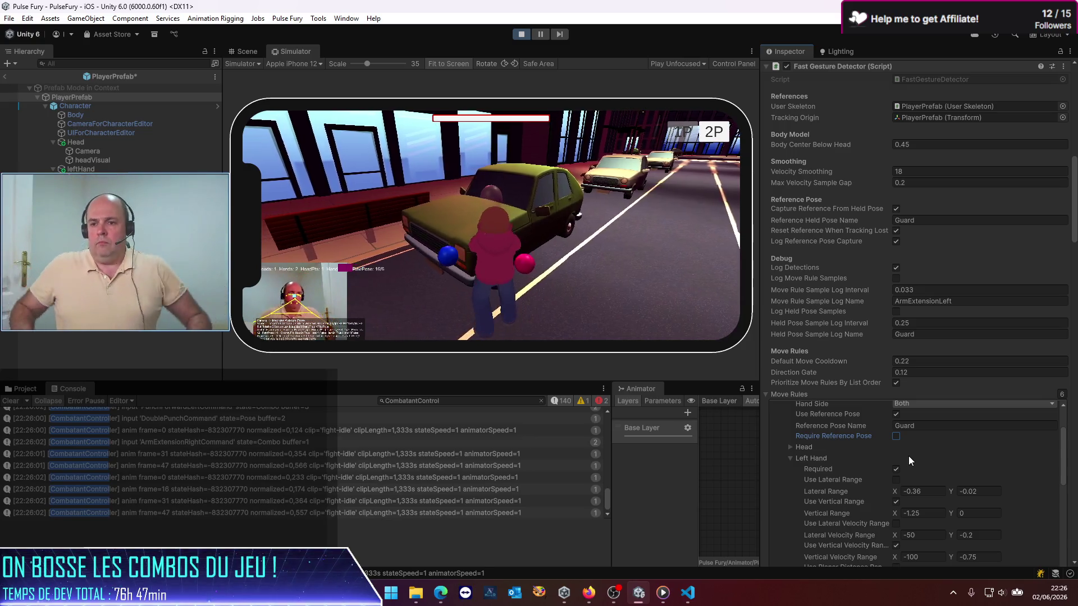
# Filter the console to 'Move detec' and clear it before testing gestures
pyautogui.click(430, 403)
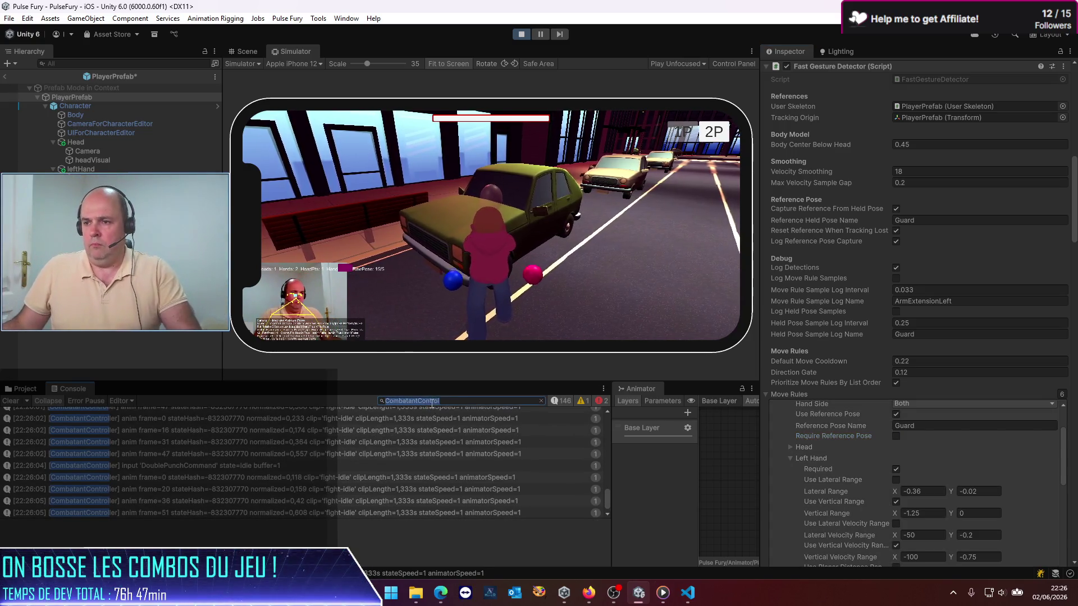
pyautogui.write('FastGes')
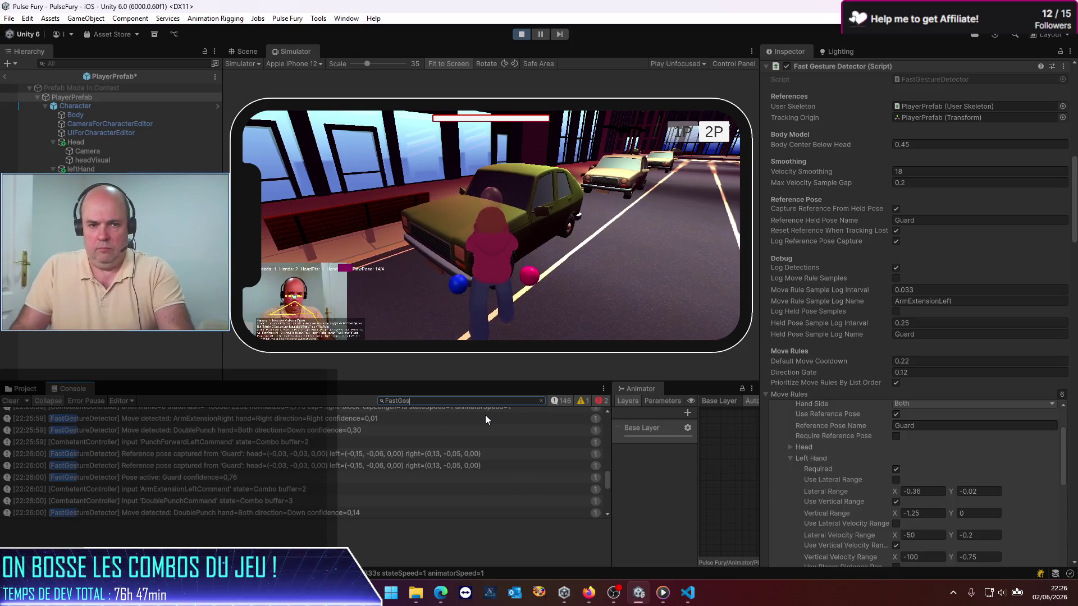
pyautogui.write('tureDe')
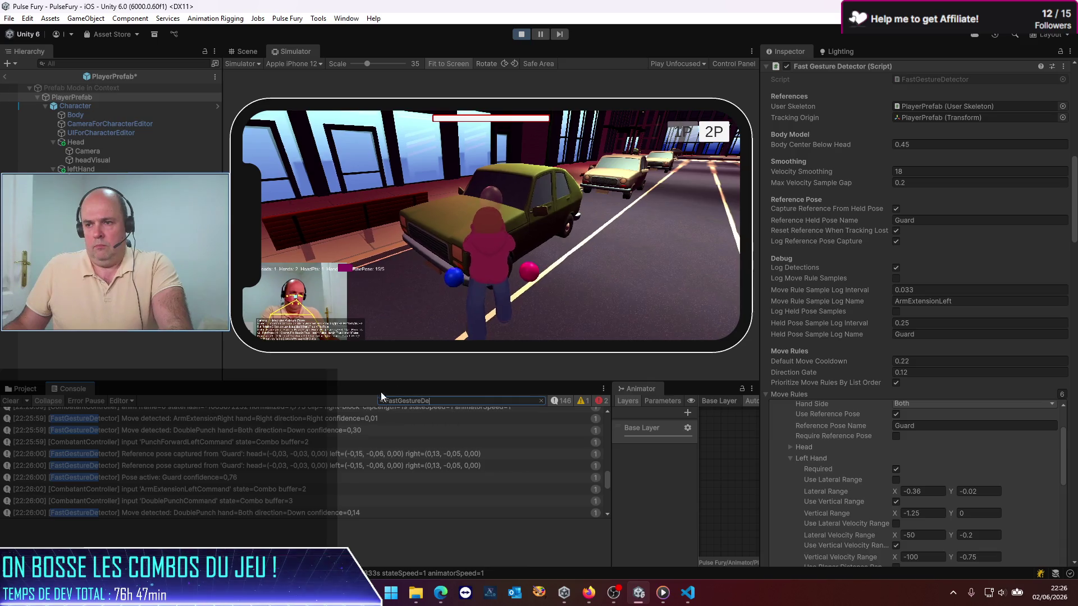
pyautogui.hotkey('ctrl', 'a')
pyautogui.write('Move d')
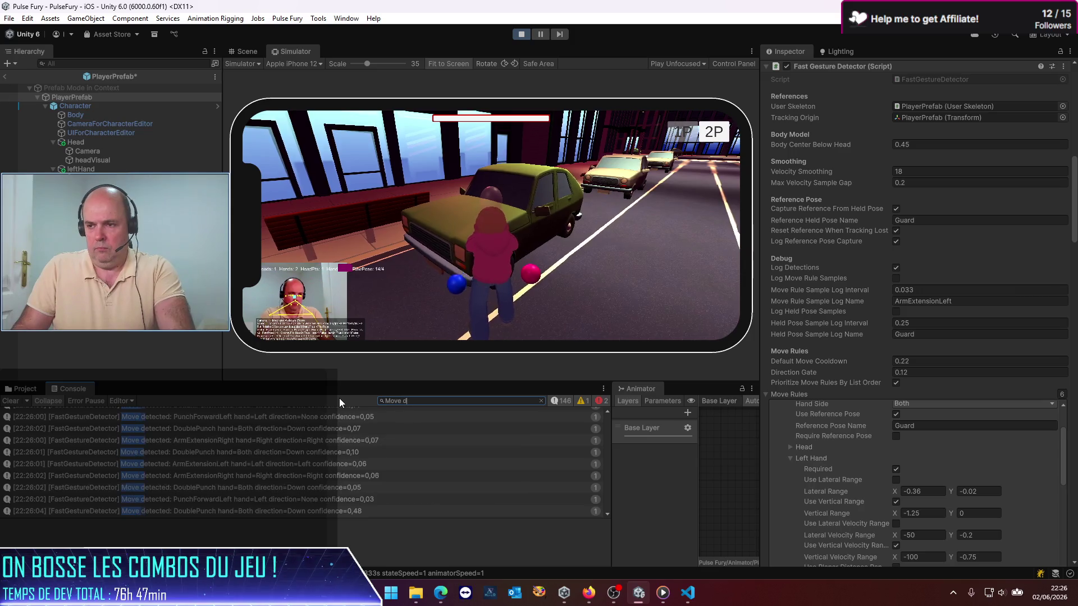
pyautogui.write('etec')
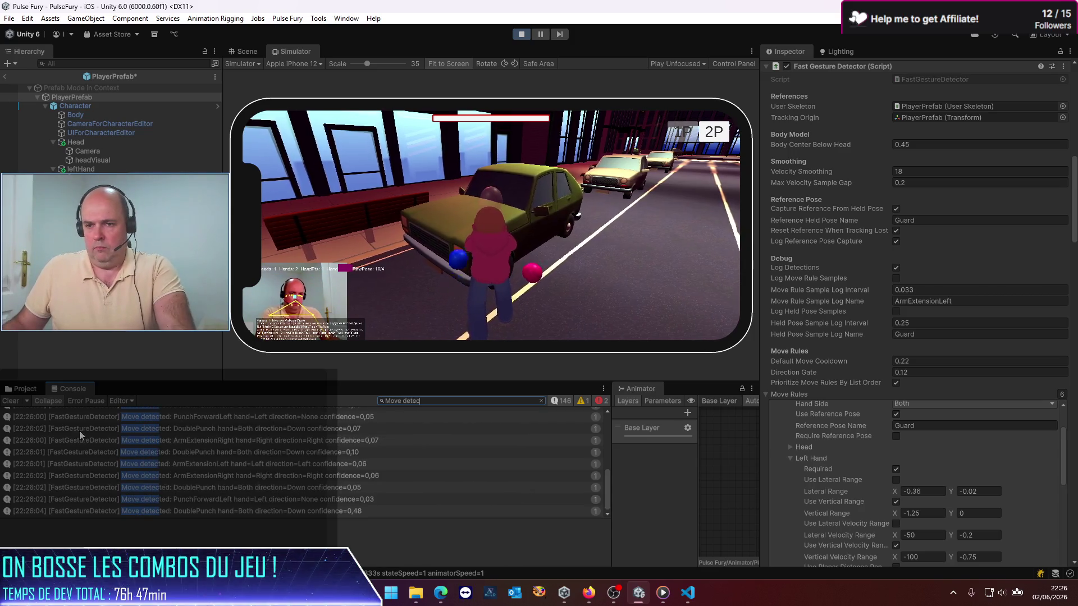
pyautogui.click(11, 401)
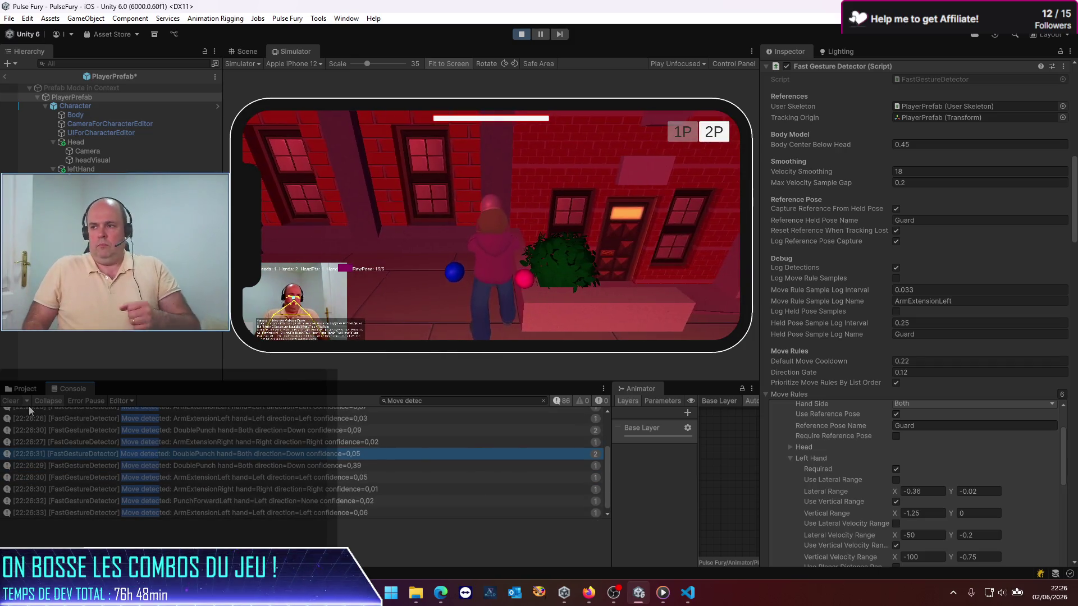
pyautogui.scroll(5, 836, 446)
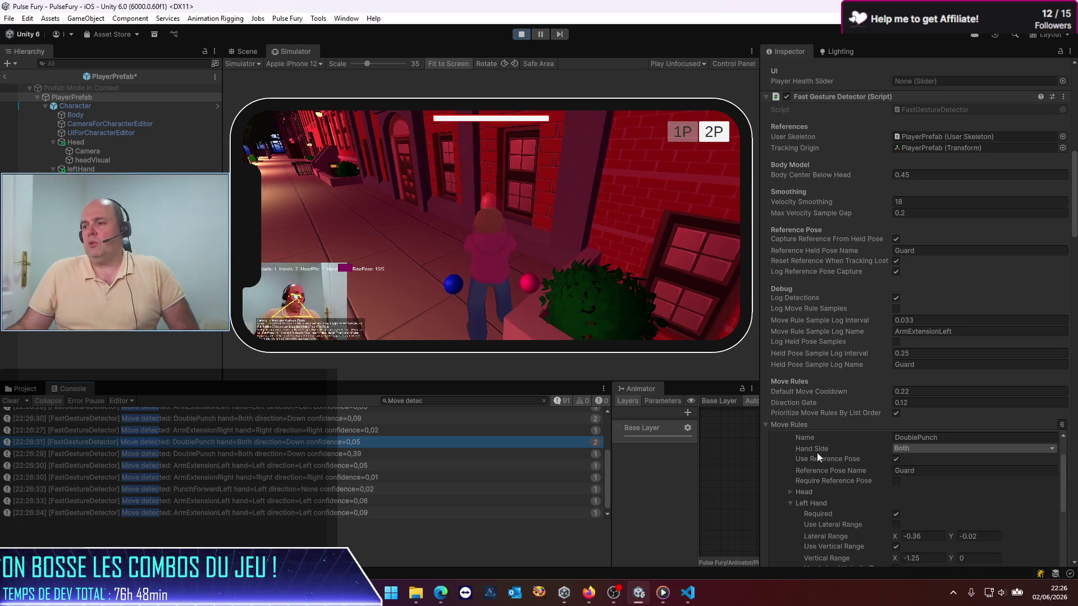
pyautogui.scroll(2, 816, 452)
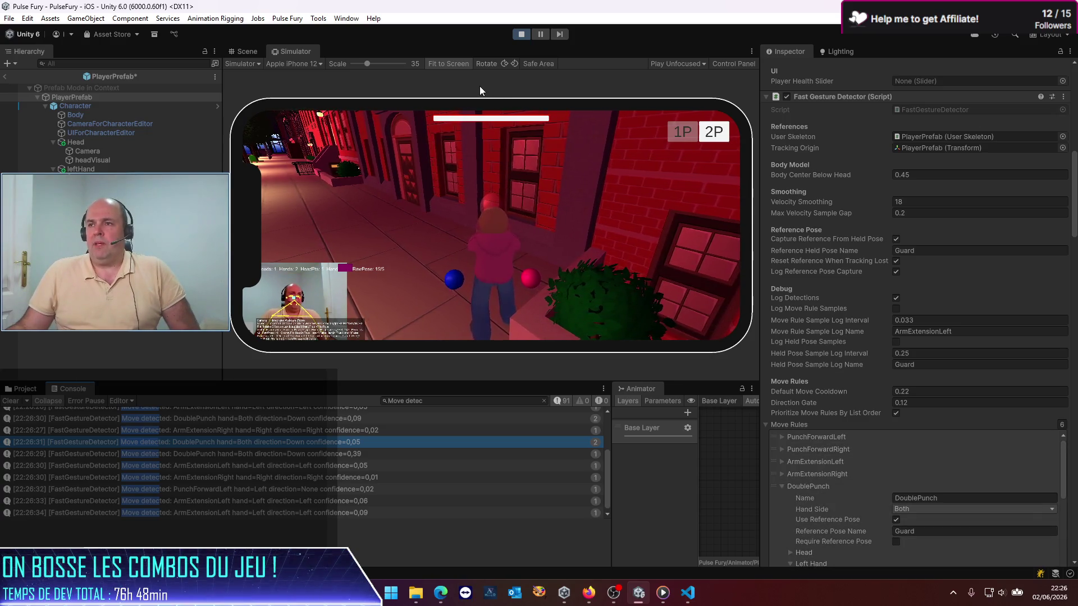
# Stop play, drag DoublePunch above ArmExtensionLeft in Move Rules, and exit prefab mode
pyautogui.click(519, 34)
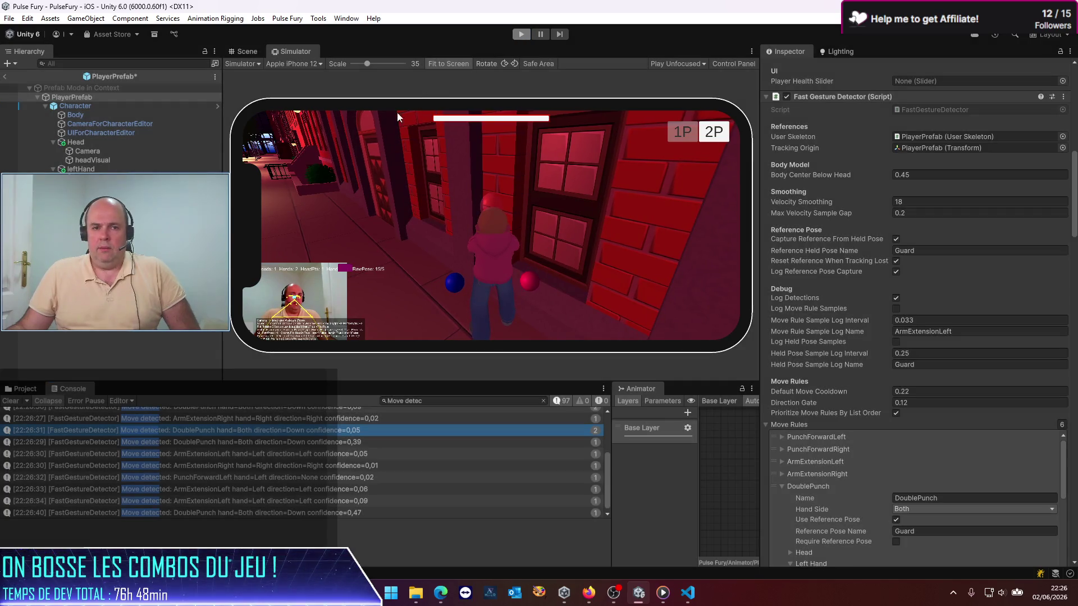
pyautogui.click(782, 487)
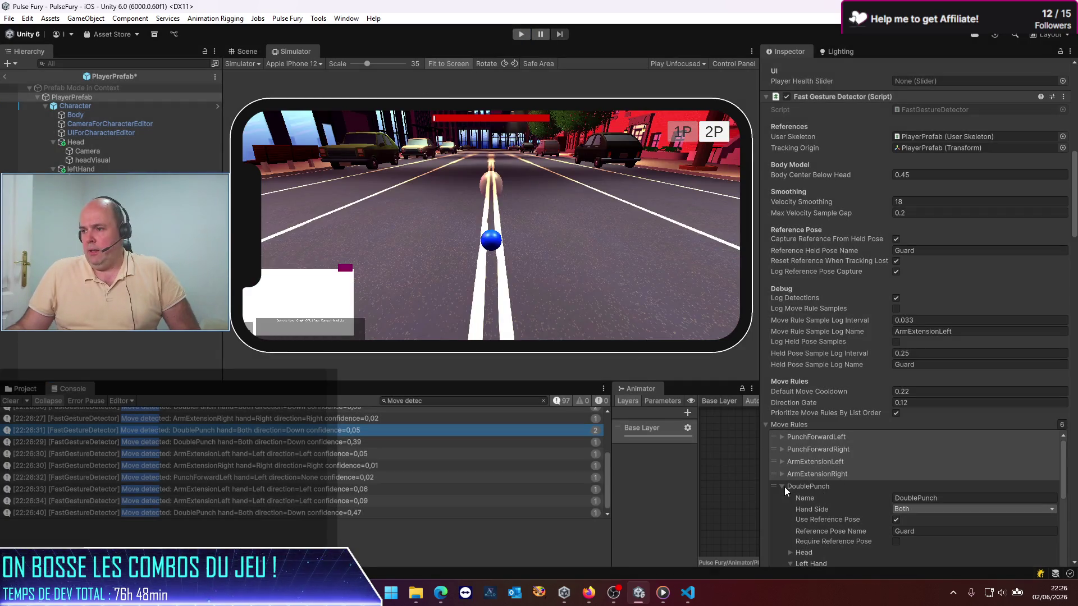
pyautogui.click(779, 498)
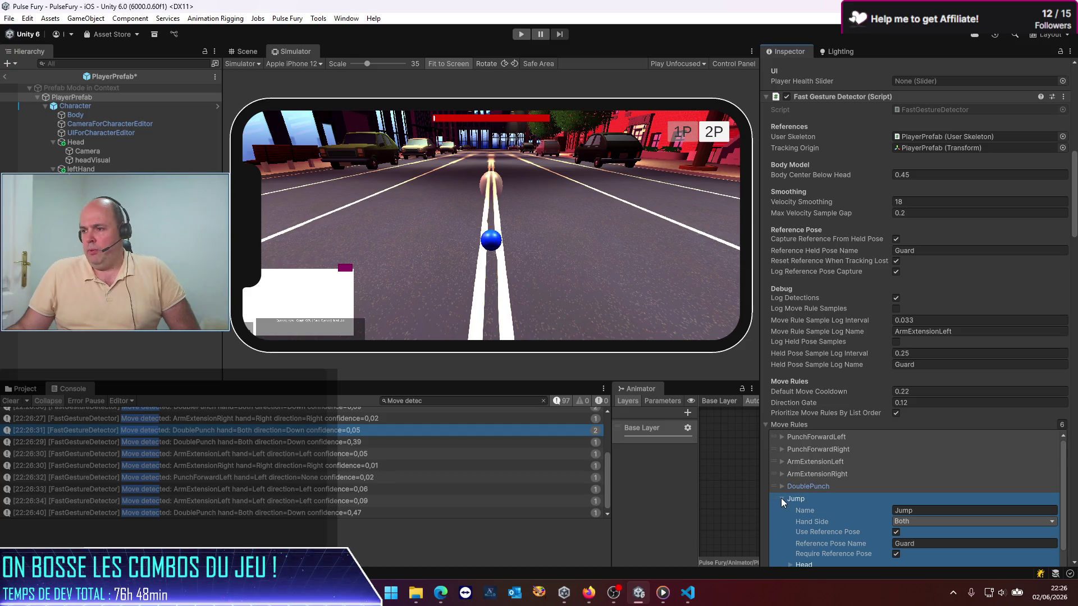
pyautogui.click(780, 497)
pyautogui.click(774, 489)
pyautogui.moveTo(772, 488); pyautogui.dragTo(772, 460)
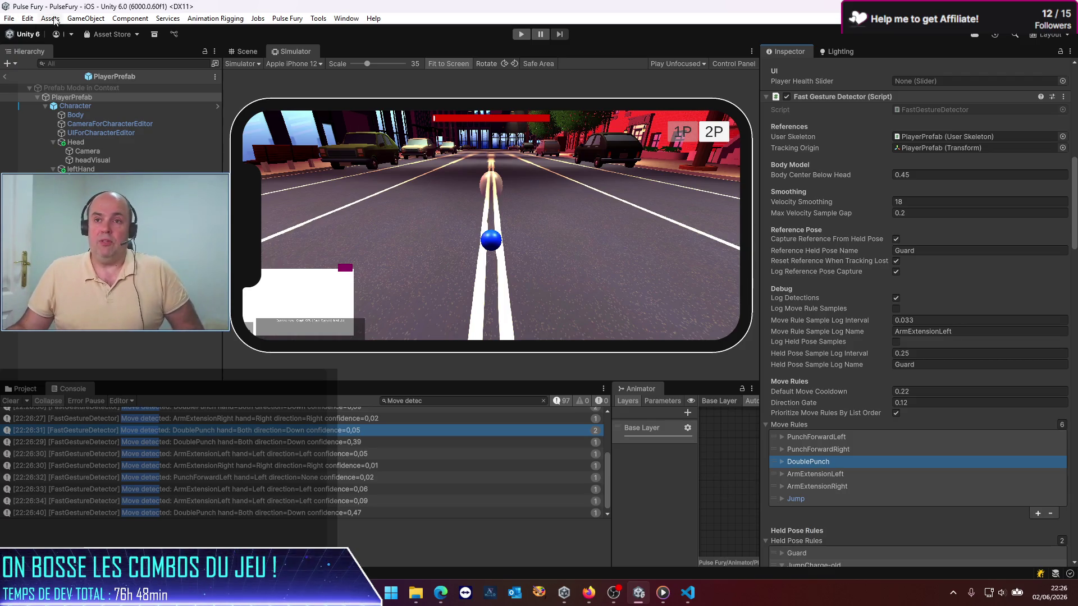
pyautogui.click(5, 79)
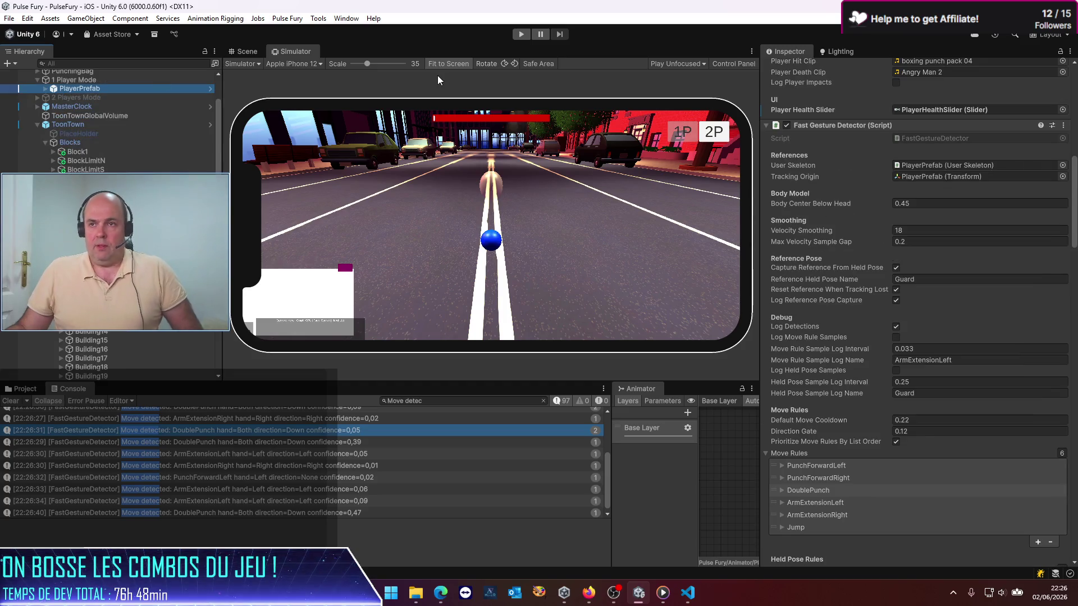
# Run the game, clear the console, test gestures with the reordered rules, then stop
pyautogui.click(528, 35)
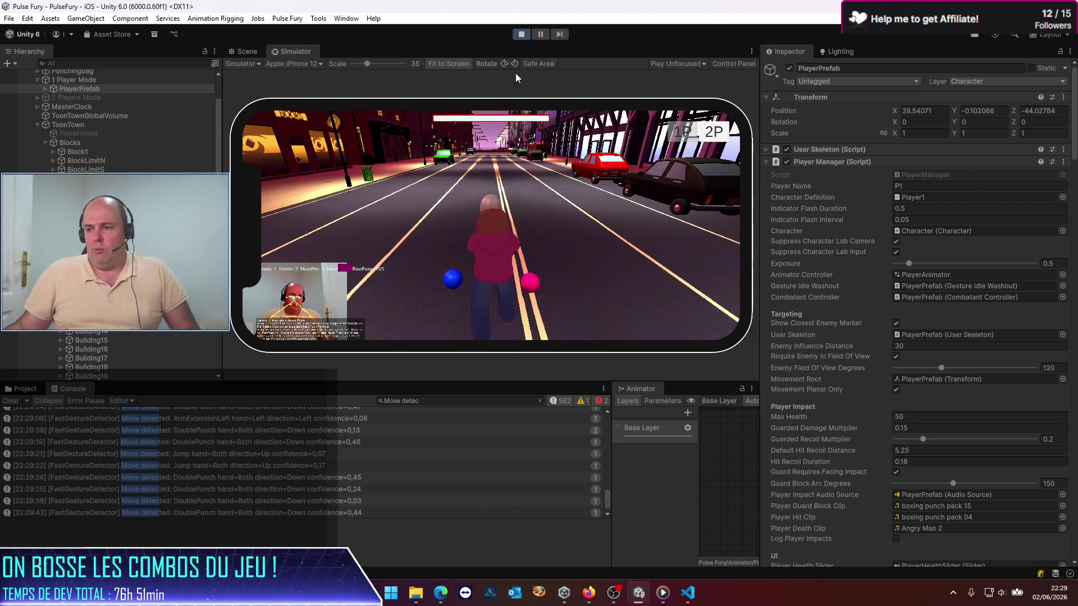
pyautogui.click(12, 402)
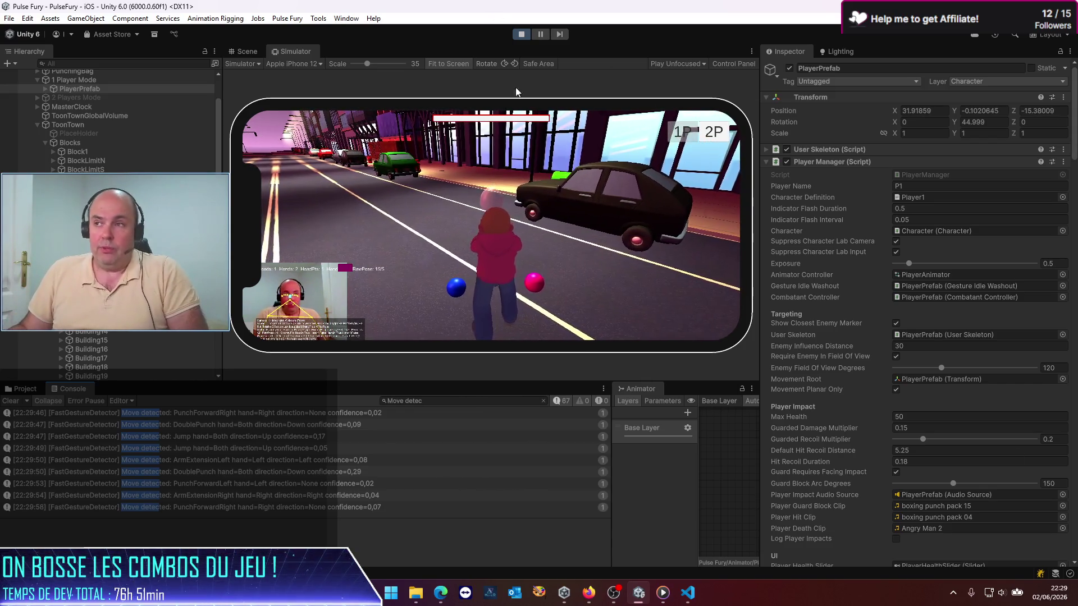
pyautogui.click(522, 34)
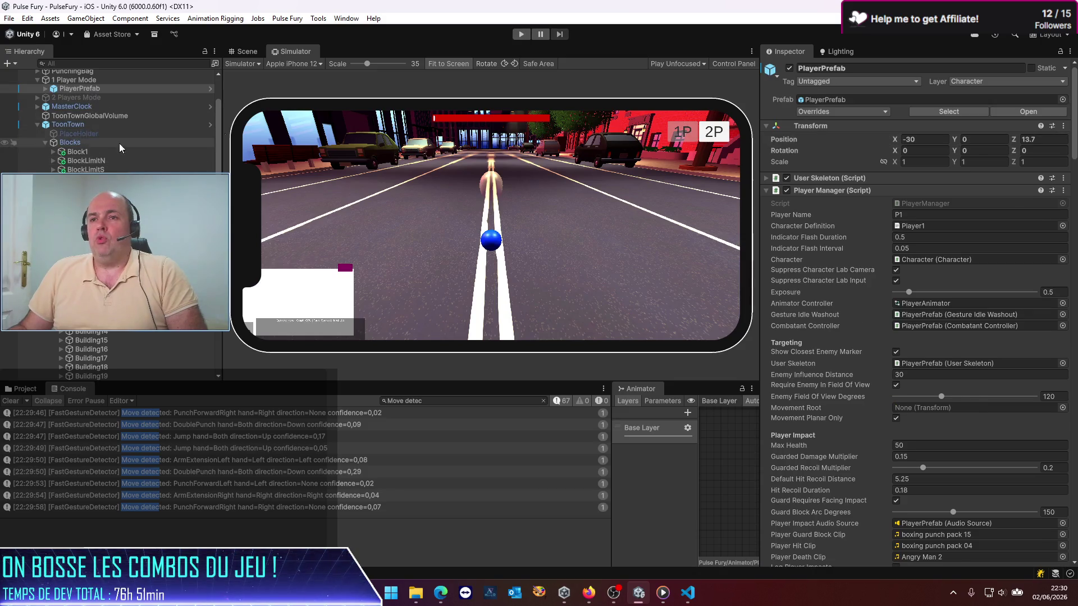
# Open PlayerPrefab, check the JumpCharge-old and Jump move rules, then collapse Fast Gesture Detector
pyautogui.click(1011, 108)
pyautogui.scroll(-10, 798, 314)
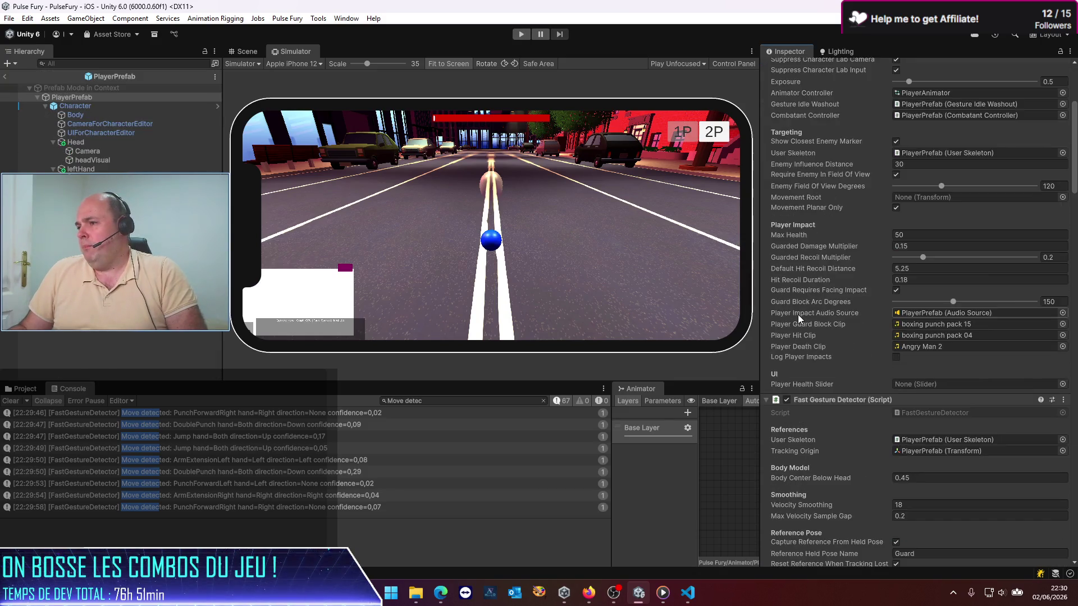
pyautogui.scroll(-5, 800, 325)
pyautogui.click(787, 435)
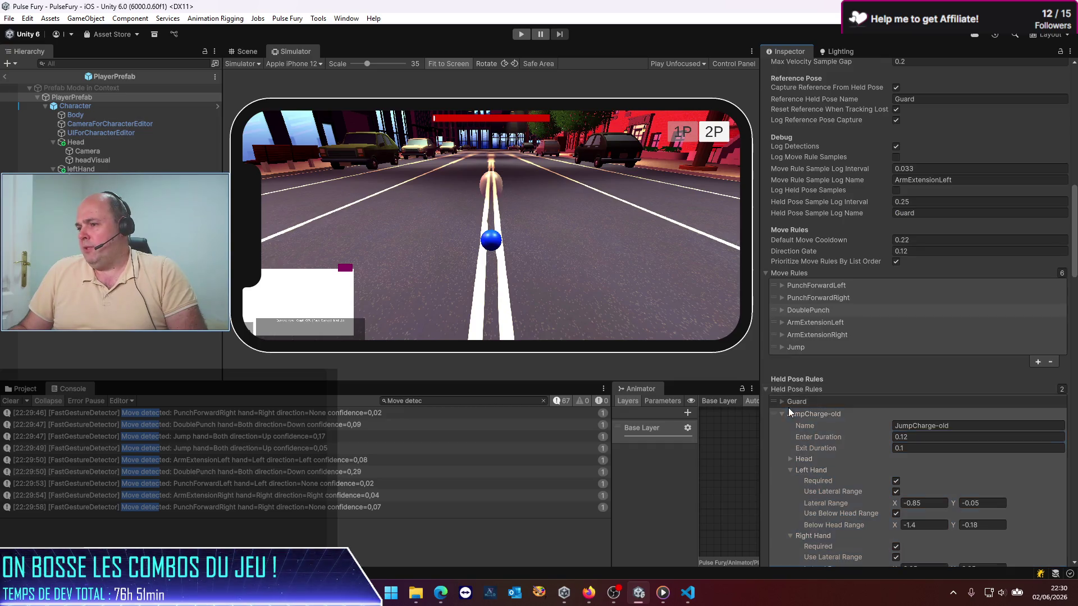
pyautogui.scroll(-2, 787, 359)
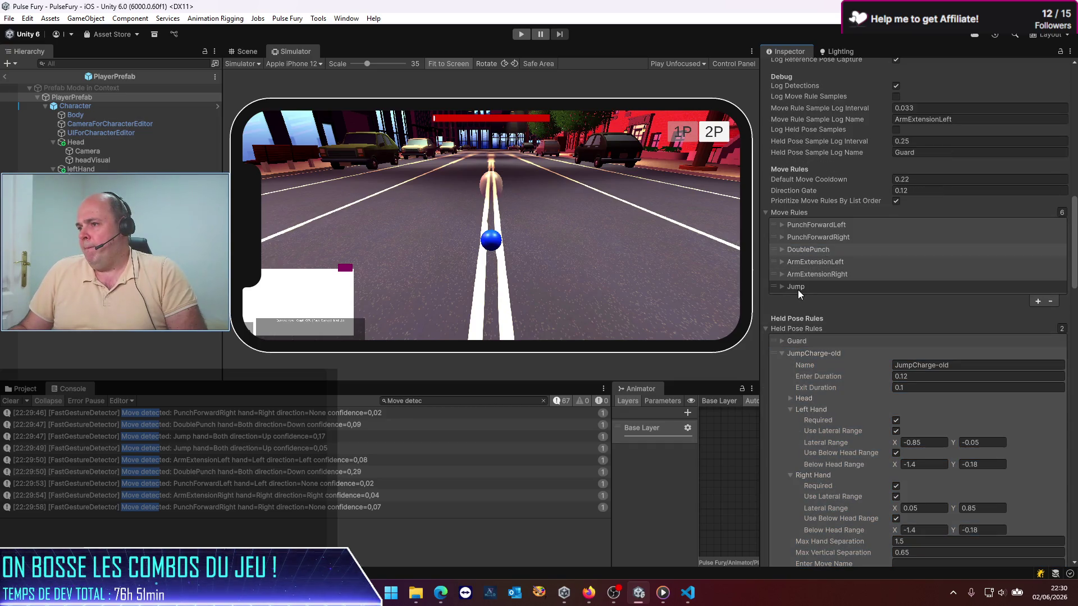
pyautogui.click(782, 286)
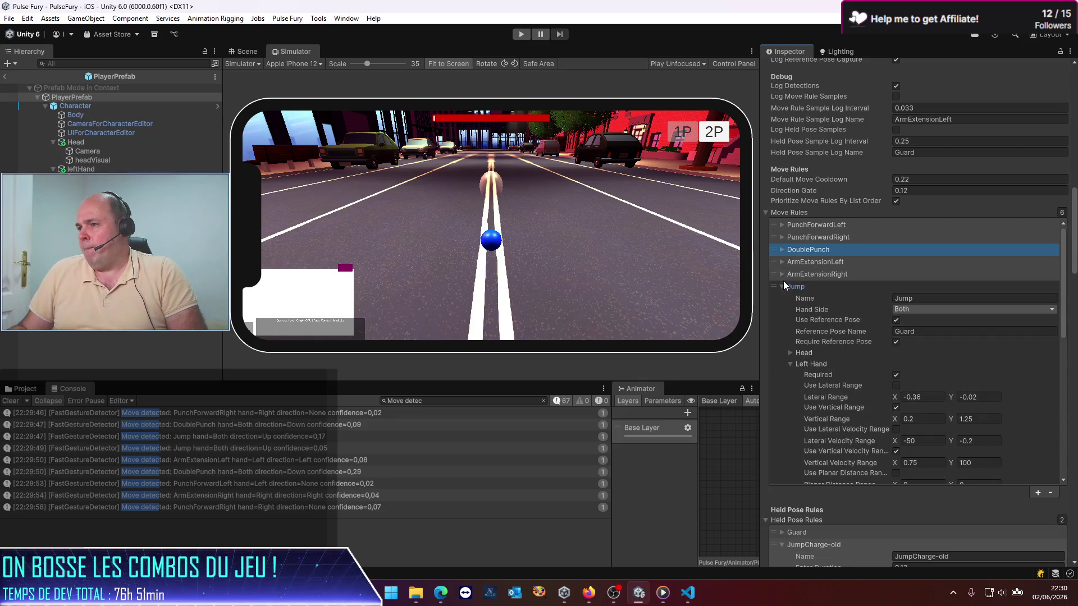
pyautogui.click(783, 283)
pyautogui.scroll(10, 786, 253)
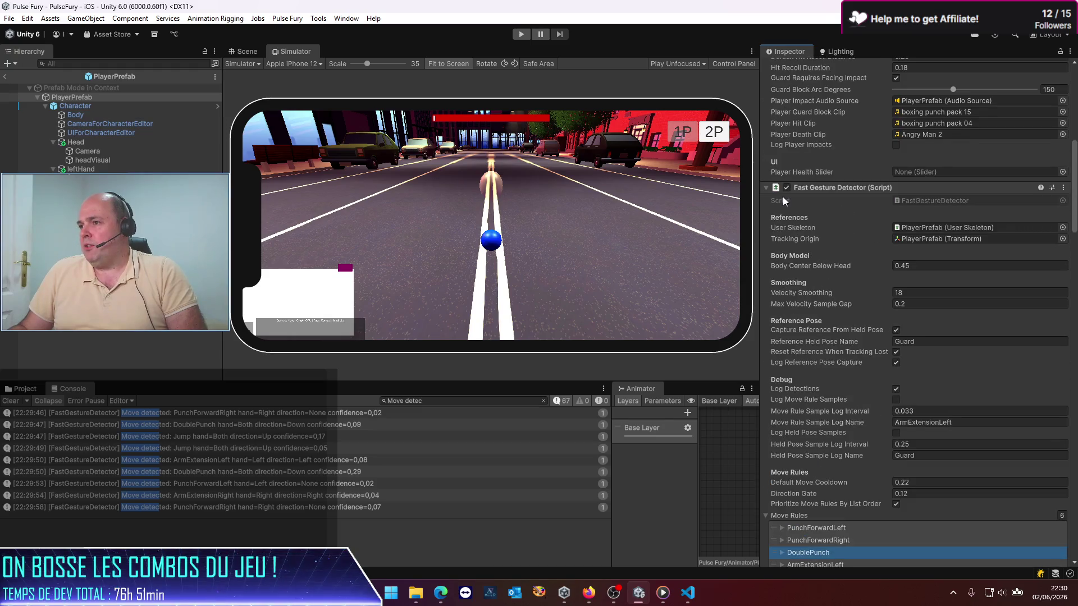
pyautogui.click(766, 187)
# Set the Jump combo's Duration Frames to 70 and exit prefab mode
pyautogui.scroll(-5, 793, 330)
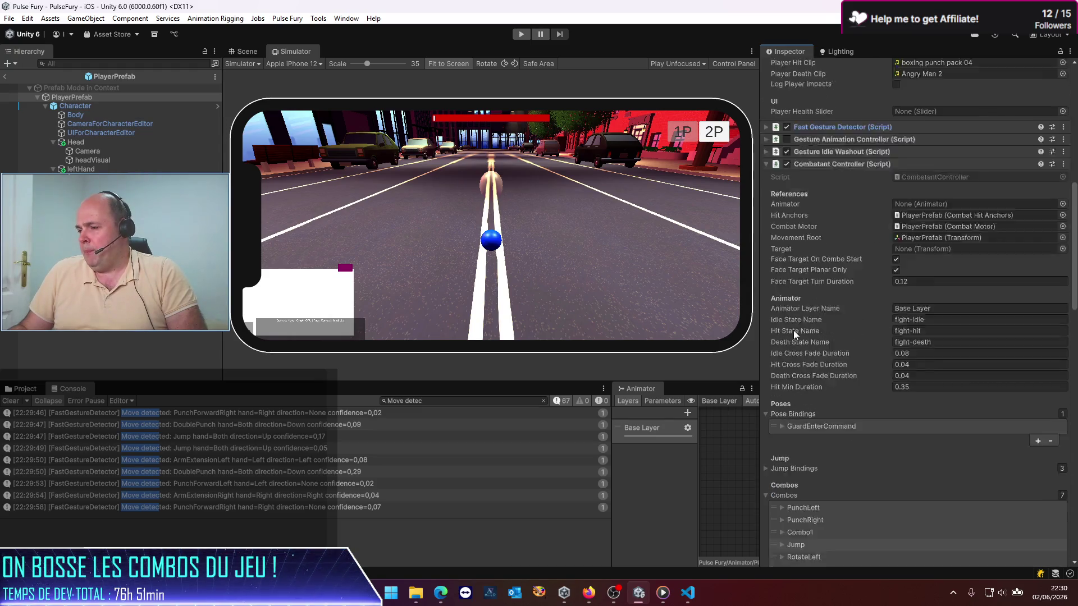
pyautogui.scroll(-1, 794, 334)
pyautogui.click(796, 303)
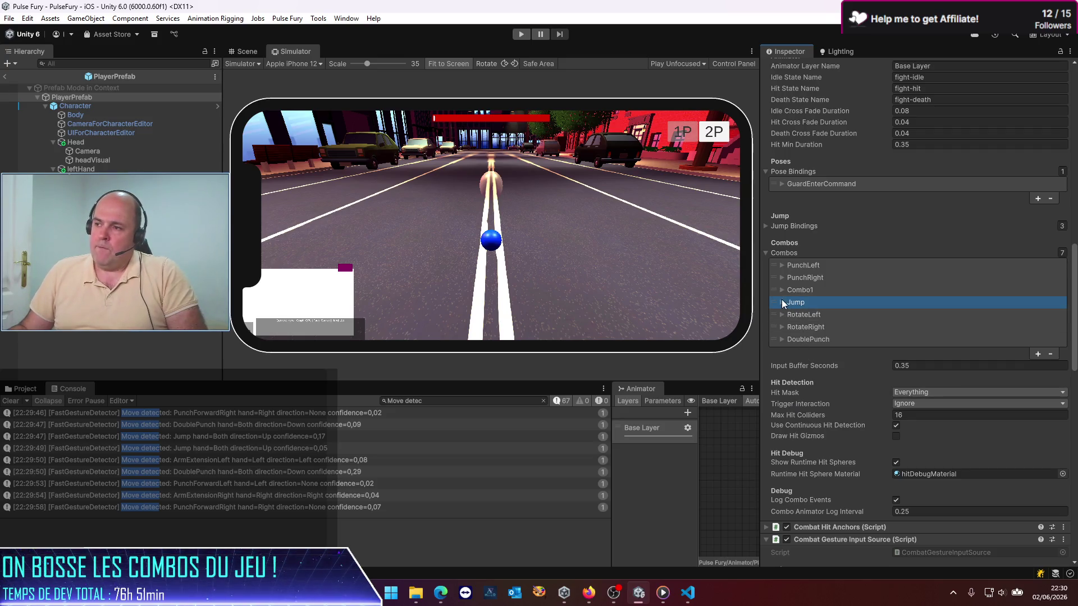
pyautogui.click(782, 303)
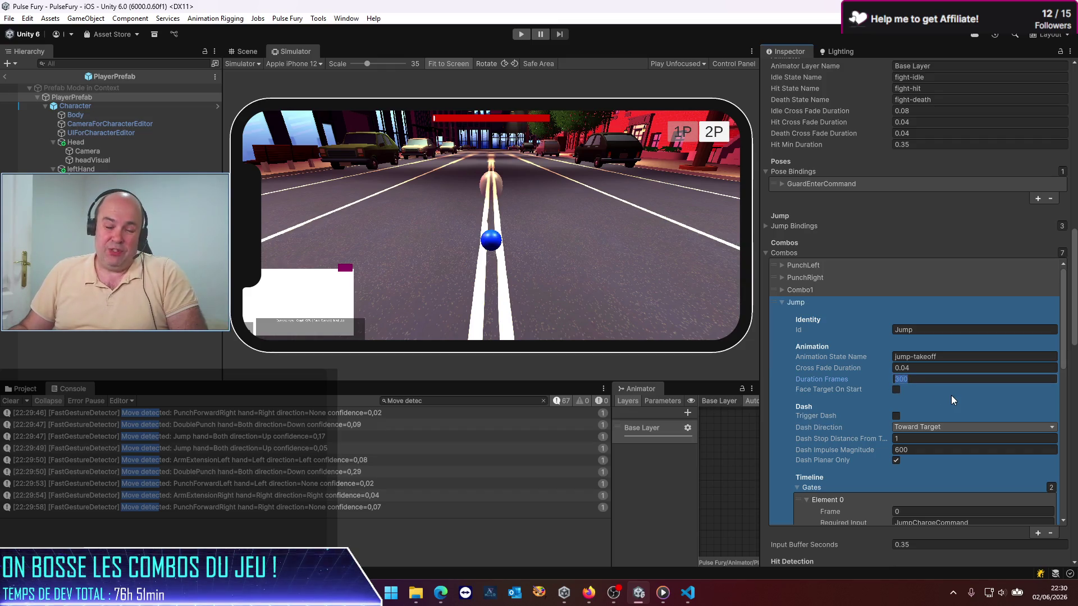
pyautogui.scroll(-3, 799, 438)
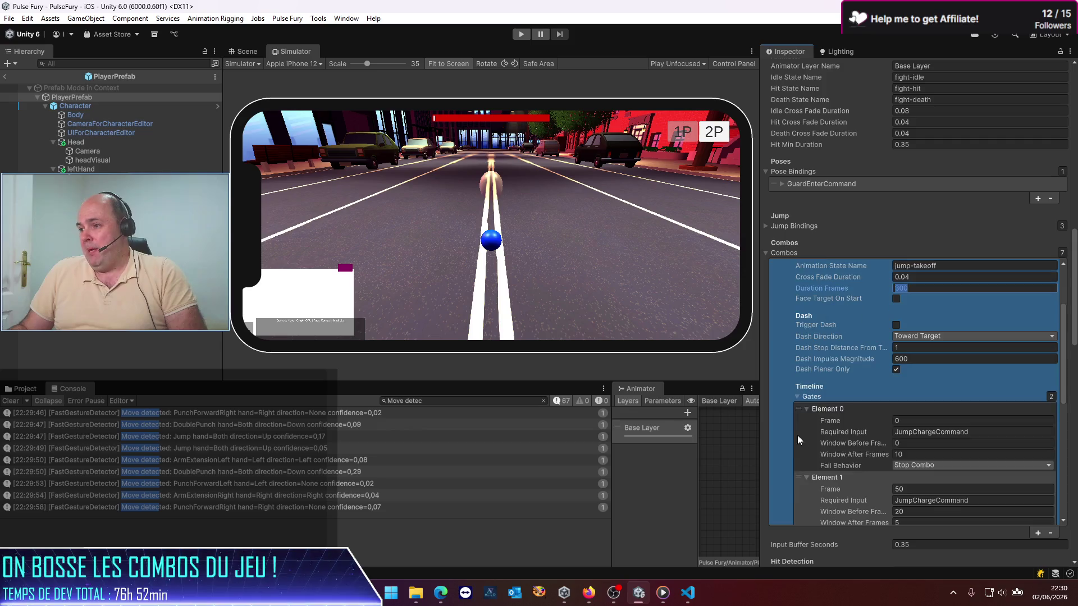
pyautogui.scroll(-4, 783, 395)
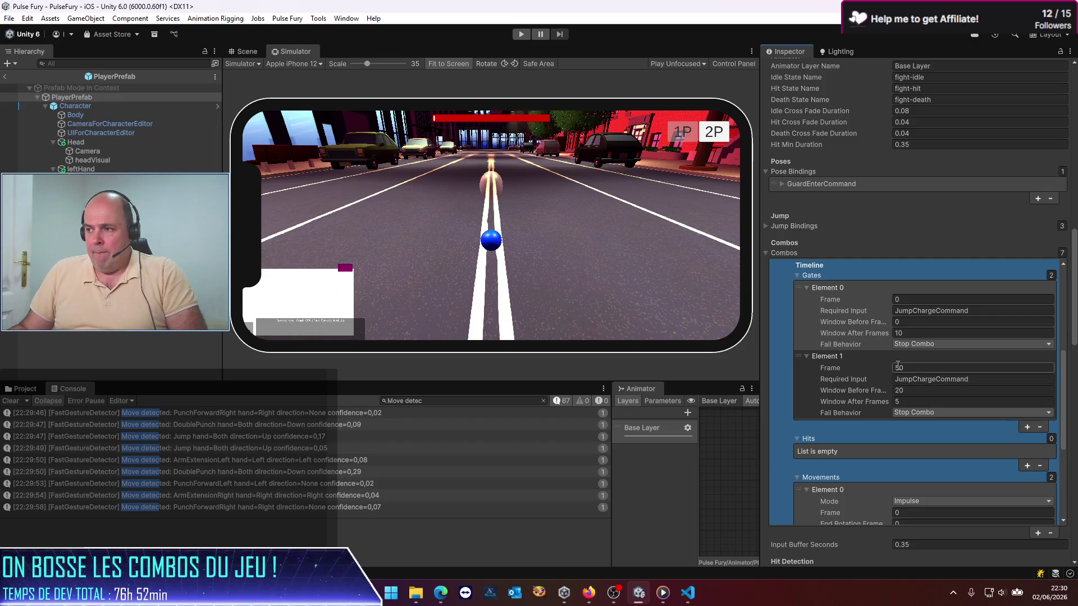
pyautogui.scroll(-5, 904, 403)
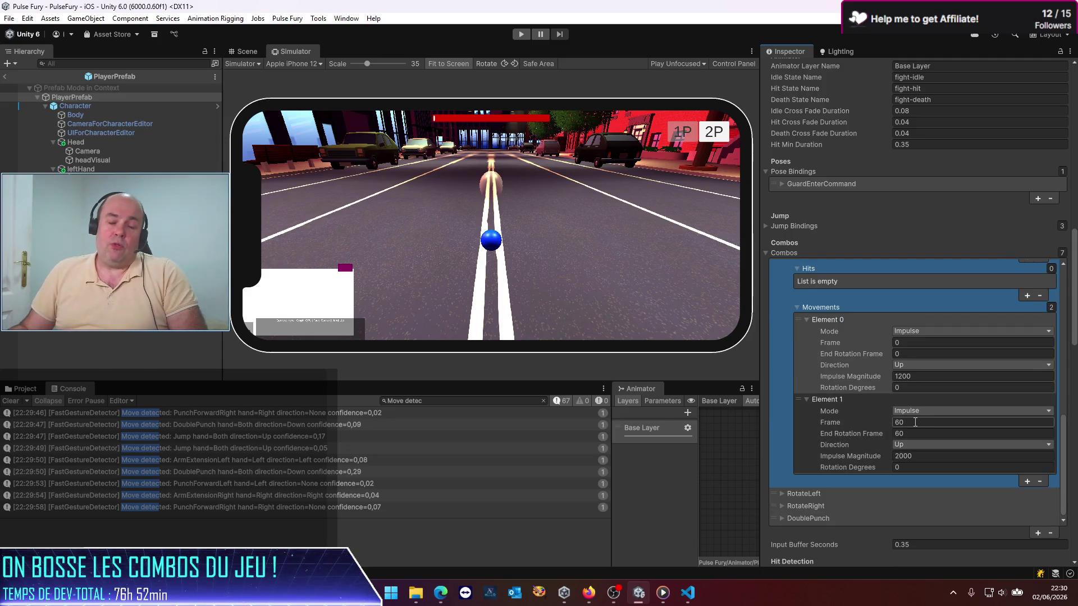
pyautogui.scroll(10, 898, 405)
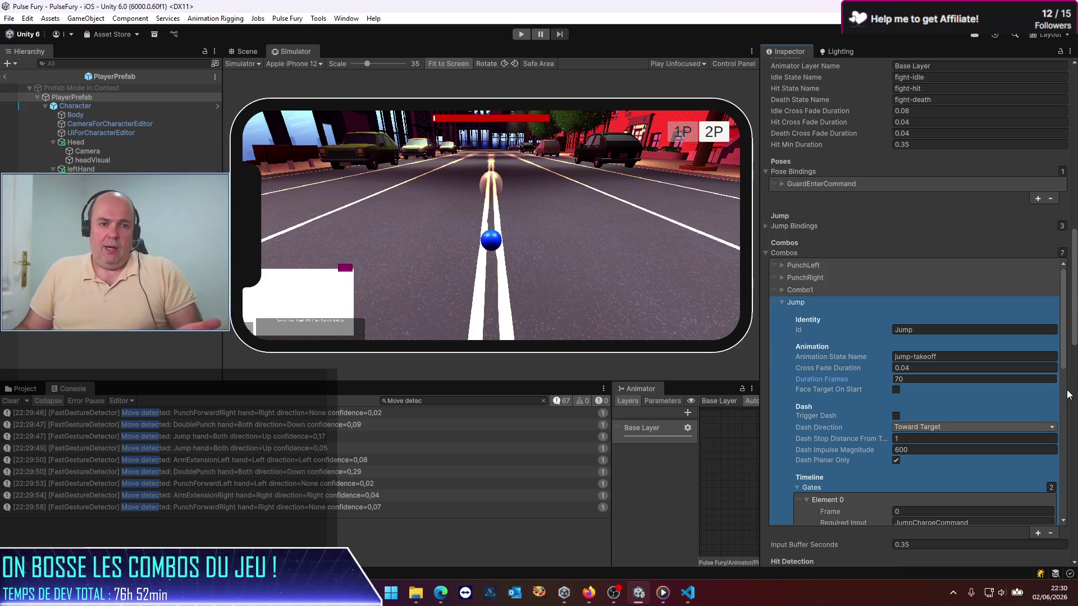
pyautogui.click(5, 77)
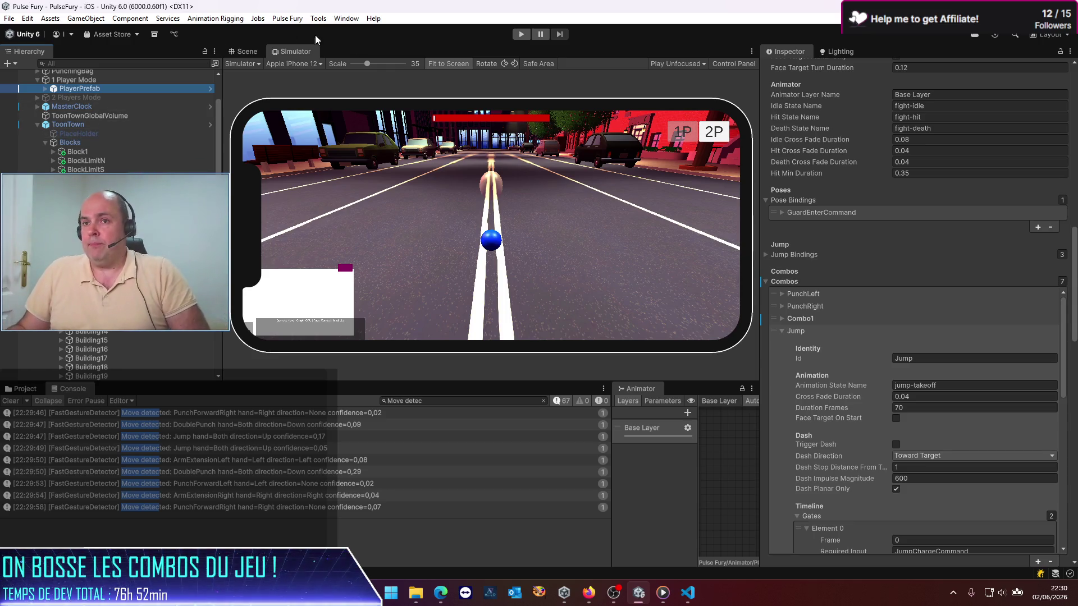
pyautogui.click(526, 34)
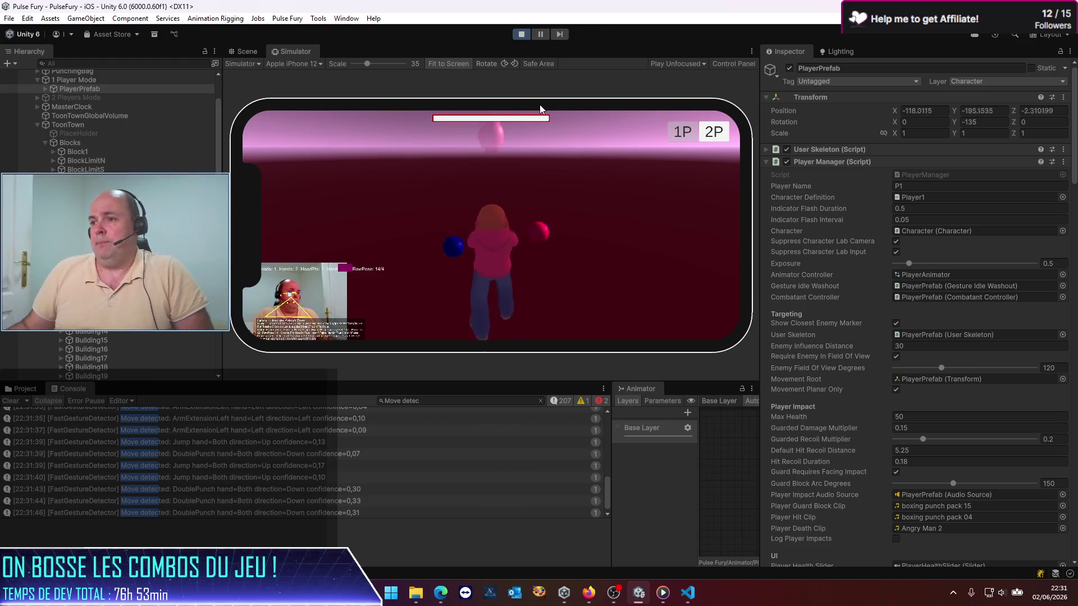
pyautogui.click(521, 34)
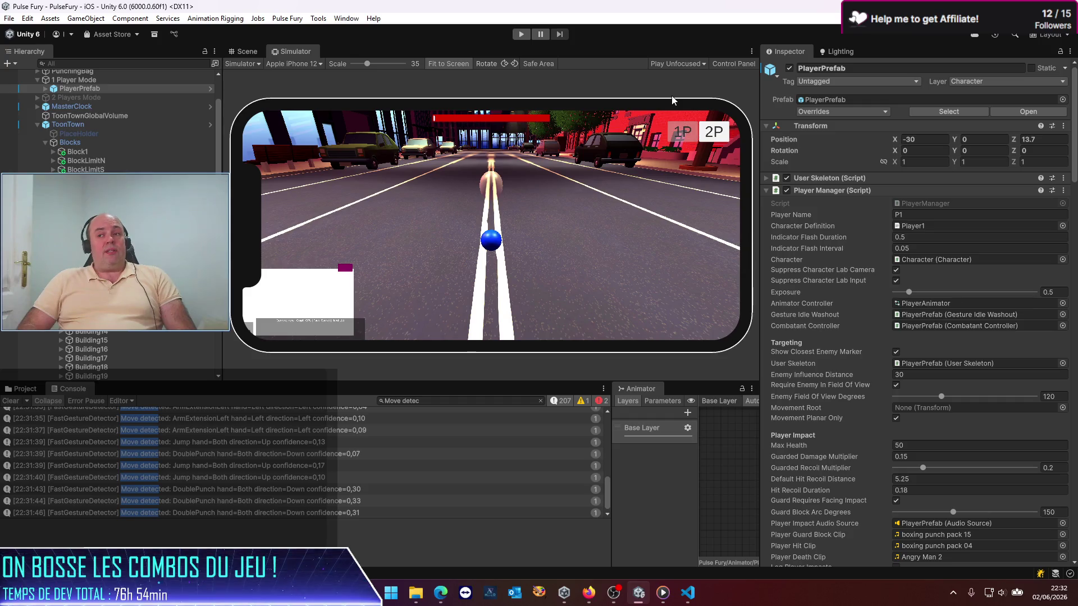
# Enter play mode briefly, then stop it with Ctrl+P
pyautogui.click(520, 35)
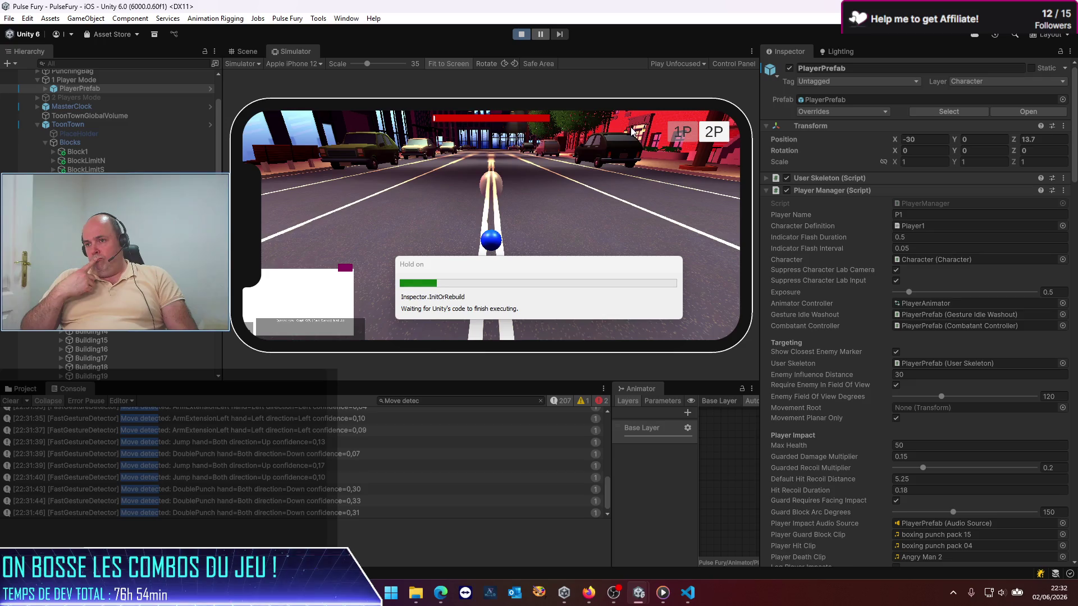
pyautogui.hotkey('ctrl', 'p')
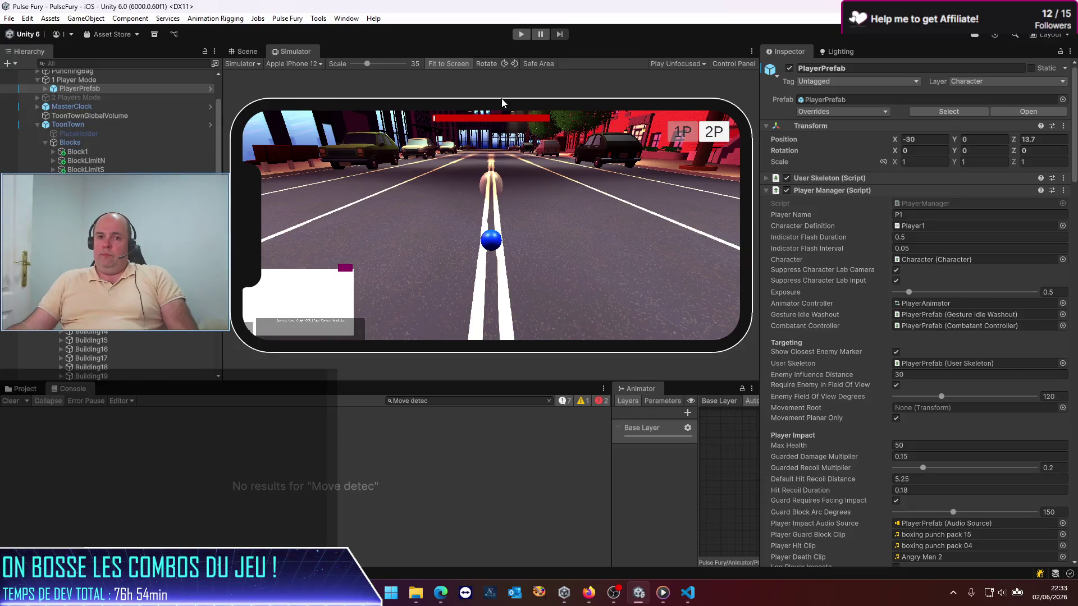
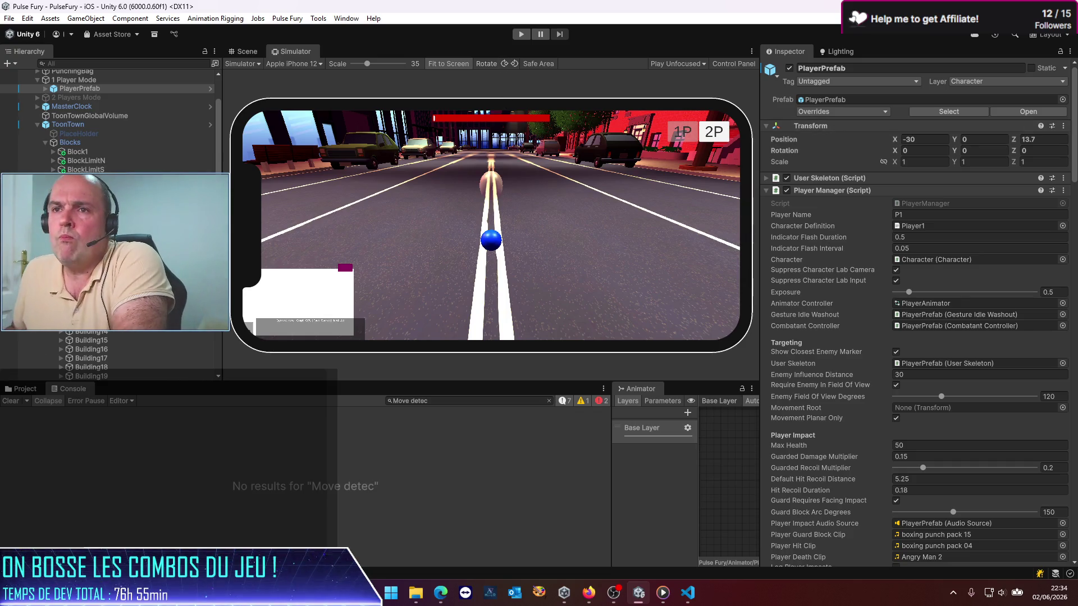
# Open PlayerPrefab for editing and expand the Jump combo under Combos
pyautogui.click(1013, 112)
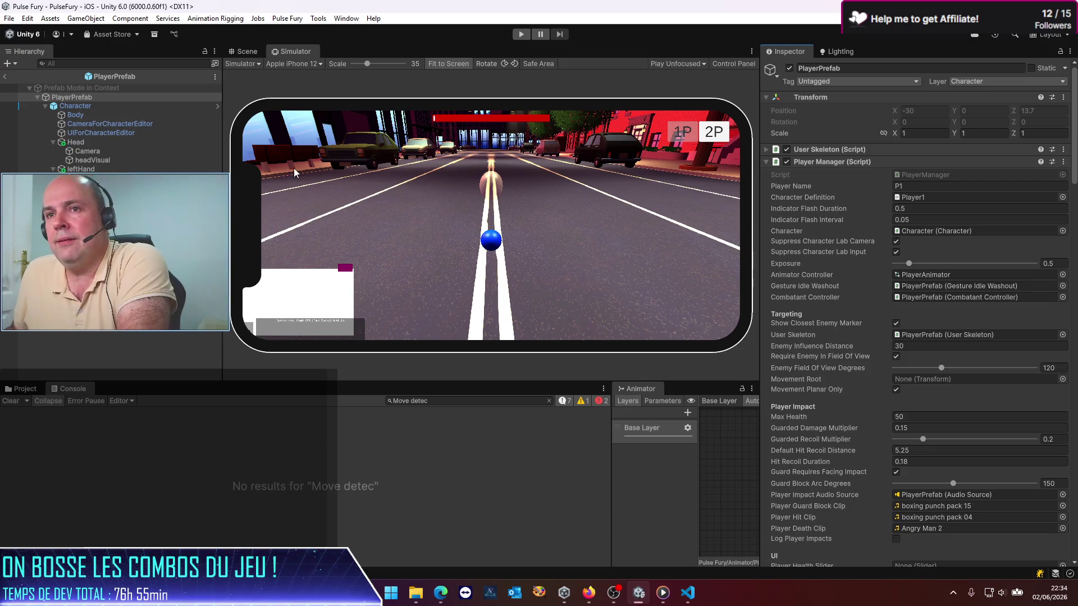
pyautogui.scroll(-10, 830, 275)
pyautogui.scroll(-4, 823, 274)
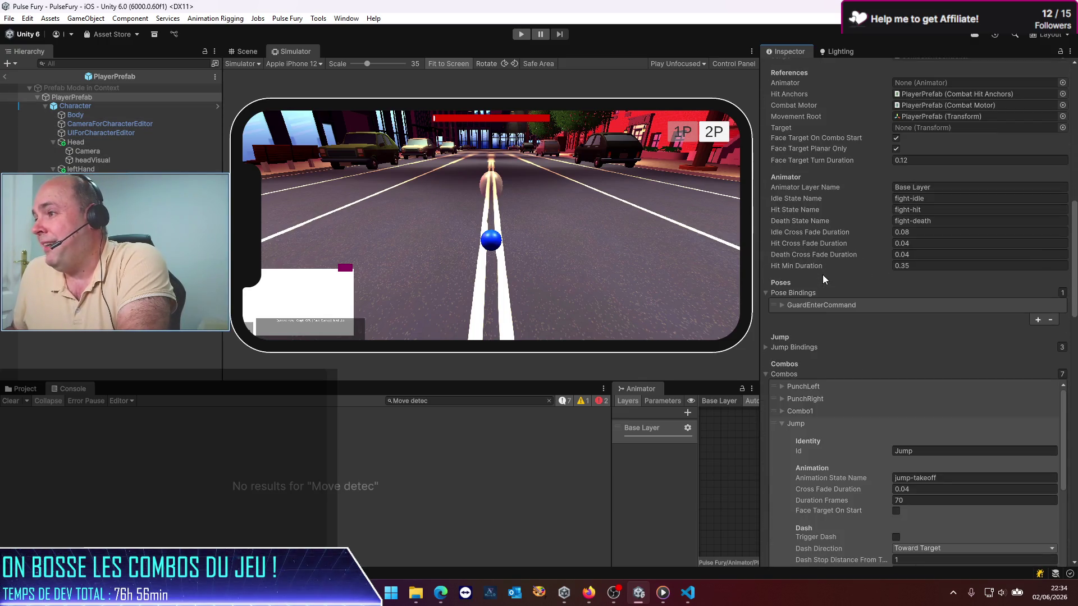
pyautogui.click(781, 425)
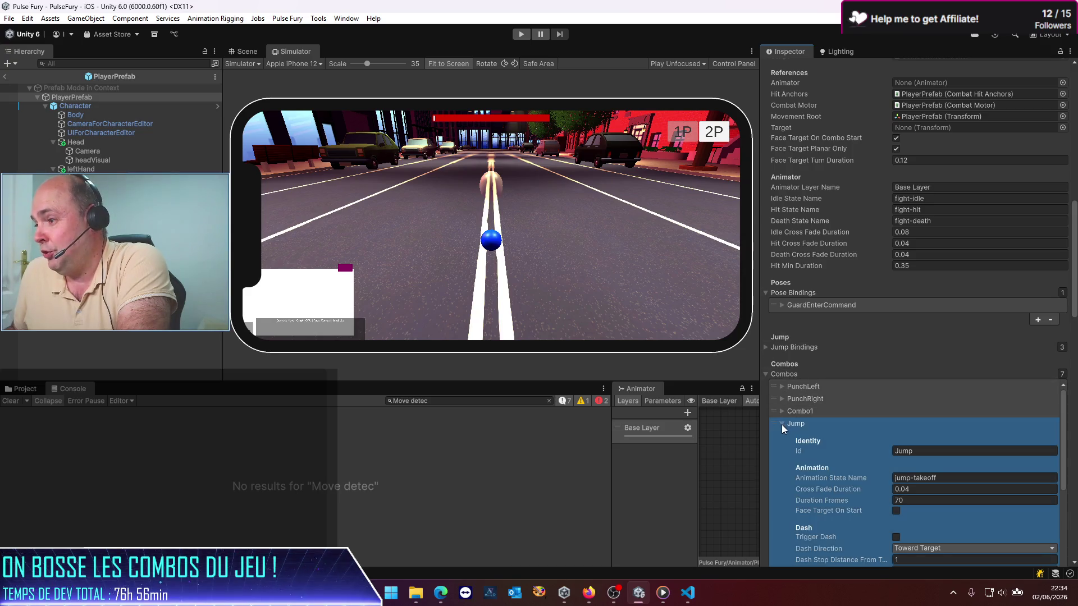
pyautogui.click(781, 424)
pyautogui.click(800, 424)
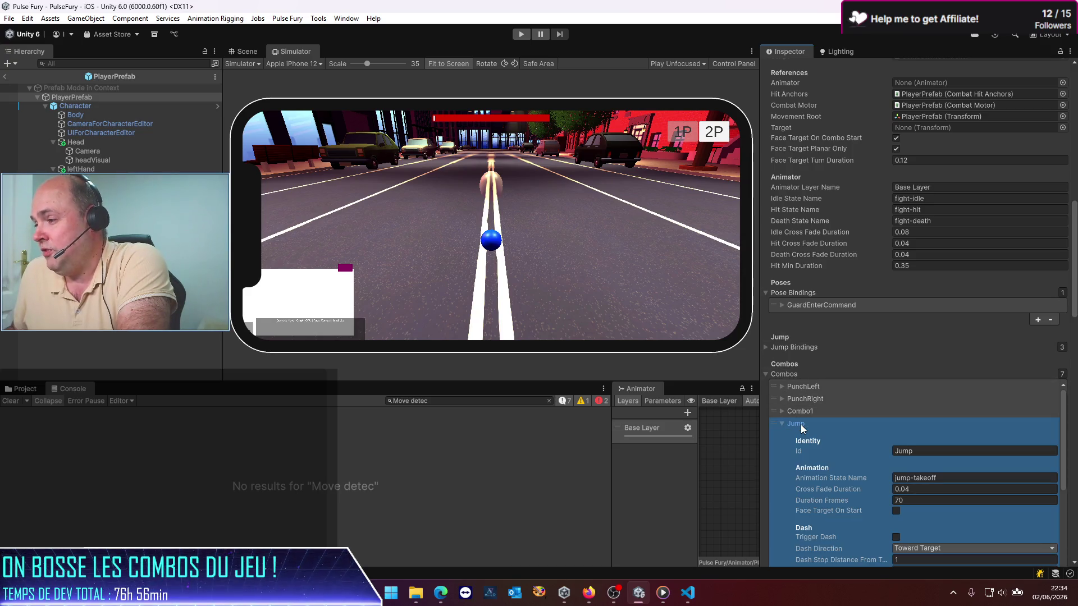
# Append 'Hands' to the Jump combo's Id, making it JumpHands
pyautogui.click(928, 447)
pyautogui.click(927, 449)
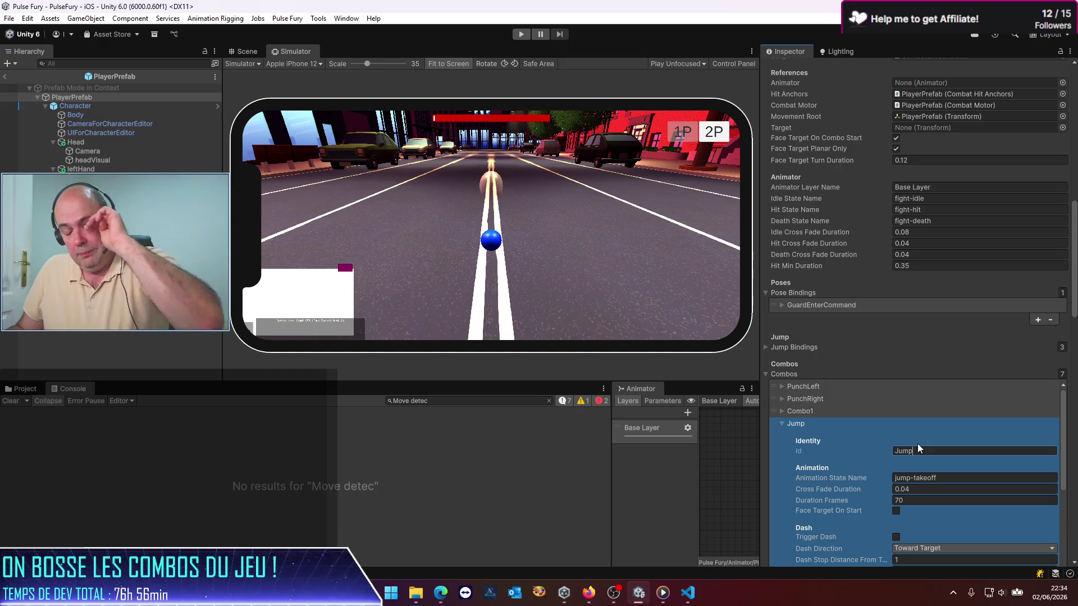
pyautogui.write('Hands')
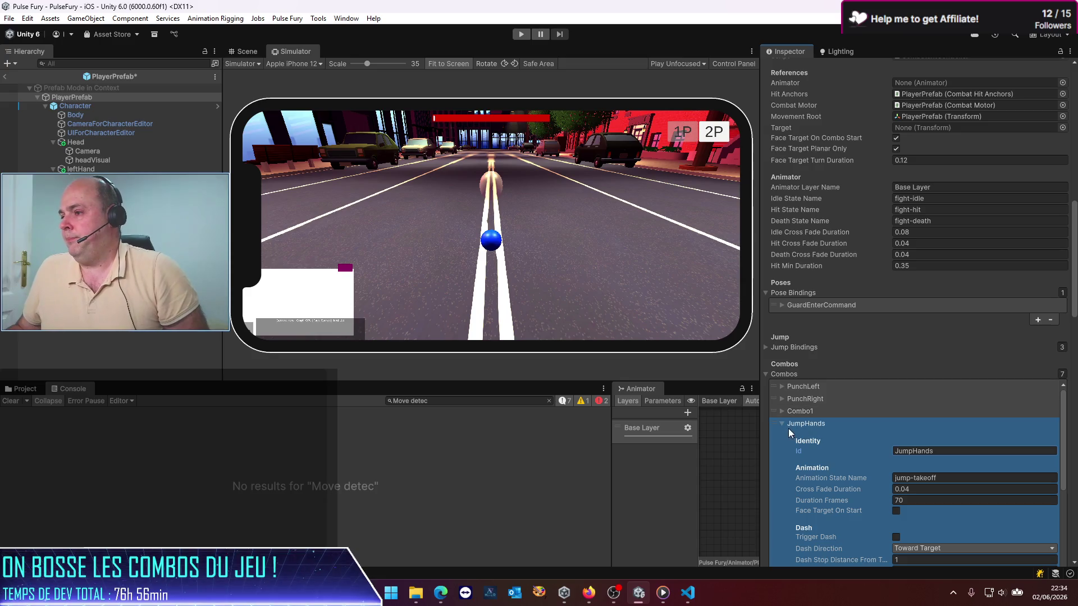
pyautogui.click(781, 423)
pyautogui.click(797, 424)
pyautogui.click(797, 424)
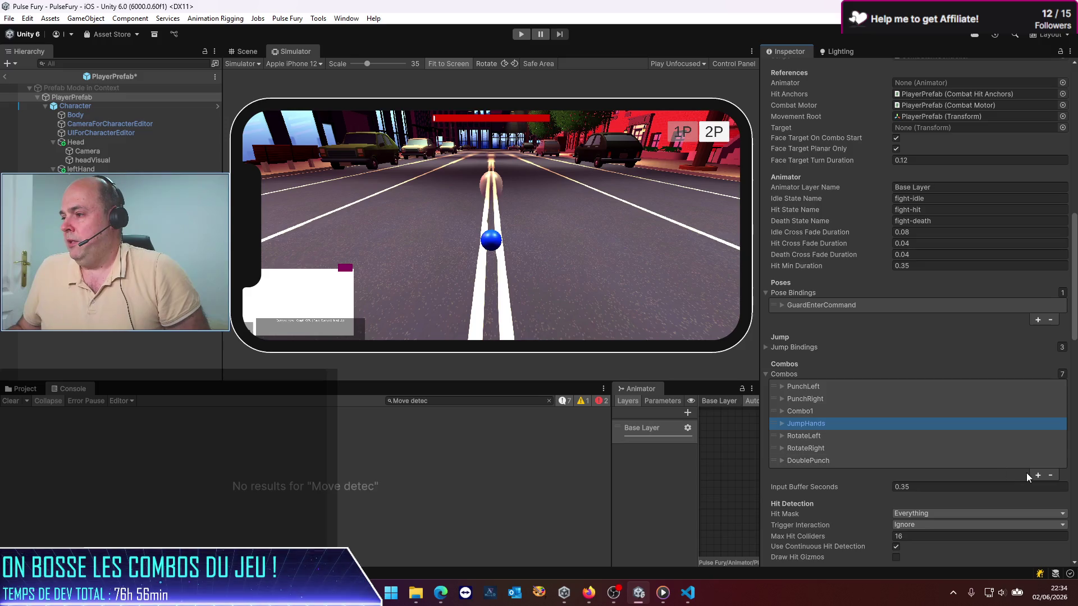
# Copy the JumpHands combo and paste it into a new last Combos entry
pyautogui.rightClick(824, 422)
pyautogui.click(841, 444)
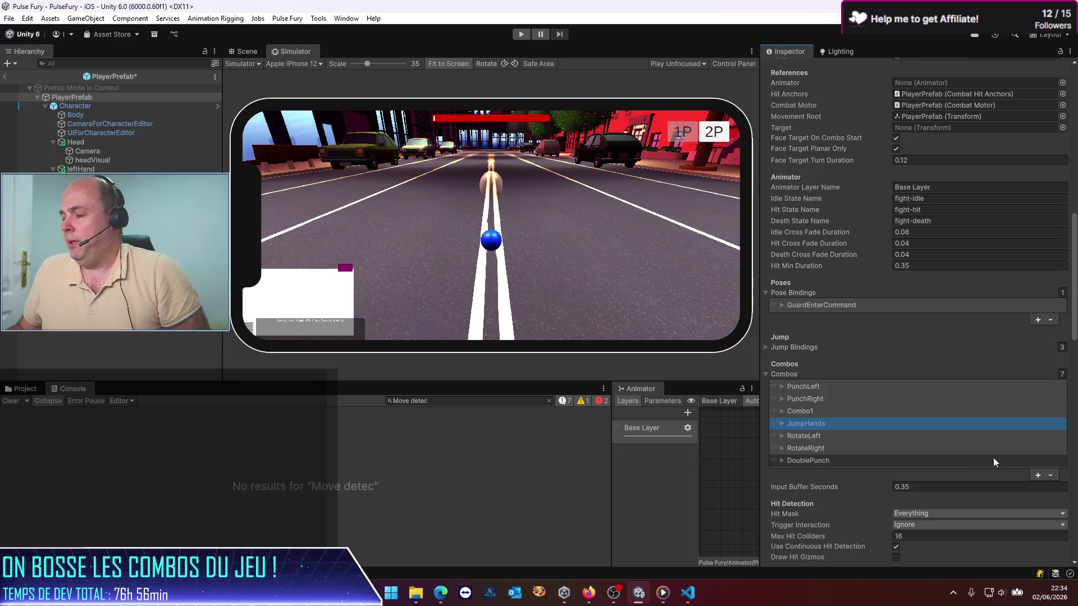
pyautogui.click(1037, 475)
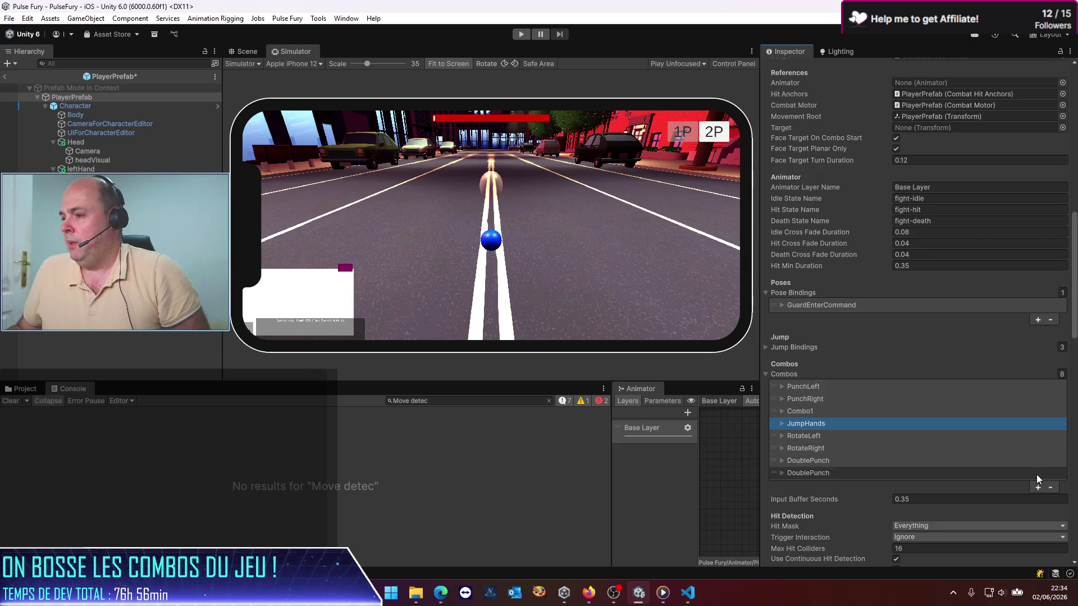
pyautogui.rightClick(817, 471)
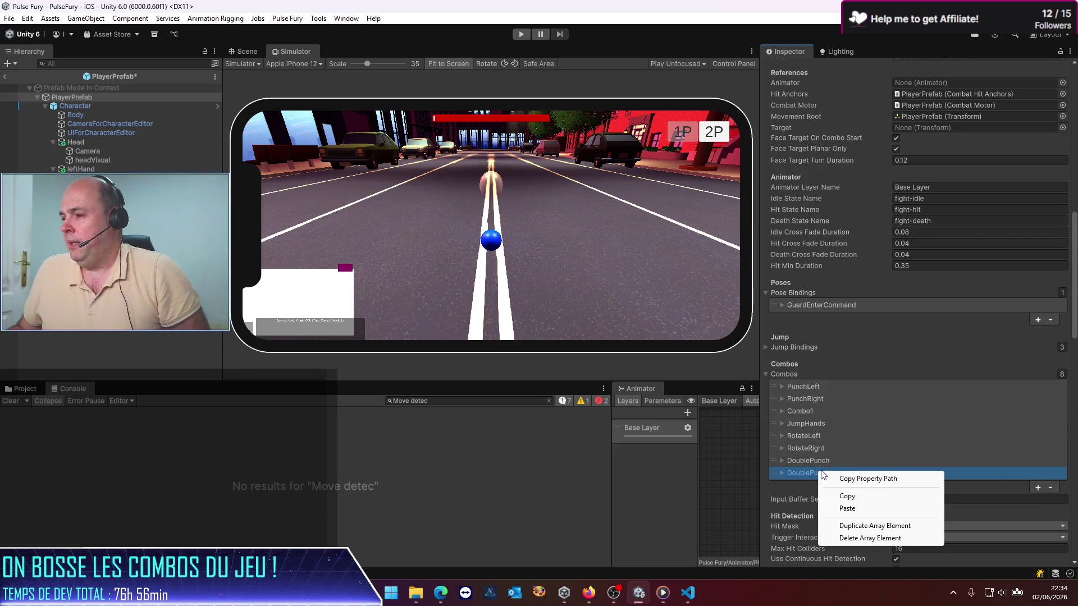
pyautogui.click(854, 509)
# Rename the pasted combo's Id to JumpHead
pyautogui.click(782, 473)
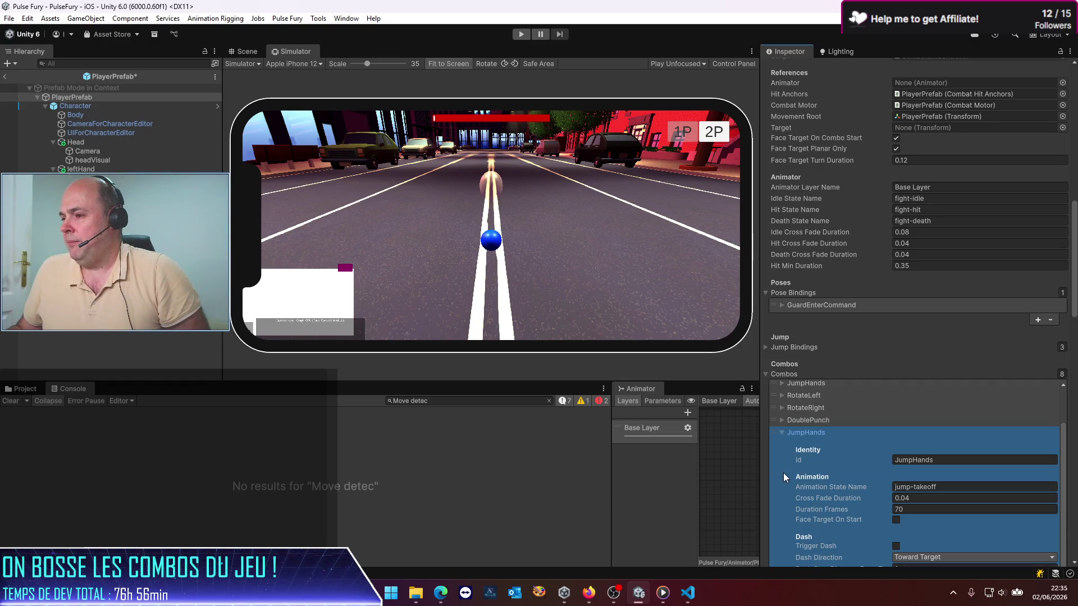
pyautogui.click(941, 460)
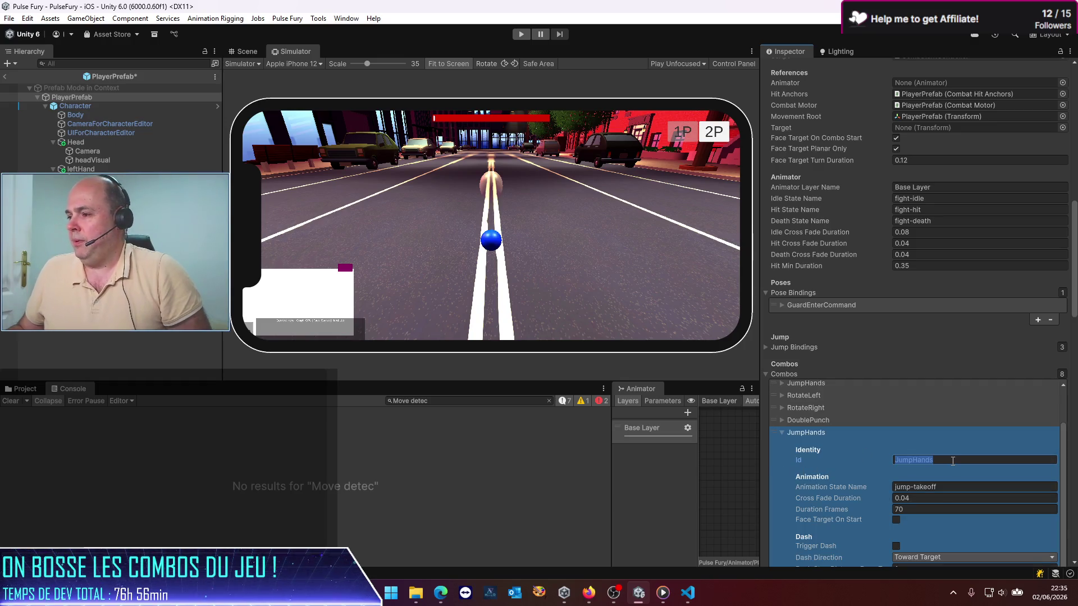
pyautogui.click(936, 461)
pyautogui.press('BackSpace')
pyautogui.press('BackSpace')
pyautogui.press('BackSpace')
pyautogui.write('ead')
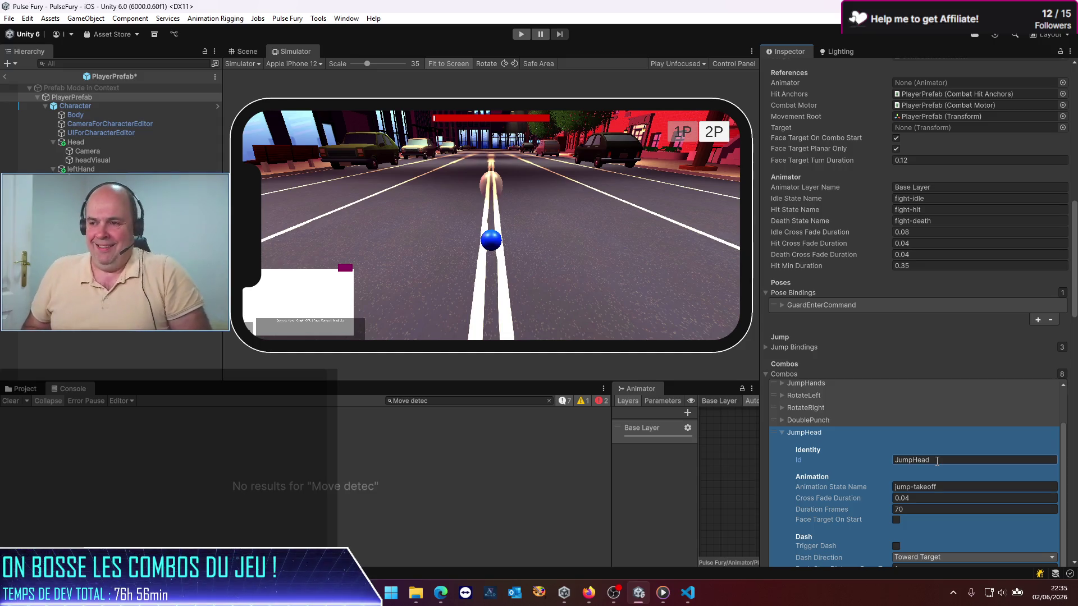
# Remove the JumpHead combo from the Combos list
pyautogui.scroll(-5, 898, 471)
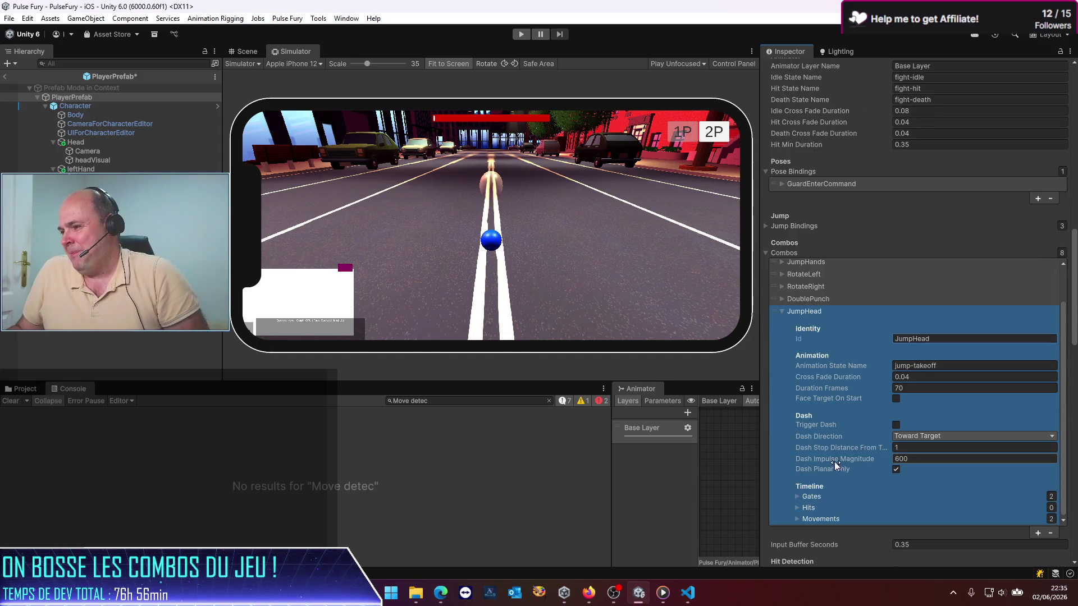
pyautogui.scroll(-1, 833, 457)
pyautogui.scroll(-3, 819, 397)
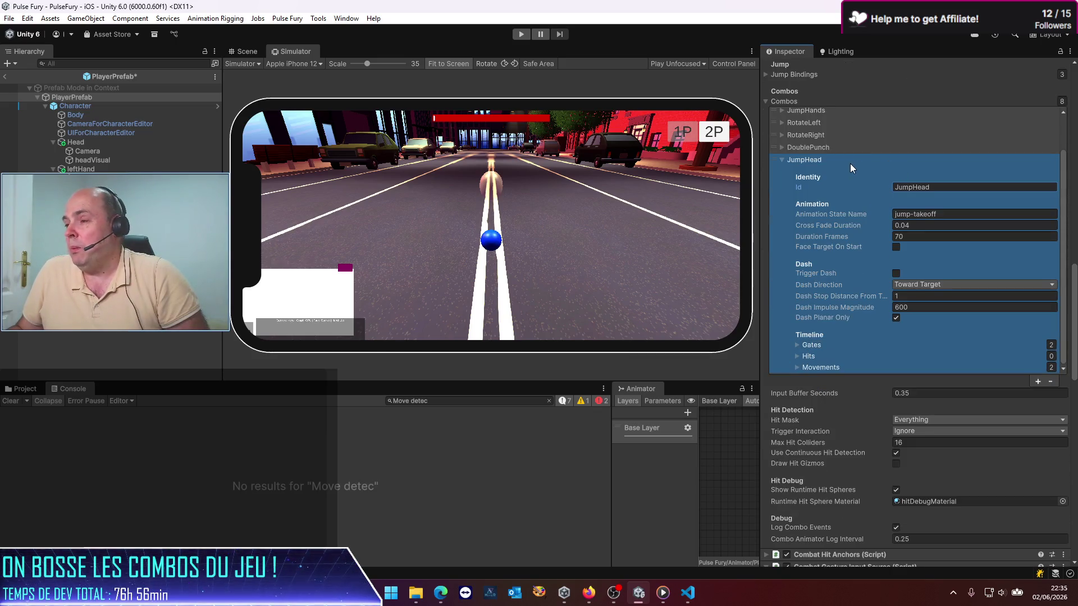
pyautogui.click(818, 156)
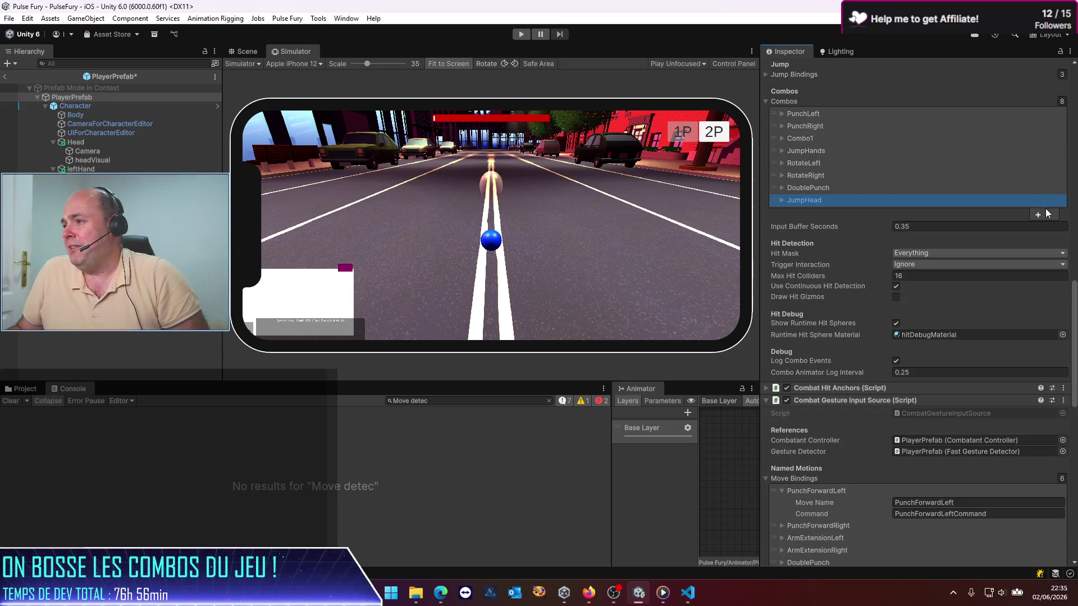
pyautogui.click(1050, 214)
# Trim the JumpHands combo's Id back to 'Jump'
pyautogui.click(808, 149)
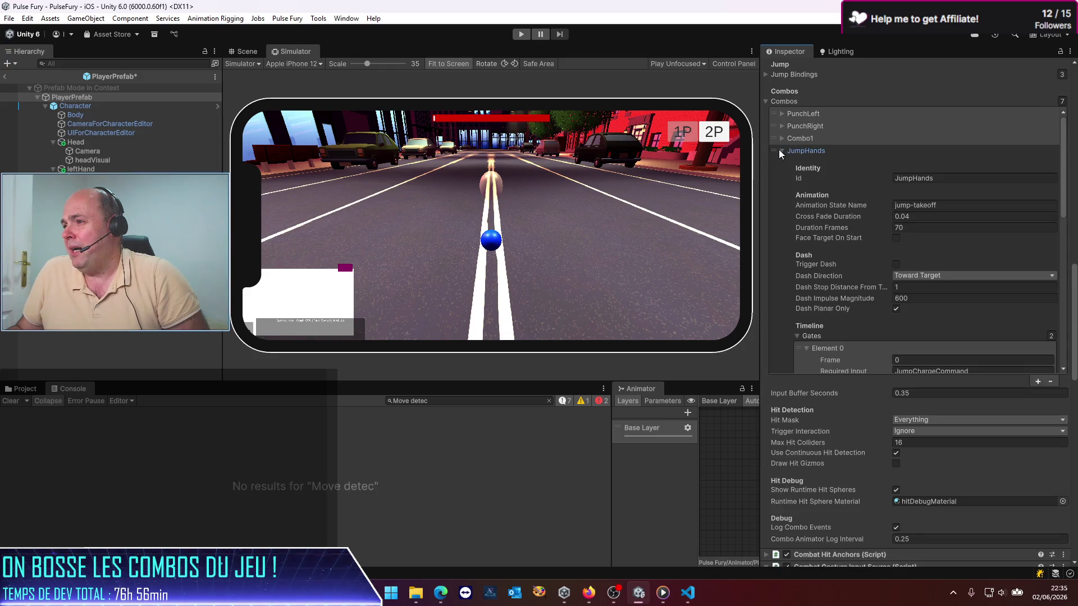
pyautogui.click(810, 150)
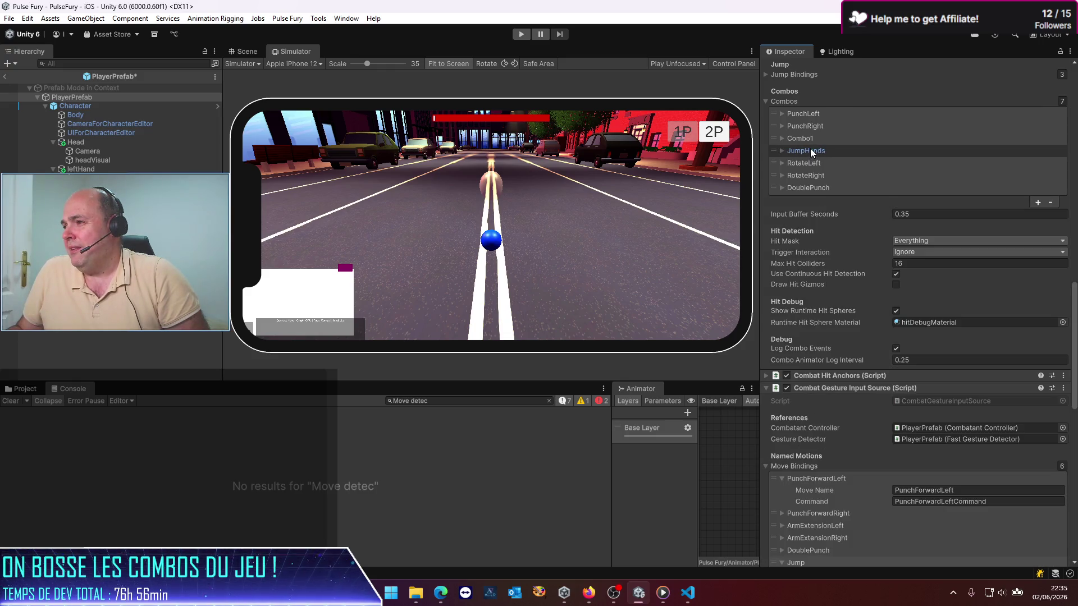
pyautogui.click(811, 148)
pyautogui.click(932, 178)
pyautogui.click(958, 181)
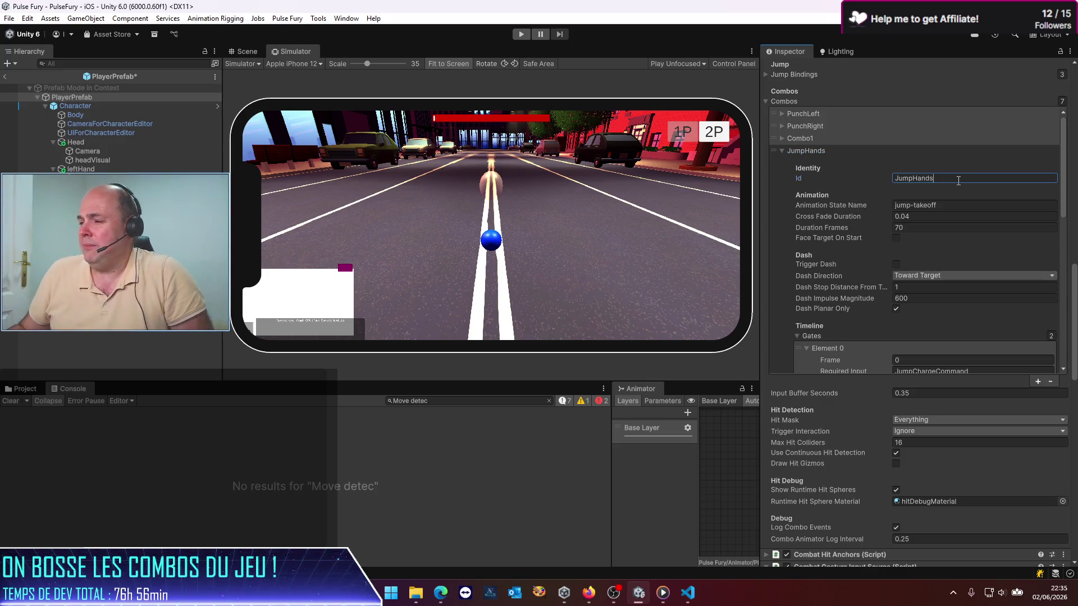
pyautogui.press('BackSpace')
pyautogui.press('BackSpace')
pyautogui.press('BackSpace')
pyautogui.press('BackSpace')
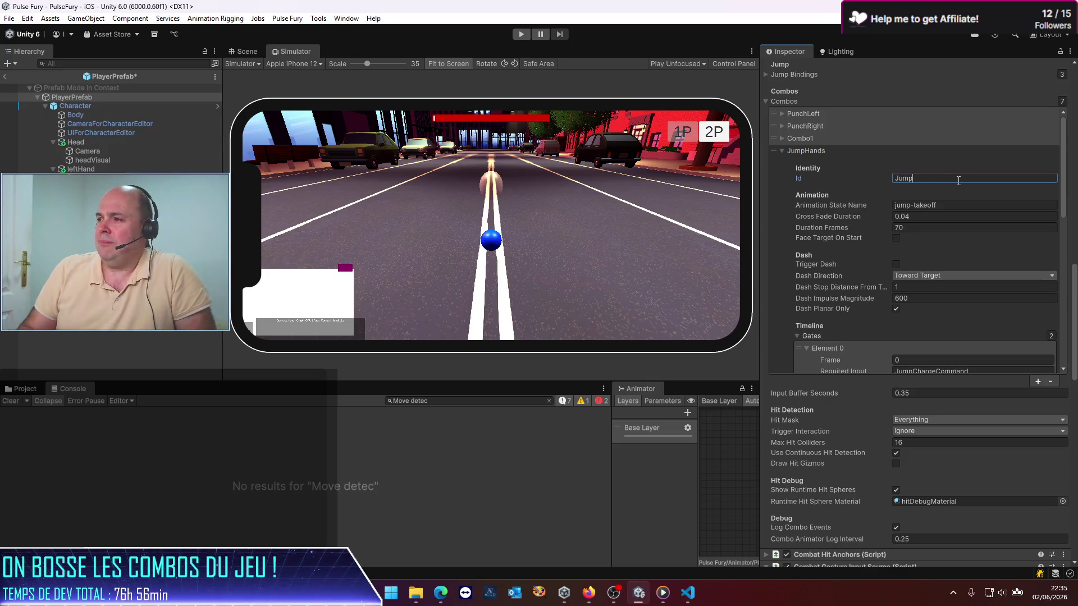
pyautogui.click(784, 149)
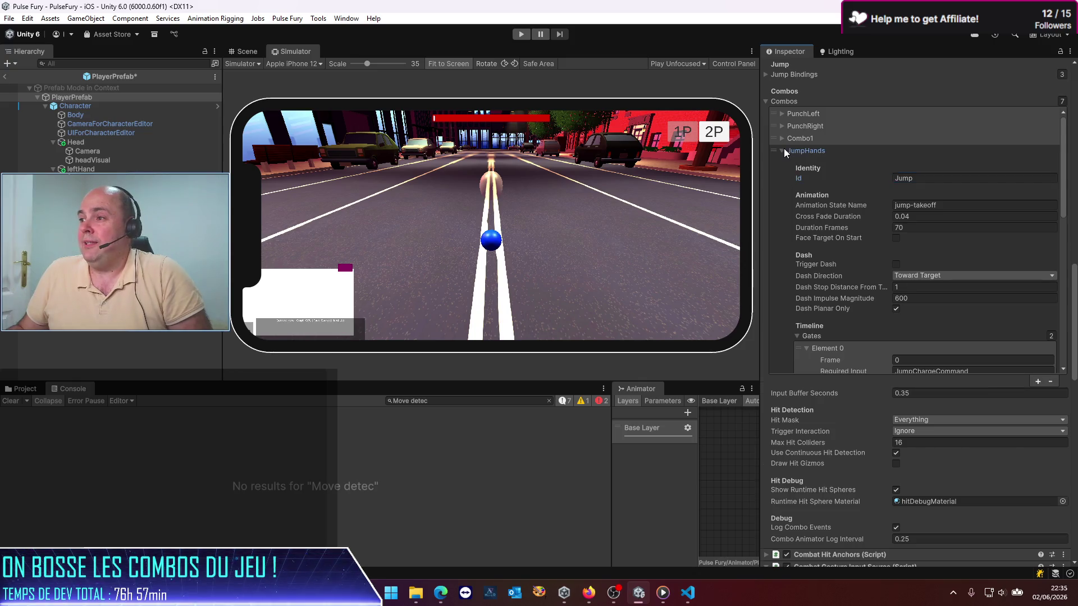
pyautogui.scroll(15, 810, 178)
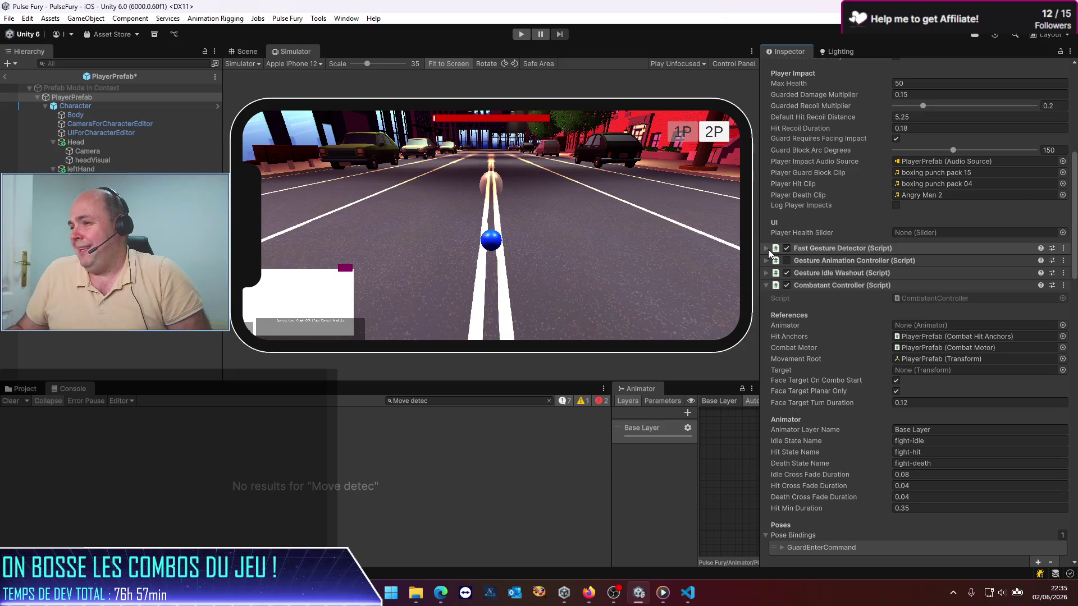
# Rename the Jump move rule in Fast Gesture Detector to JumpHands
pyautogui.click(767, 248)
pyautogui.scroll(-12, 782, 267)
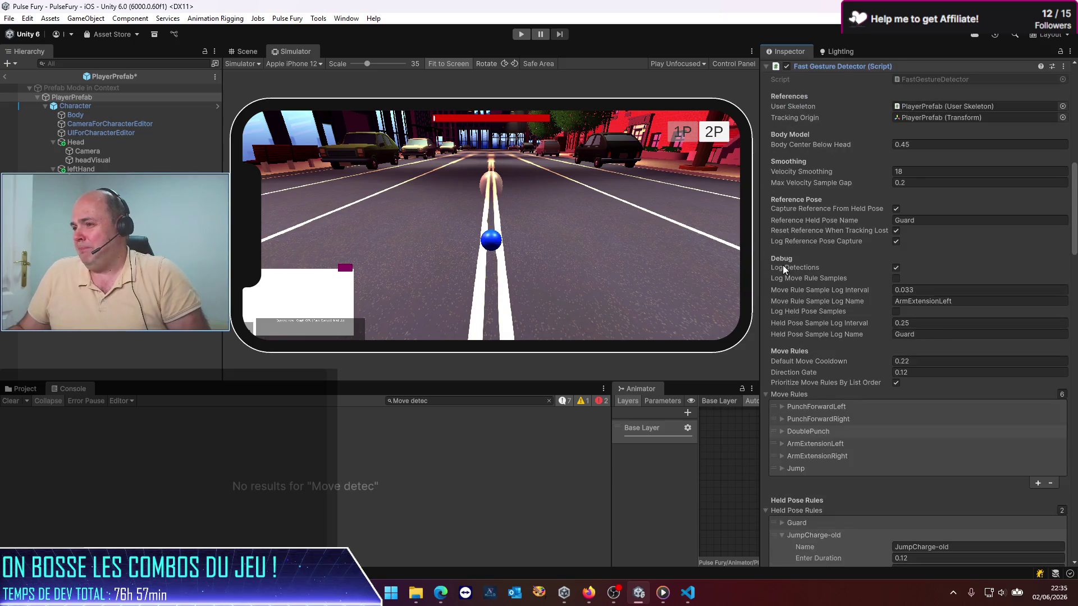
pyautogui.click(791, 286)
pyautogui.click(940, 298)
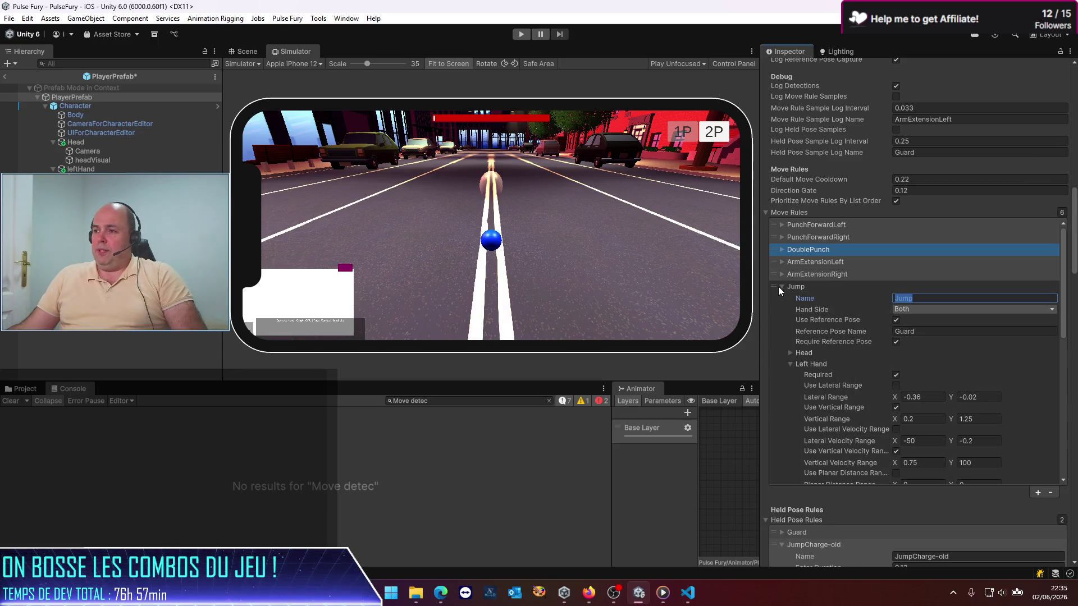
pyautogui.click(778, 287)
pyautogui.click(780, 285)
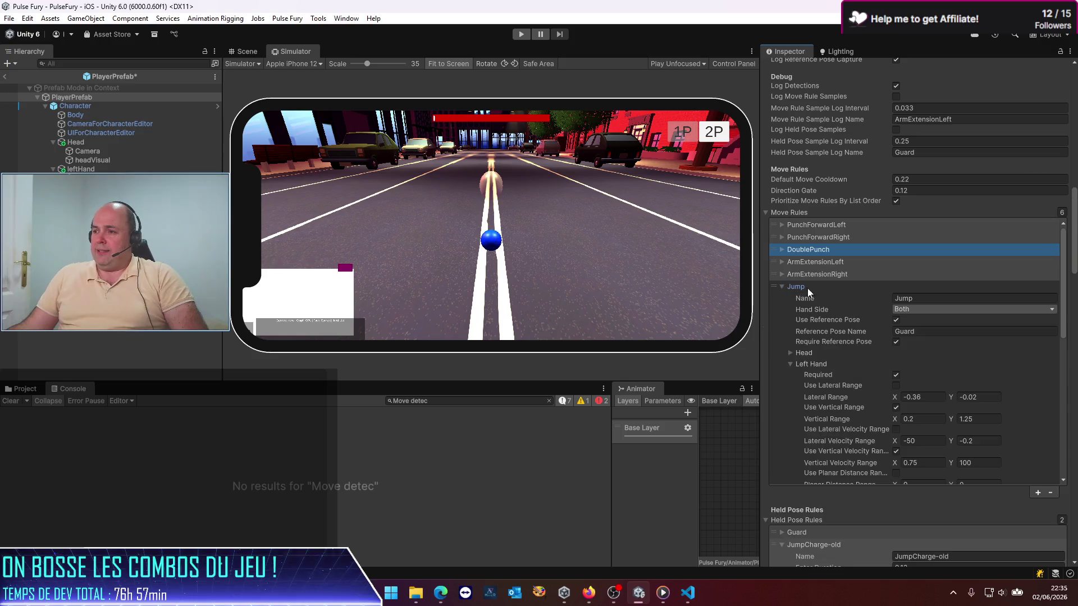
pyautogui.click(923, 300)
pyautogui.click(928, 296)
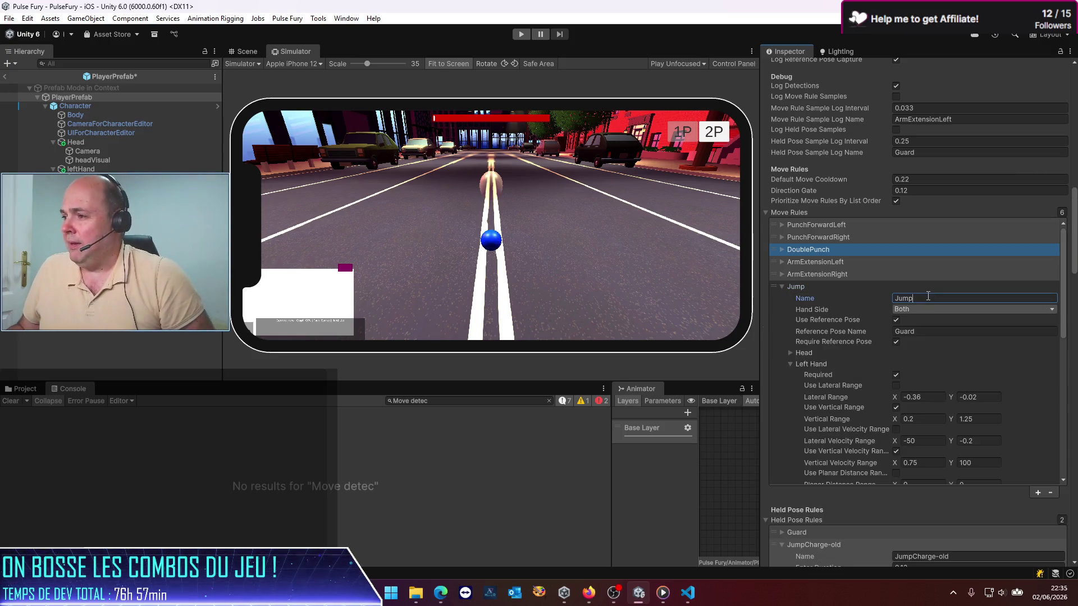
pyautogui.write('Hands')
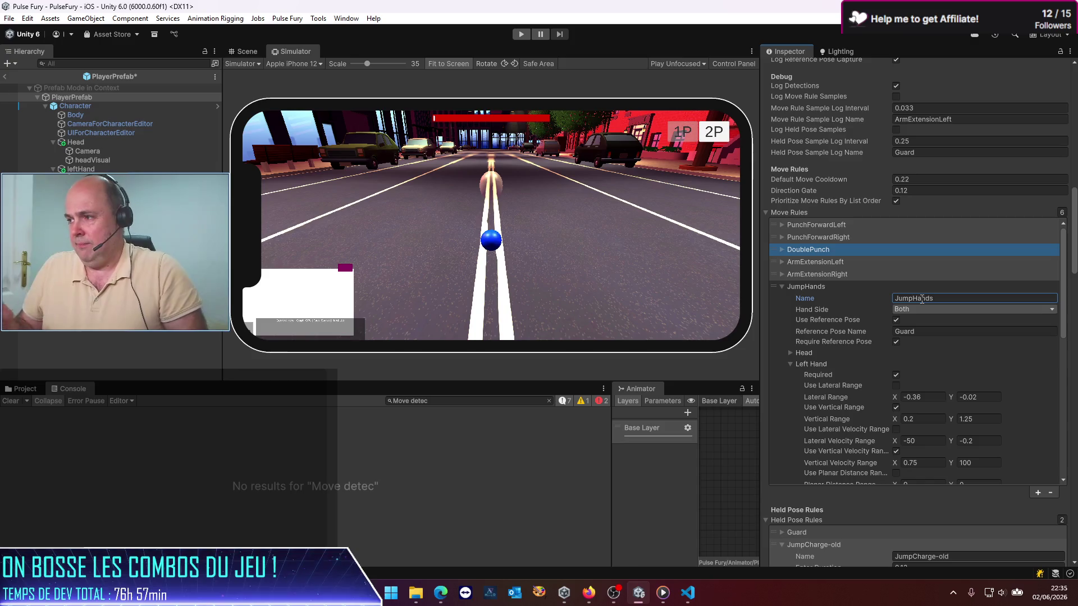
# Duplicate JumpHands, name the copy 'Jump', and keep its hand side as Both
pyautogui.click(782, 287)
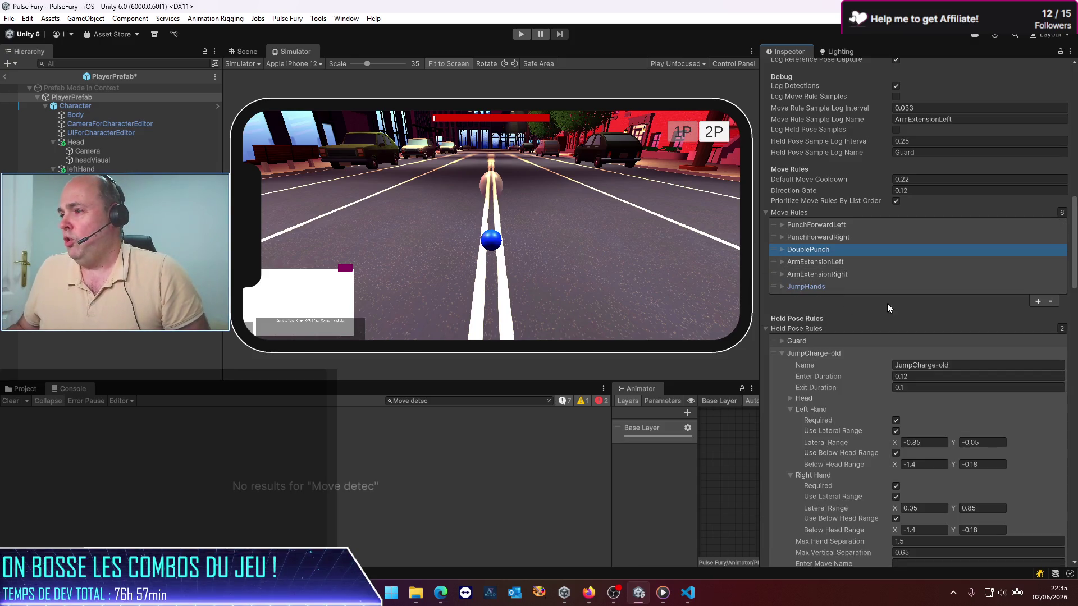
pyautogui.click(1037, 302)
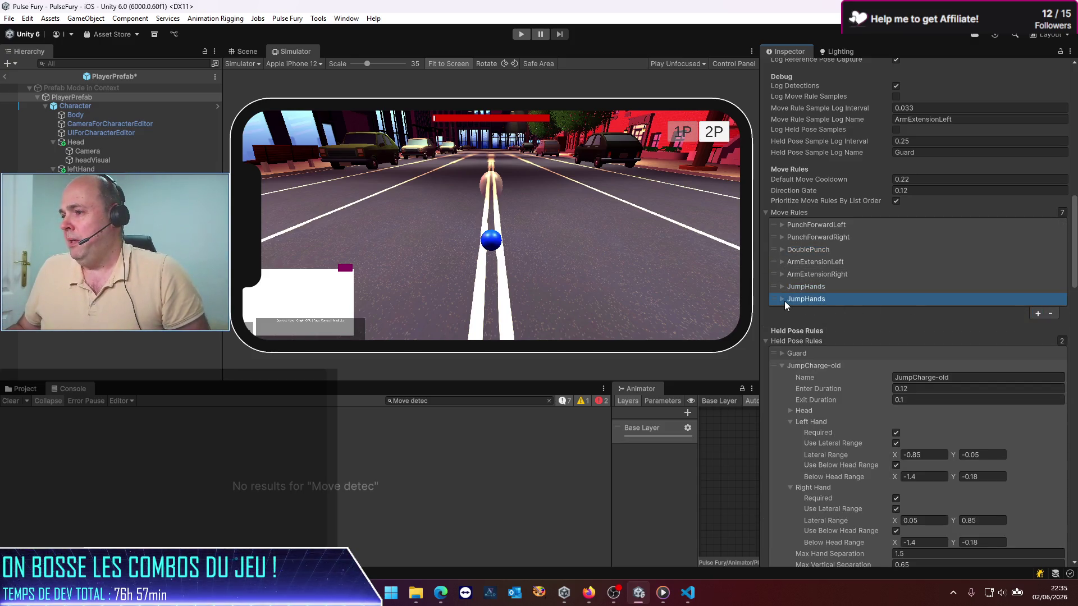
pyautogui.click(783, 299)
pyautogui.scroll(5, 891, 329)
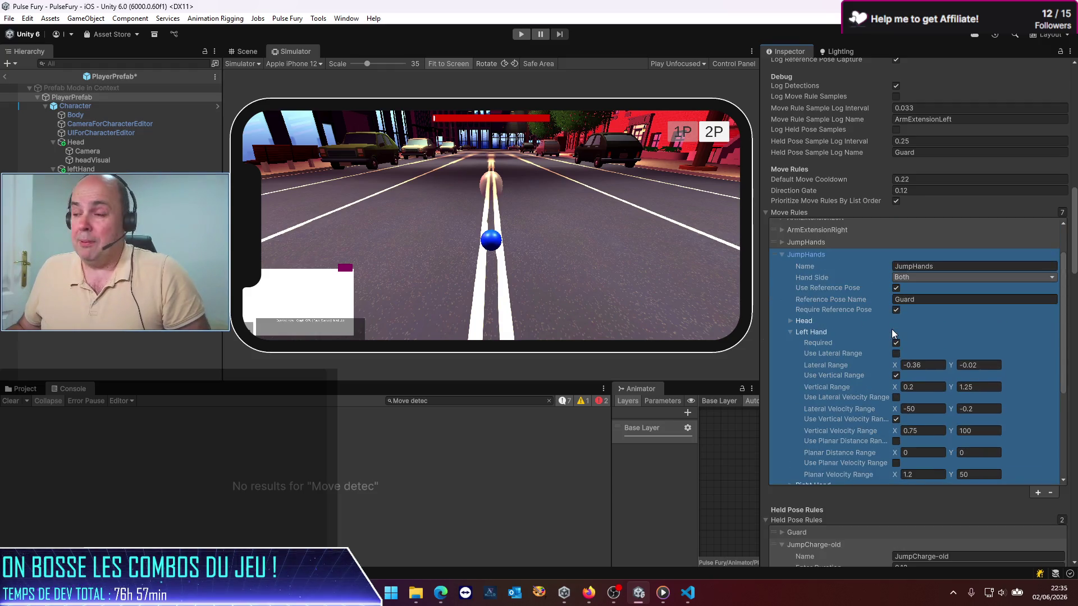
pyautogui.click(961, 311)
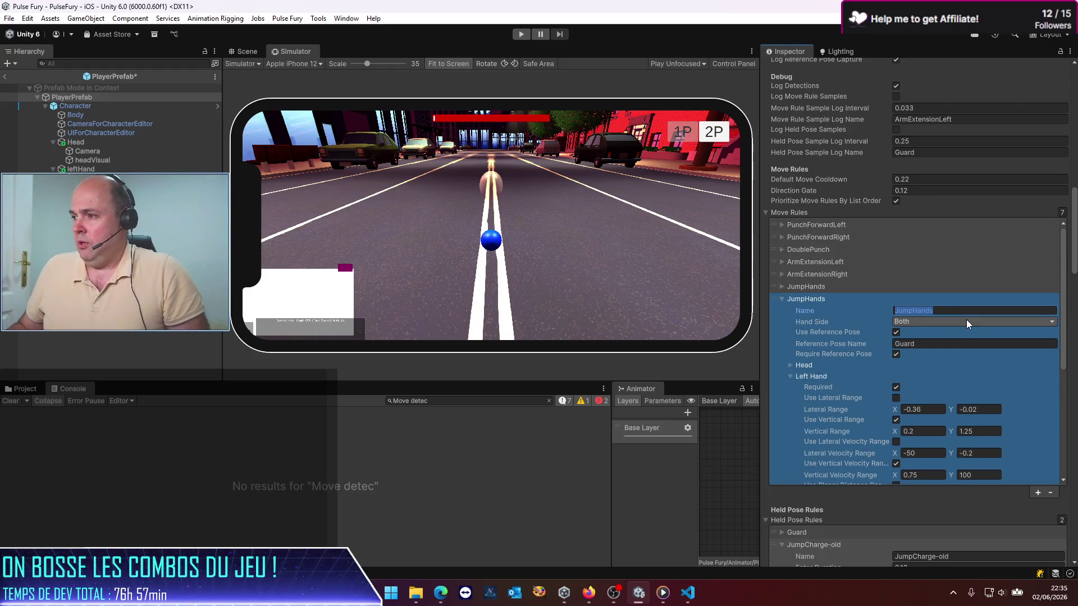
pyautogui.write('Jump')
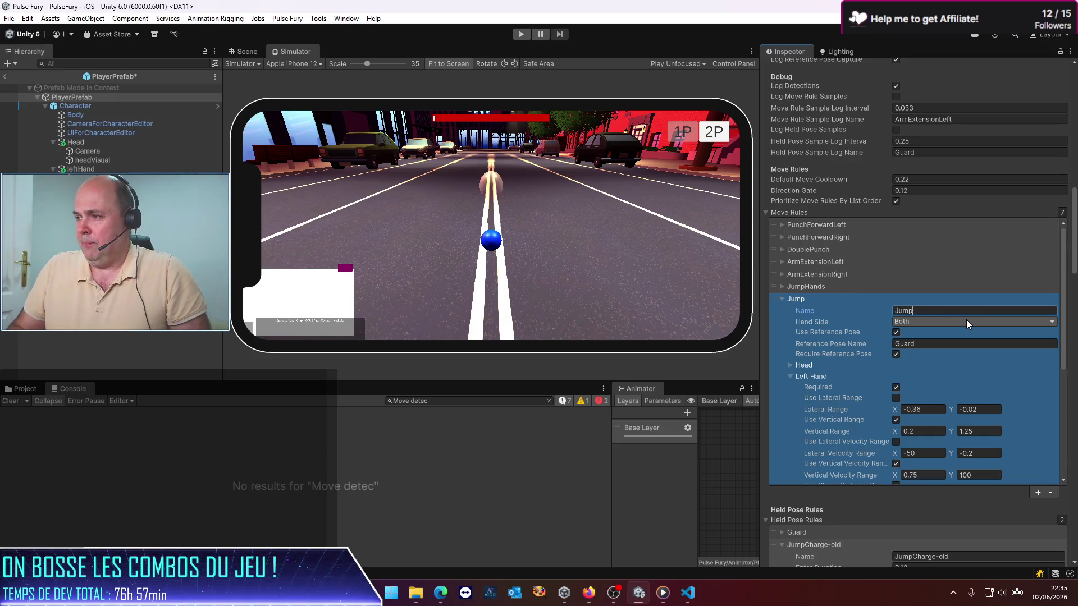
pyautogui.click(907, 324)
pyautogui.click(918, 370)
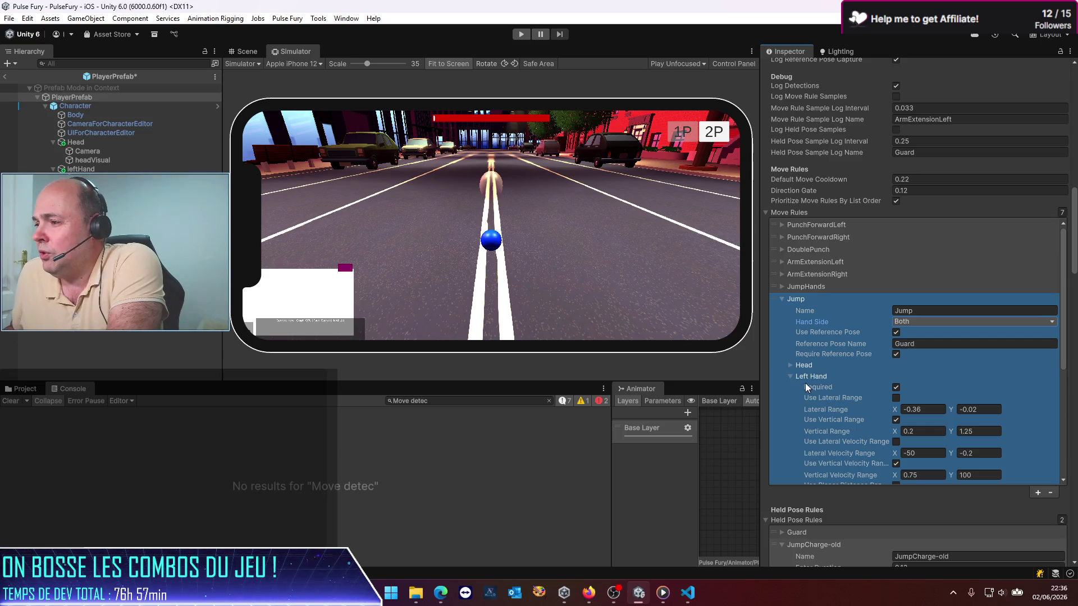
# Make the head required for the Jump rule and enable its vertical velocity range
pyautogui.click(789, 364)
pyautogui.scroll(-2, 820, 349)
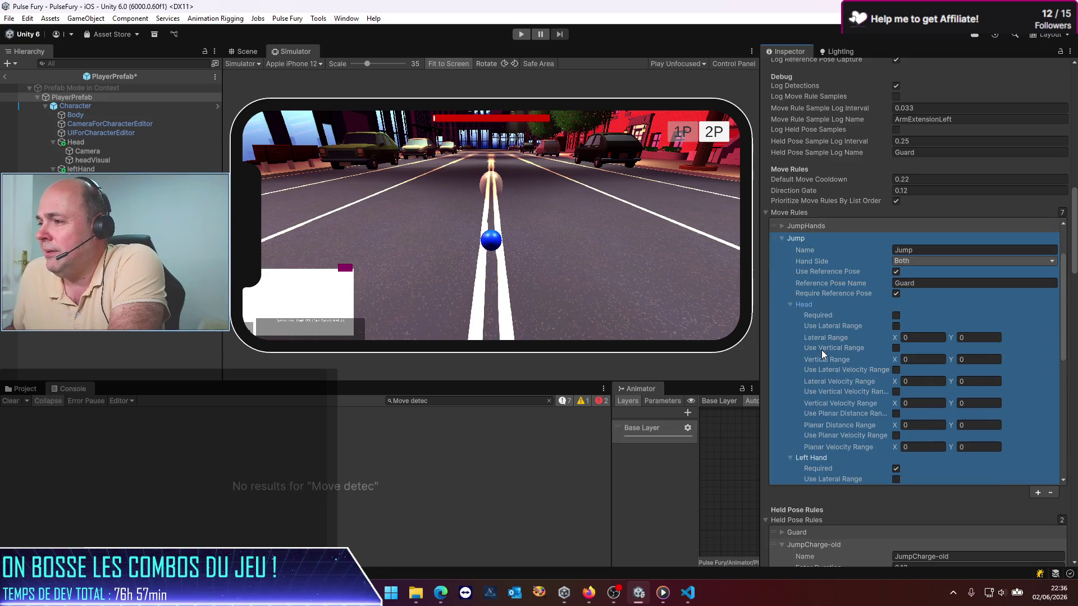
pyautogui.click(878, 315)
pyautogui.scroll(-3, 813, 383)
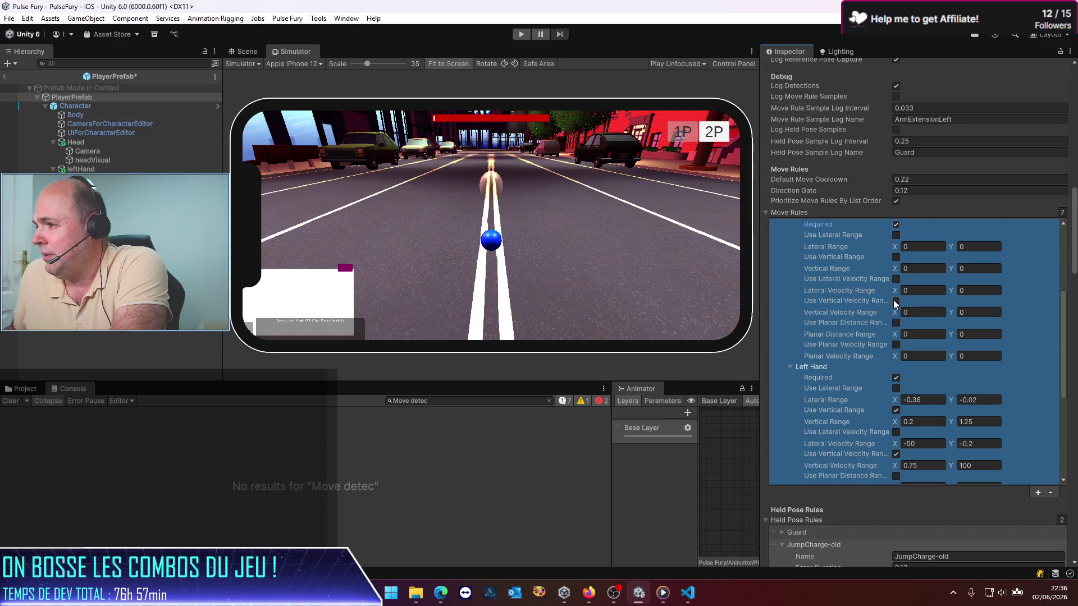
pyautogui.click(895, 302)
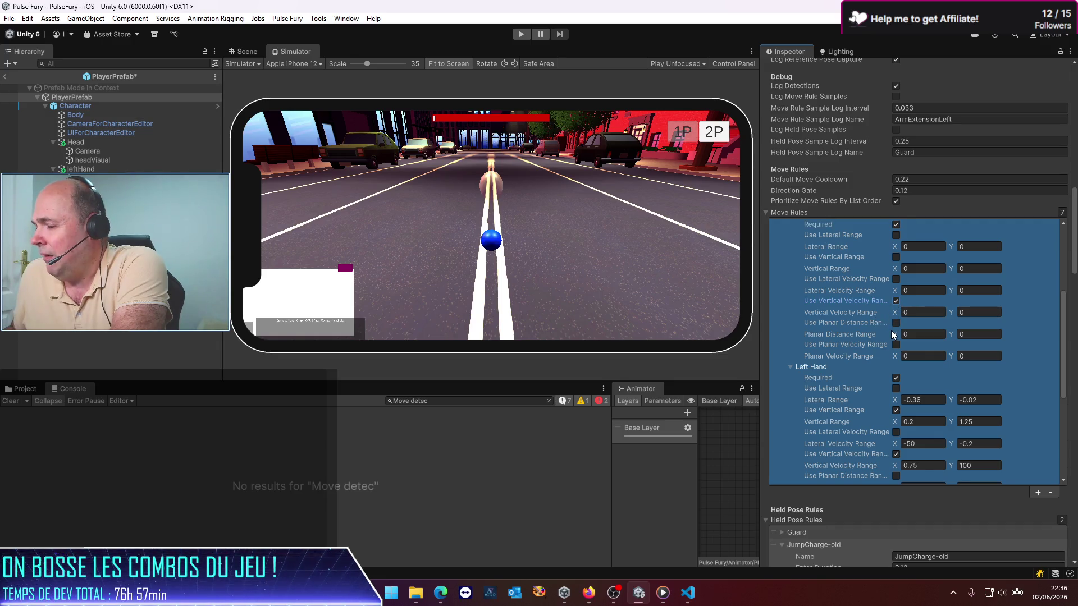
# Set the head's vertical velocity range to -50 to -0.2
pyautogui.scroll(-1, 891, 330)
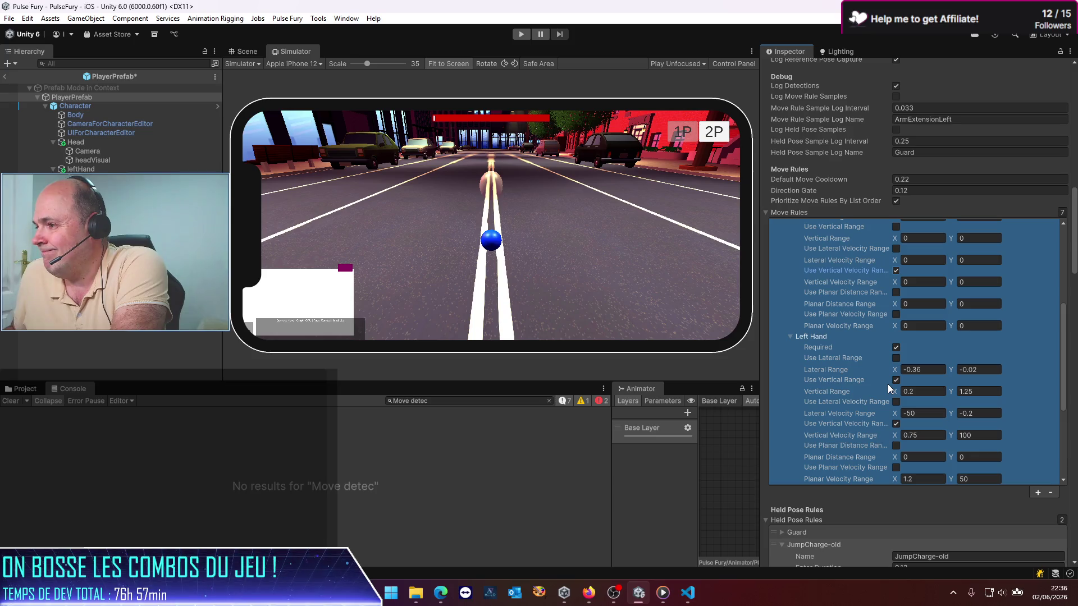
pyautogui.scroll(-2, 887, 384)
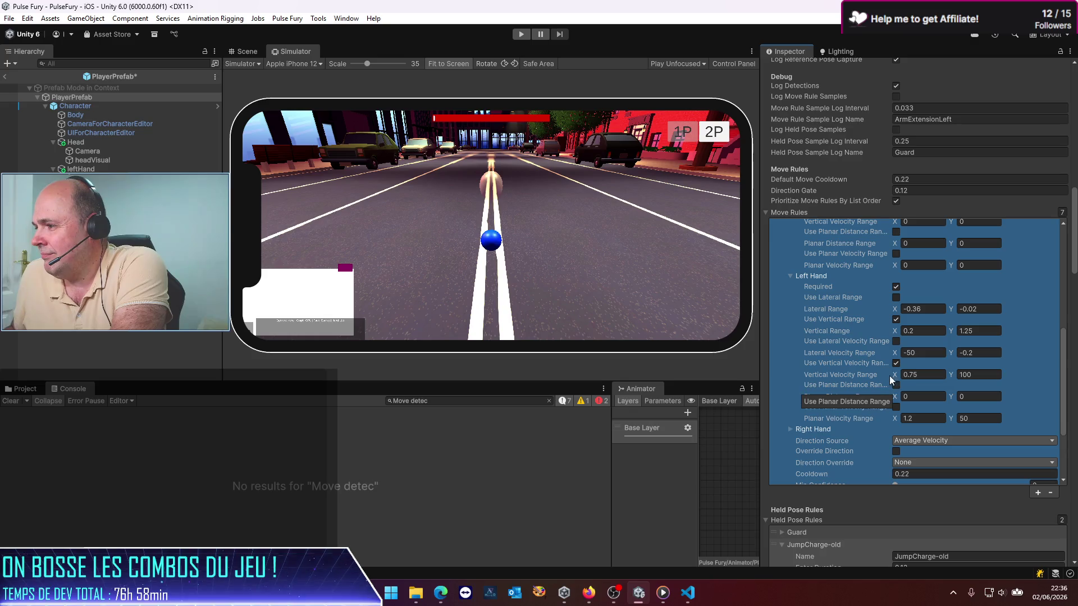
pyautogui.scroll(5, 976, 393)
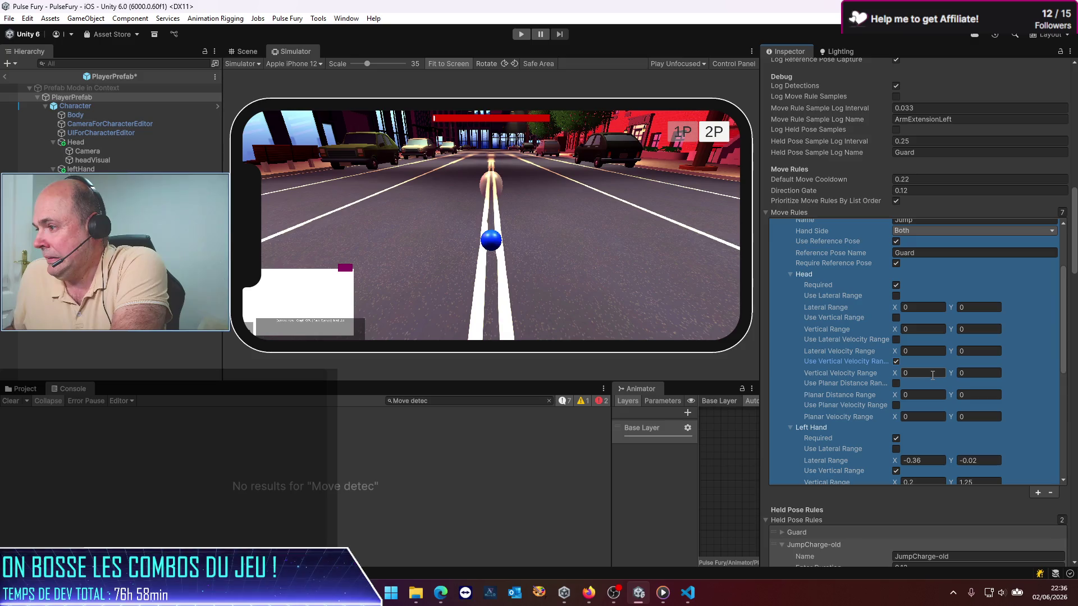
pyautogui.click(933, 373)
pyautogui.write('-50')
pyautogui.click(986, 373)
pyautogui.write('-0.2')
pyautogui.click(896, 439)
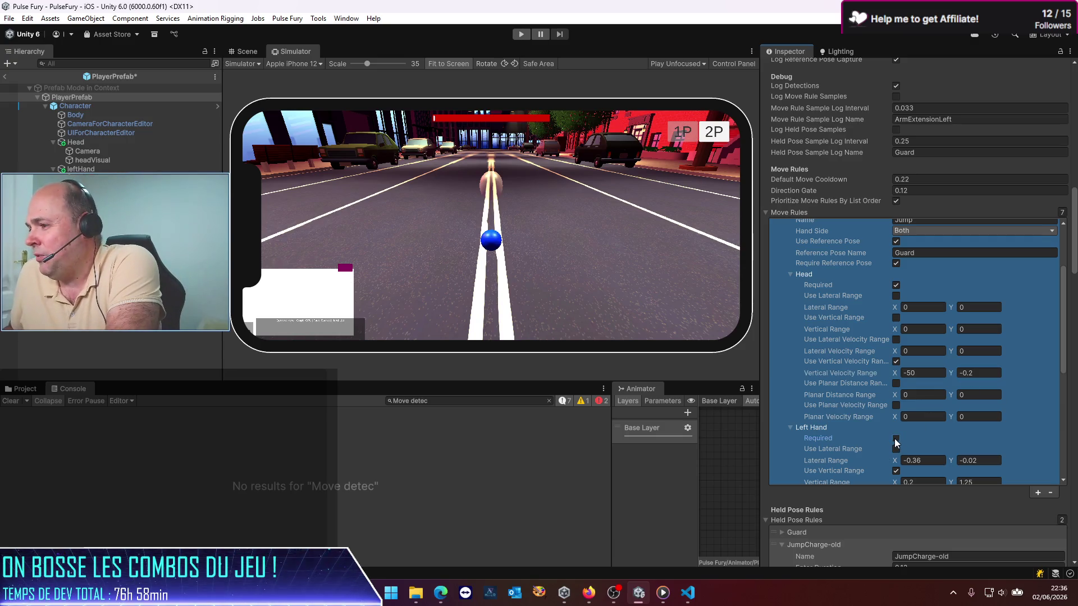
# Check the Jump rule's Left Hand and Right Hand conditions, then reach Rearm Head
pyautogui.scroll(-2, 854, 412)
pyautogui.click(790, 368)
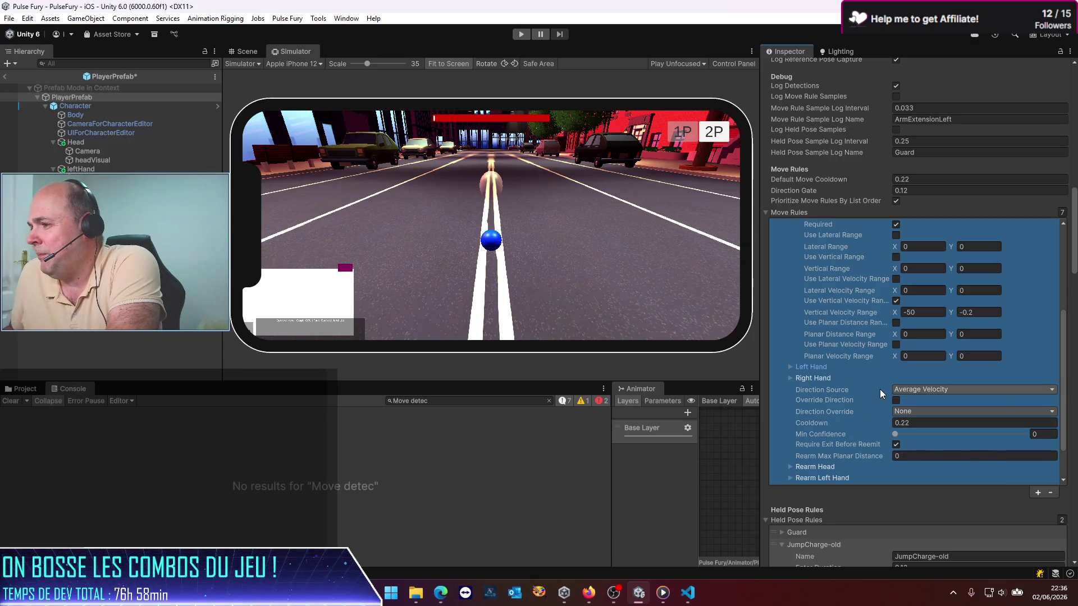
pyautogui.click(791, 378)
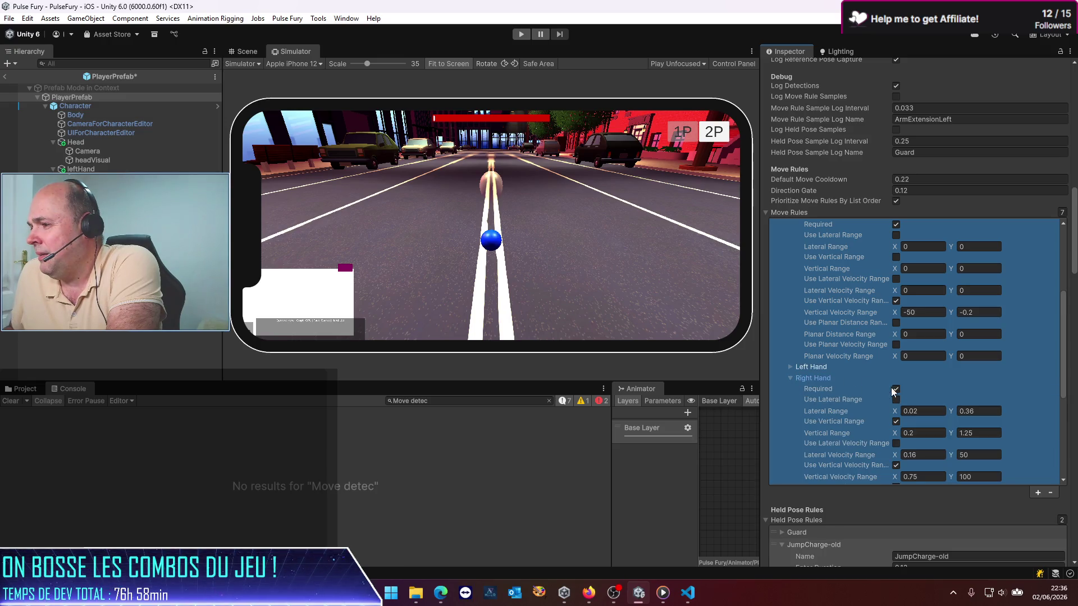
pyautogui.click(790, 379)
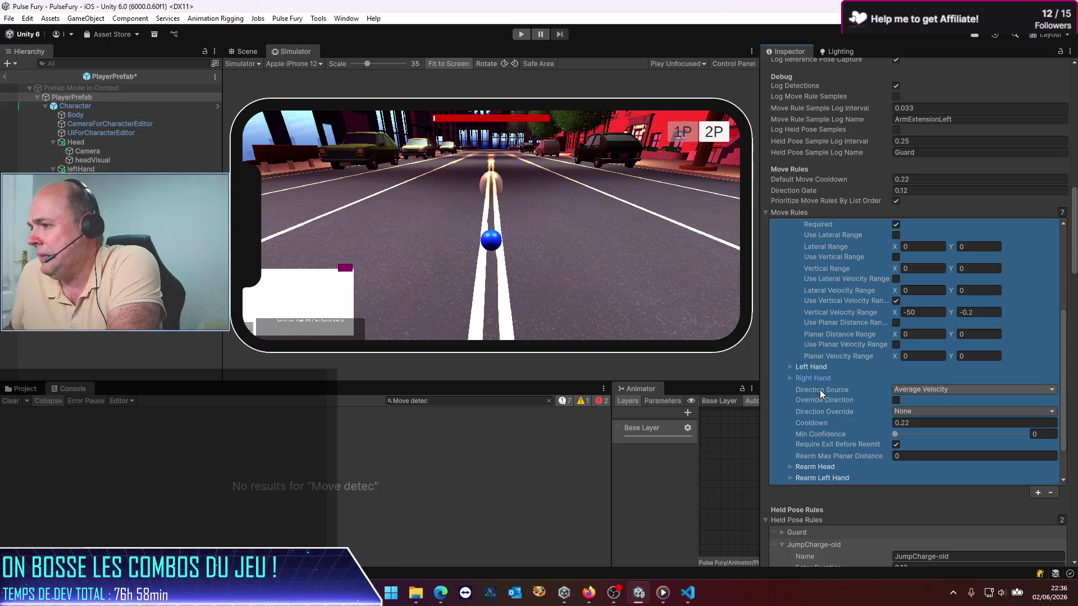
pyautogui.scroll(-3, 828, 389)
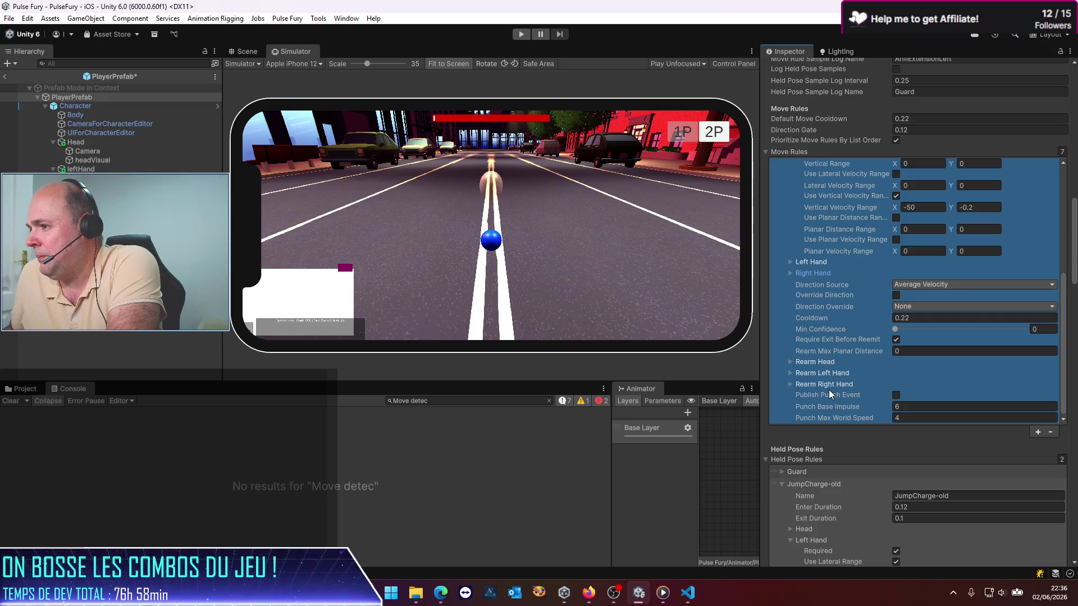
pyautogui.click(789, 362)
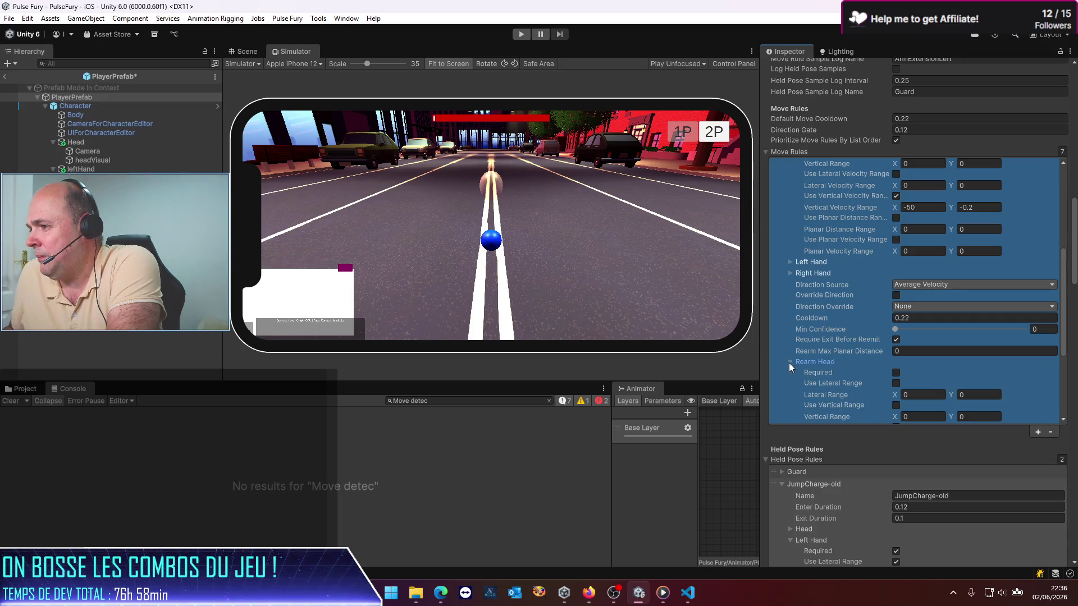
# Make the head required for rearming the Jump rule and view Rearm Left Hand
pyautogui.click(896, 373)
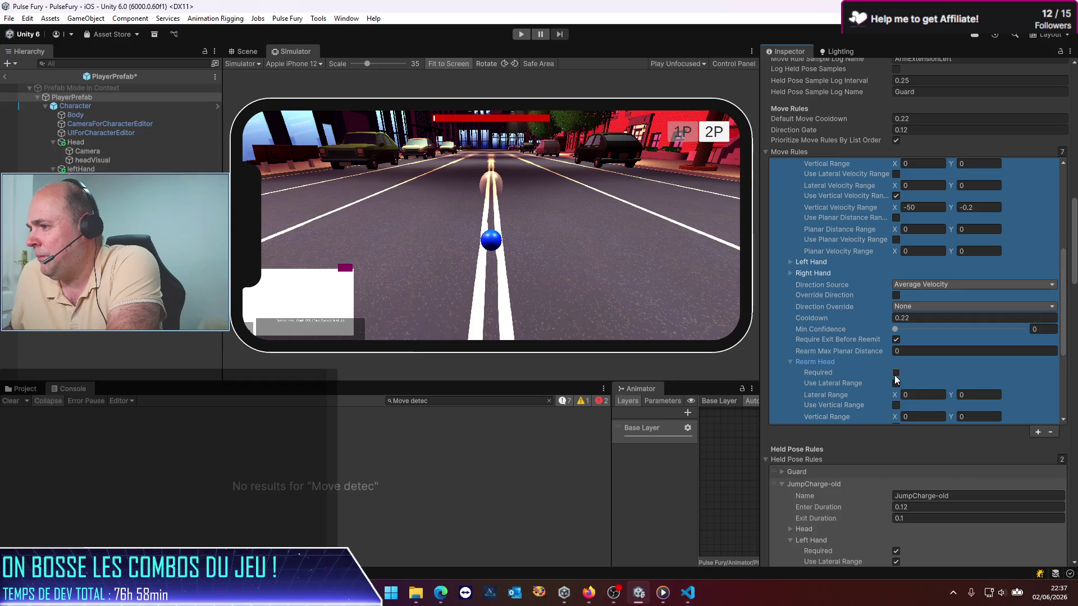
pyautogui.click(793, 362)
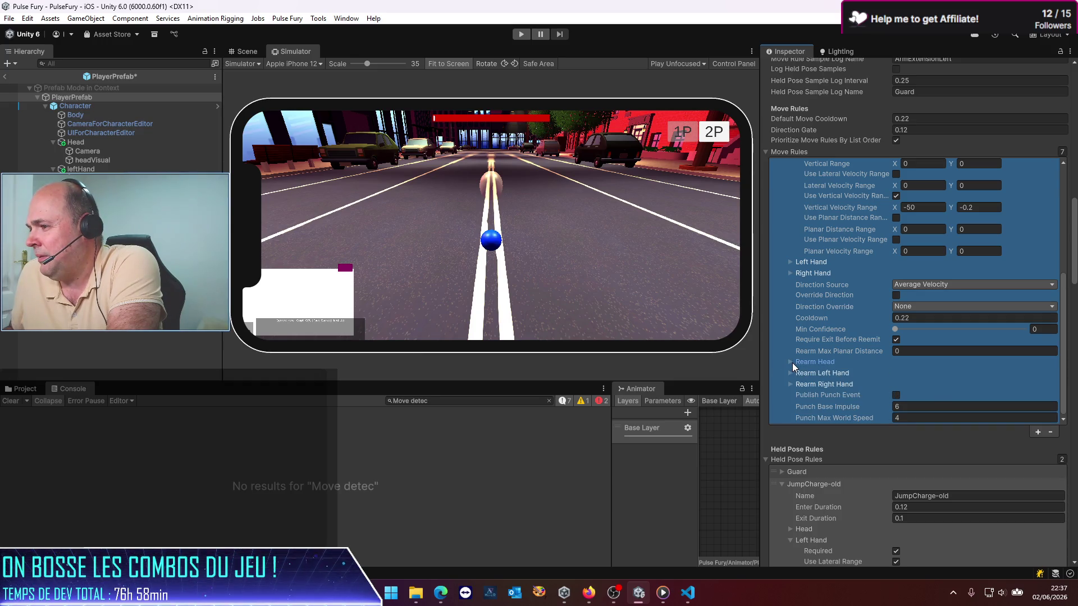
pyautogui.click(792, 362)
pyautogui.click(790, 362)
pyautogui.click(791, 372)
pyautogui.scroll(-3, 808, 378)
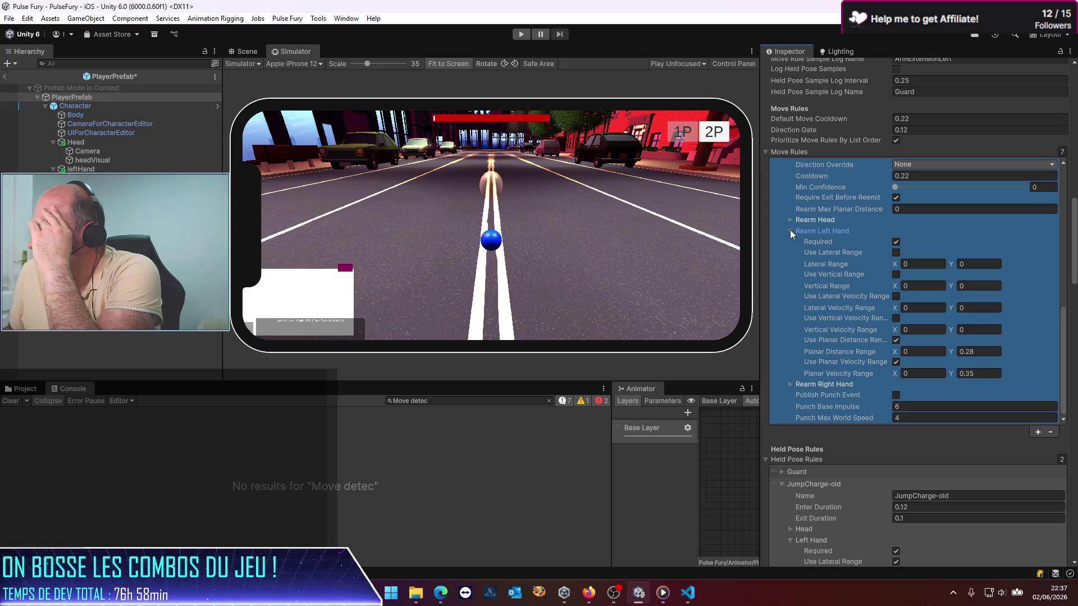
pyautogui.scroll(-2, 801, 359)
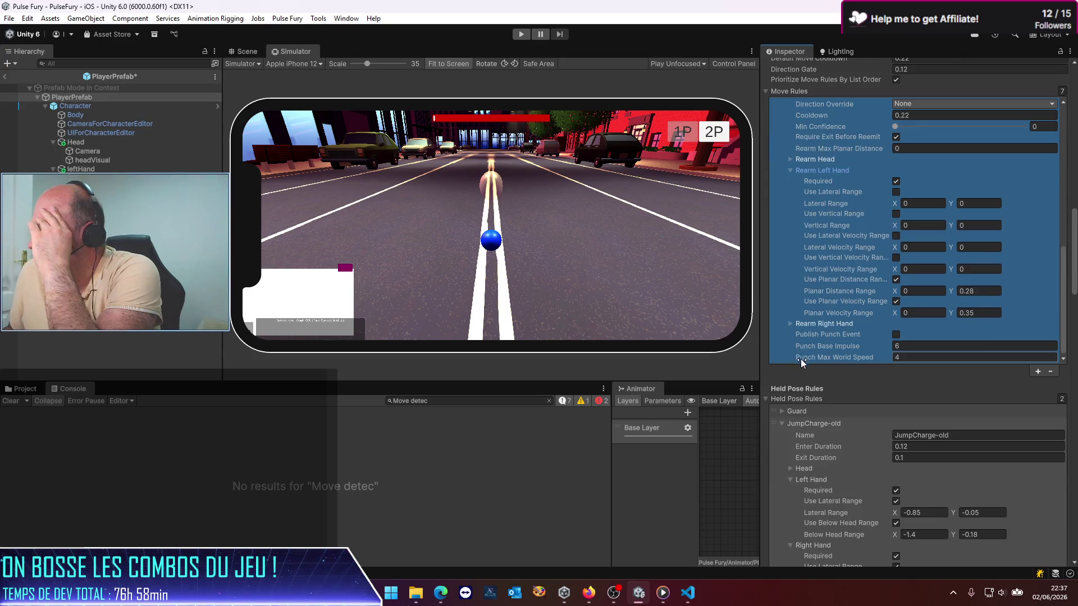
# Stop requiring the right hand for rearming the Jump rule
pyautogui.click(793, 321)
pyautogui.scroll(-4, 793, 327)
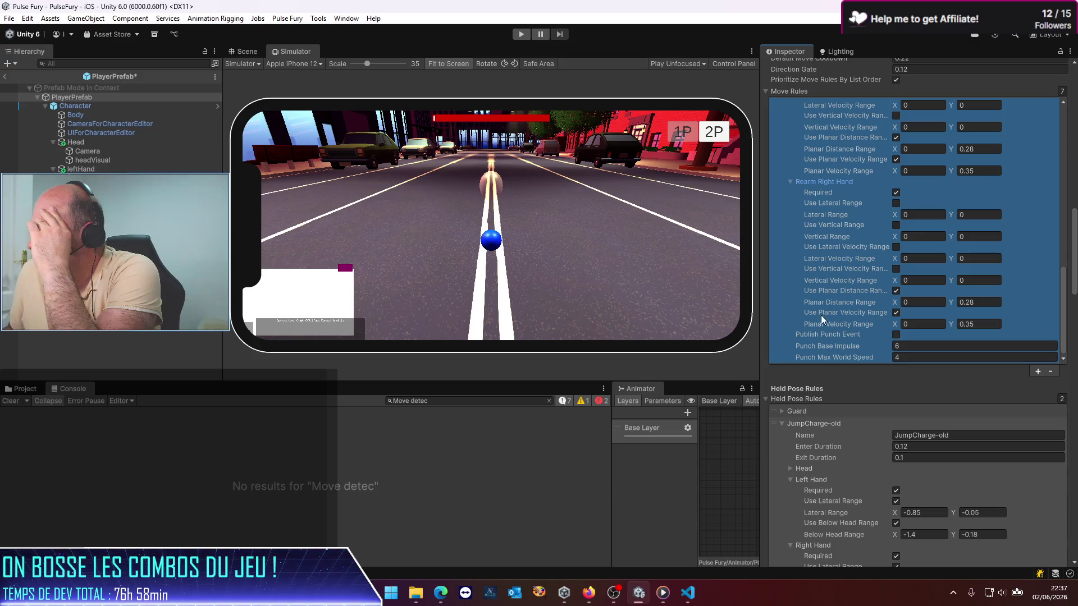
pyautogui.click(896, 193)
pyautogui.scroll(3, 848, 264)
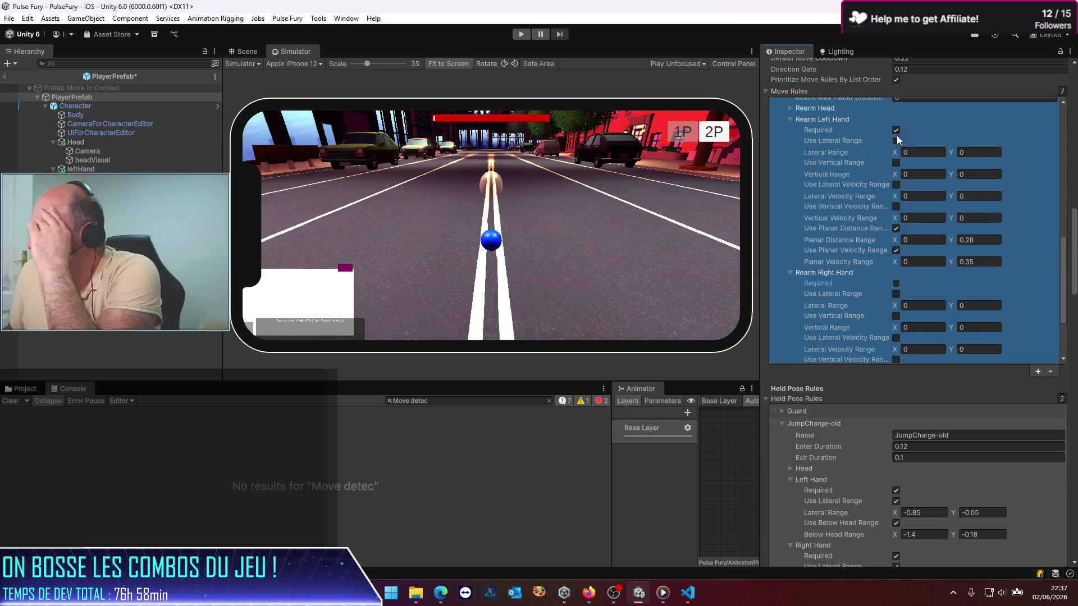
pyautogui.scroll(-3, 844, 288)
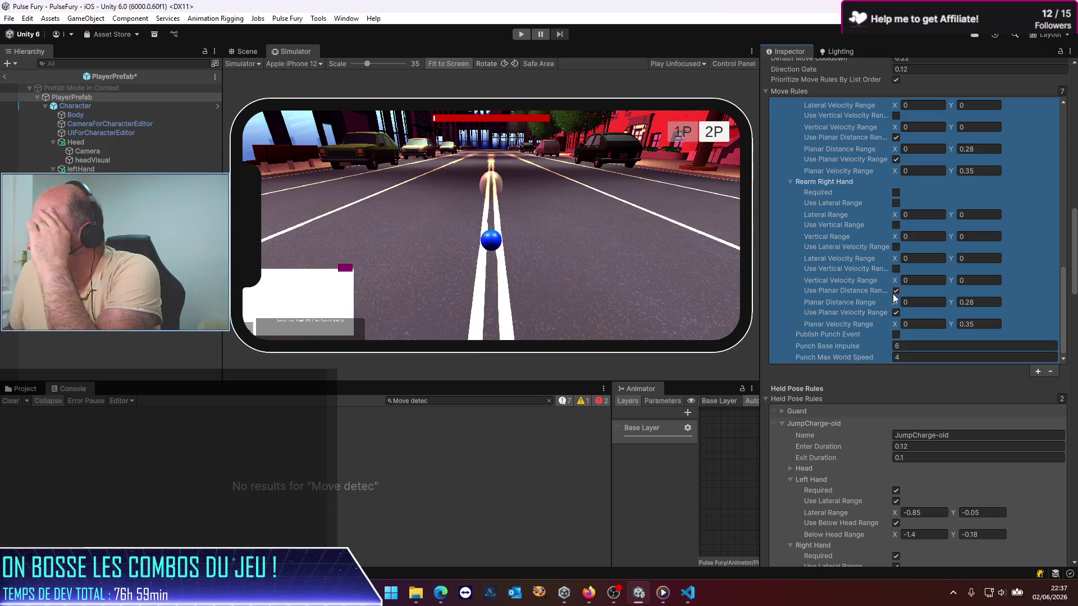
pyautogui.scroll(5, 841, 283)
pyautogui.scroll(2, 845, 284)
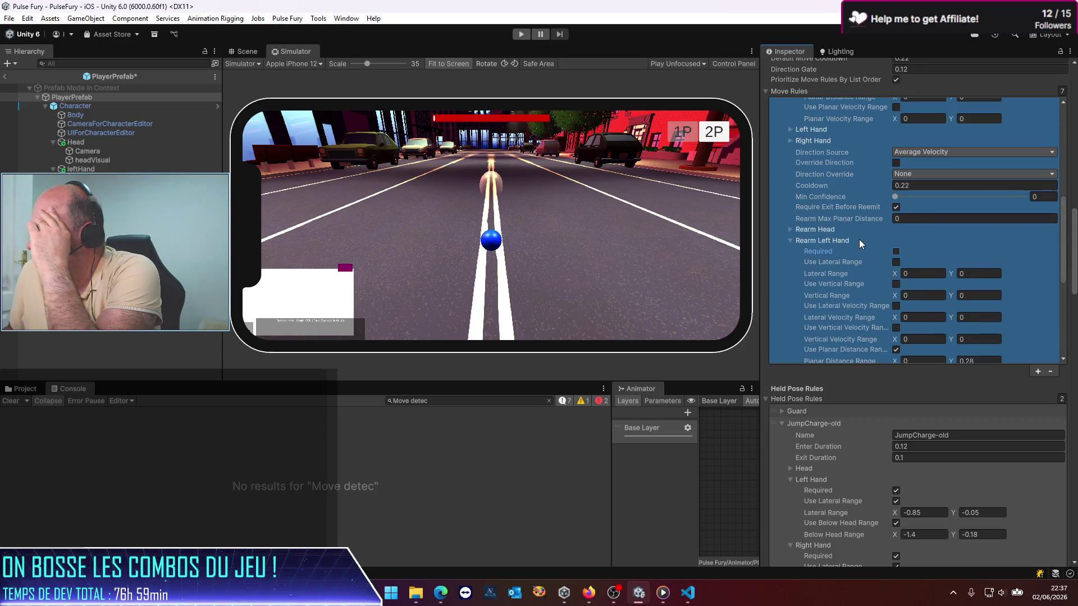
# Enable the Rearm Head planar distance range with a maximum of 0.28
pyautogui.click(792, 231)
pyautogui.scroll(-3, 841, 298)
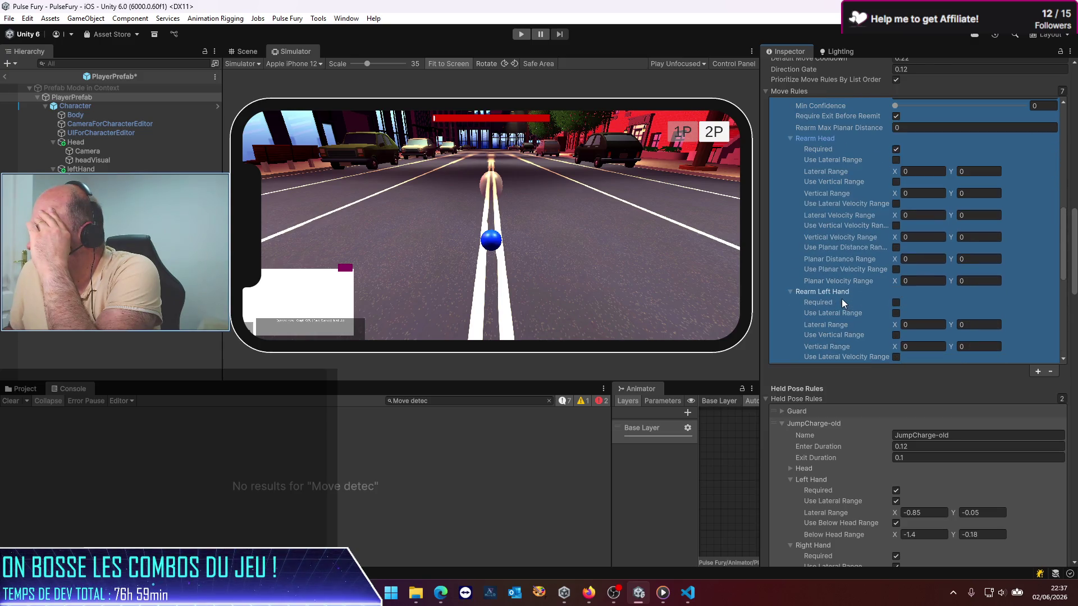
pyautogui.click(897, 248)
pyautogui.click(984, 258)
pyautogui.write('0.2')
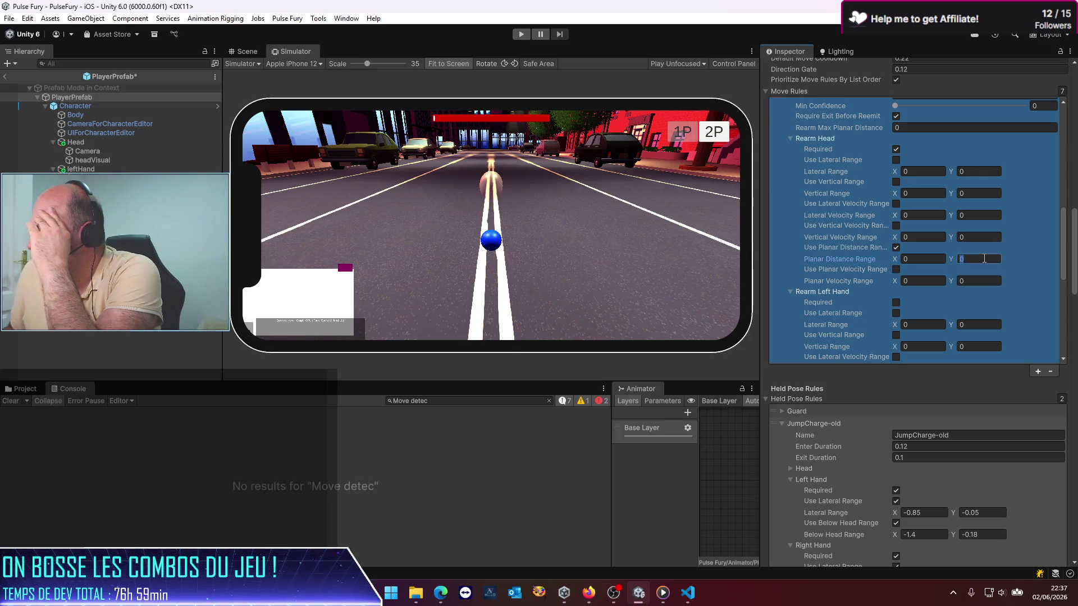
pyautogui.write('8')
pyautogui.press('Return')
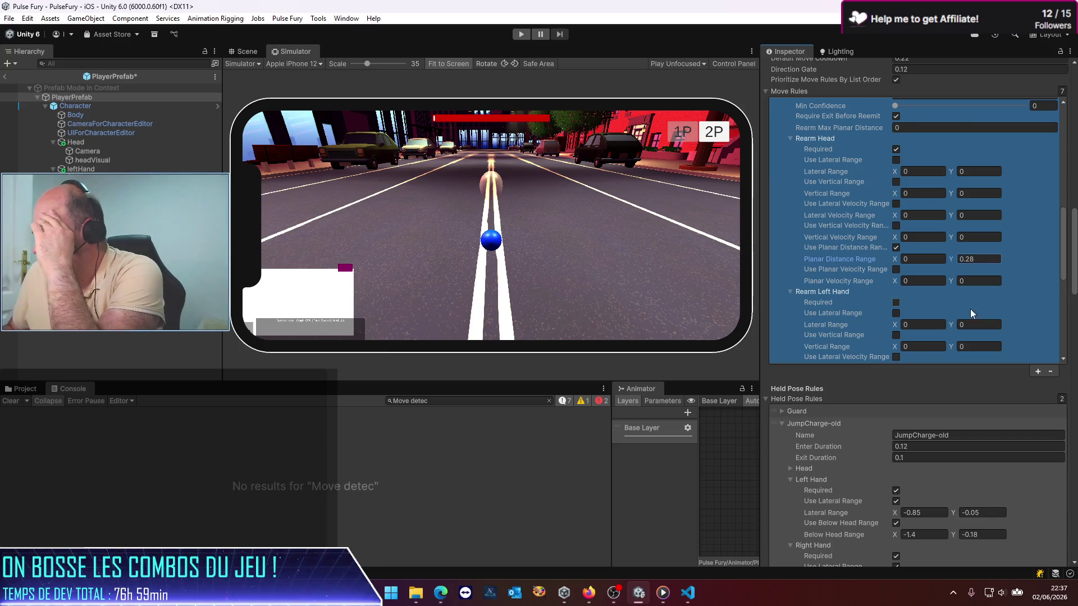
# Save the PlayerPrefab with Ctrl+S and collapse the Jump move rule
pyautogui.scroll(-3, 969, 309)
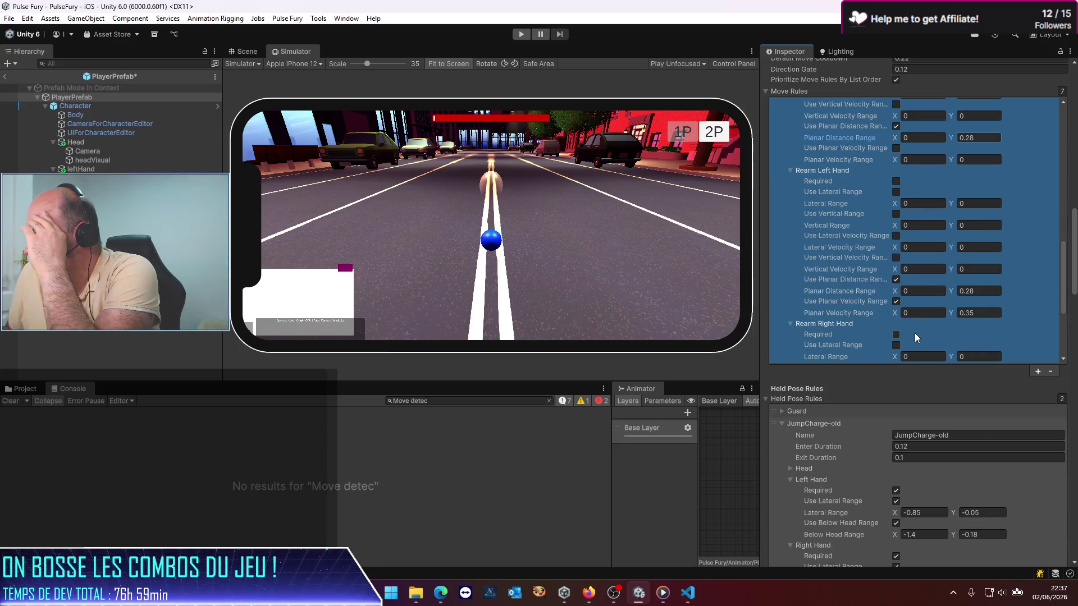
pyautogui.scroll(-6, 915, 332)
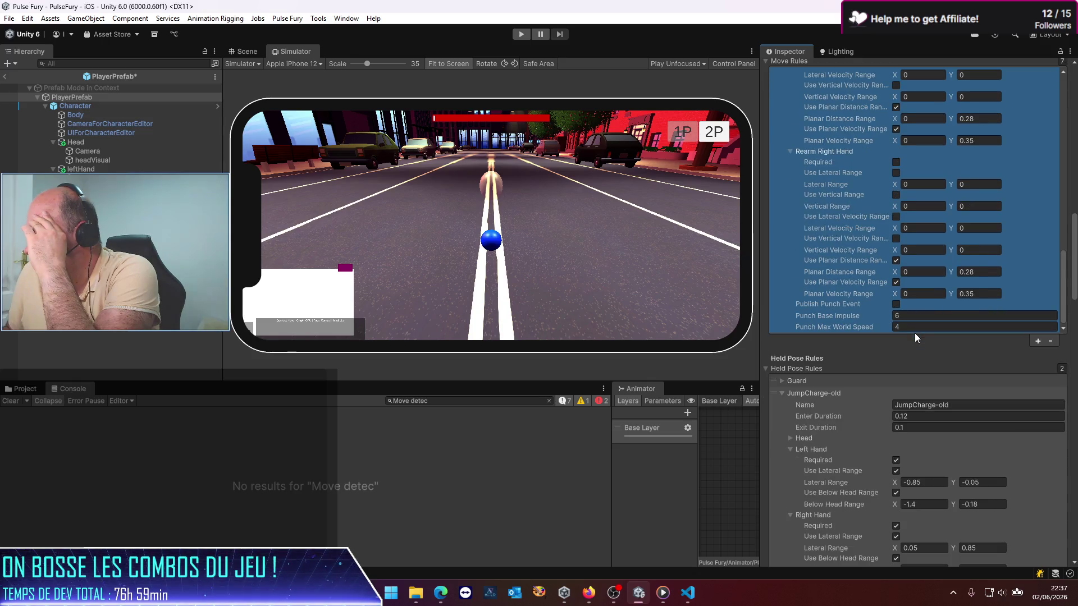
pyautogui.scroll(-3, 914, 332)
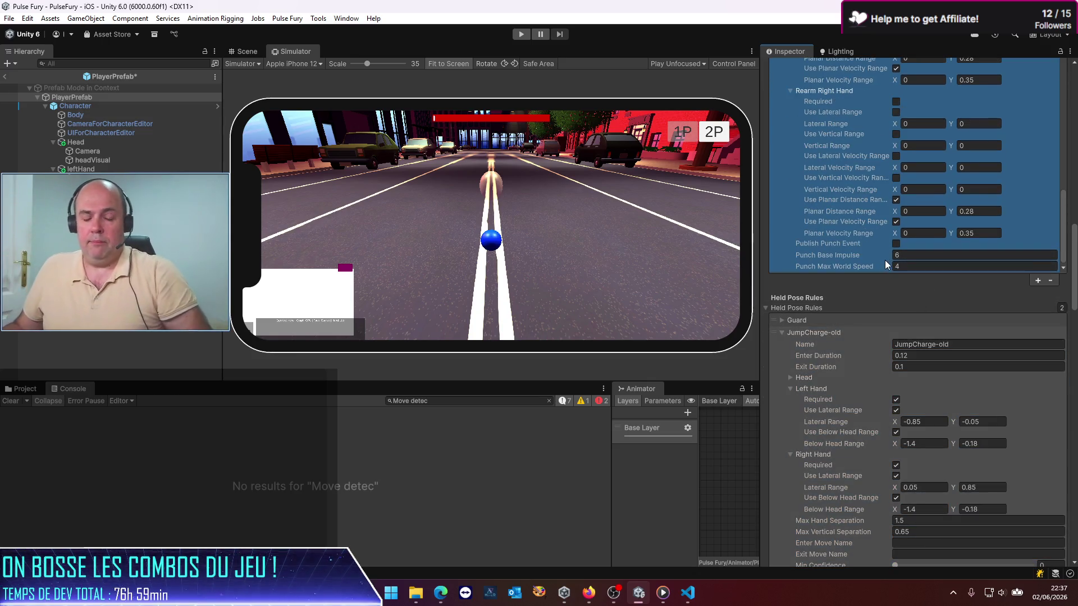
pyautogui.hotkey('ctrl', 's')
pyautogui.scroll(6, 885, 265)
pyautogui.scroll(10, 894, 256)
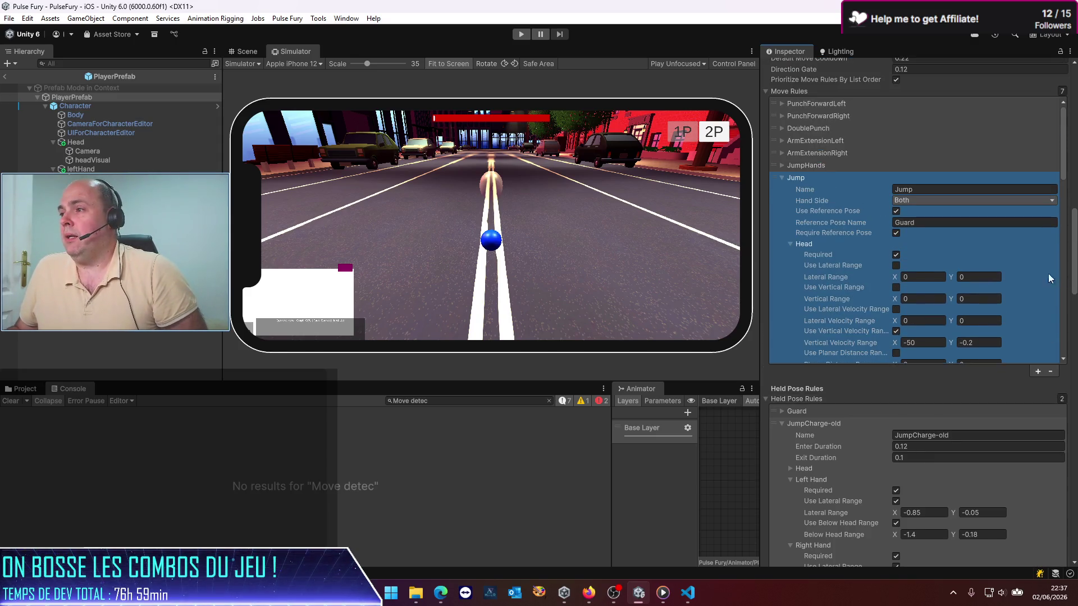
pyautogui.click(782, 178)
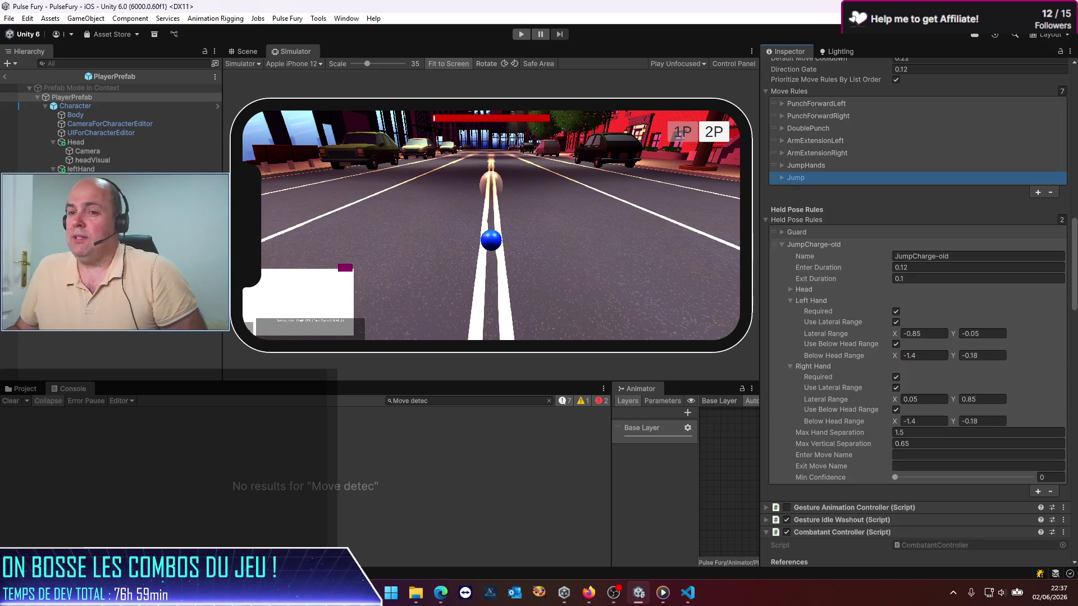
# Play-test gestures, logging Jump, DoublePunch and ArmExtension detections, then stop the game
pyautogui.click(527, 37)
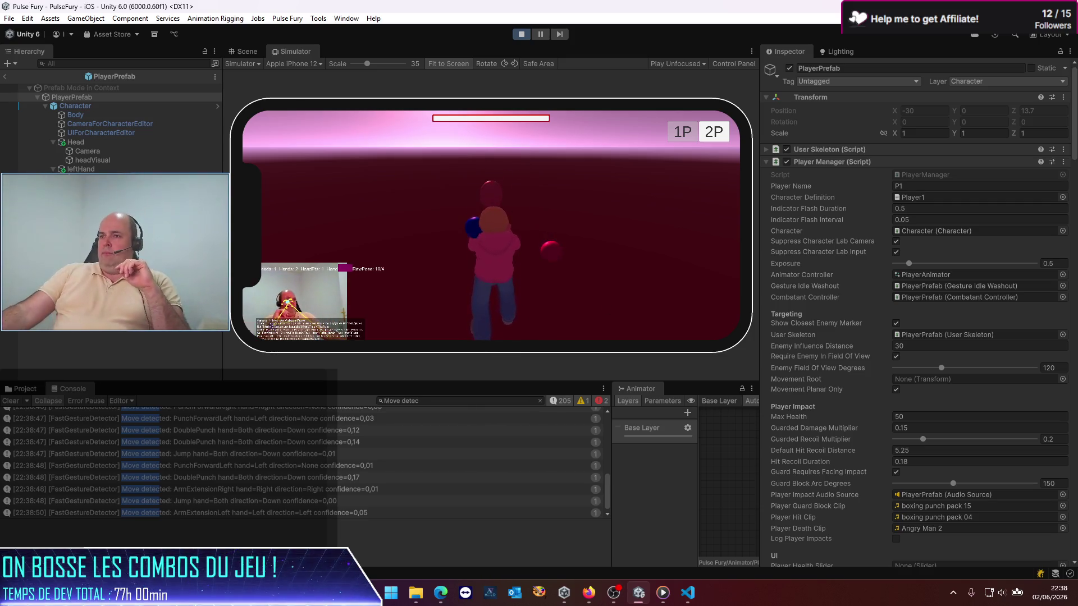
pyautogui.click(520, 35)
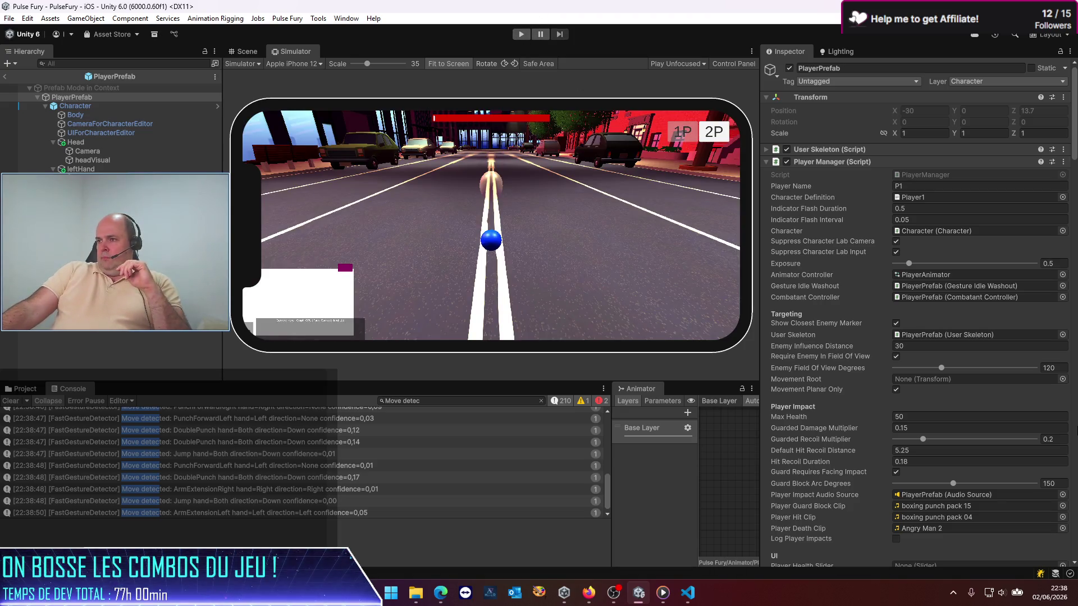
# Set the Jump rule's head vertical velocity maximum to -1 and save the PlayerPrefab
pyautogui.scroll(-10, 949, 325)
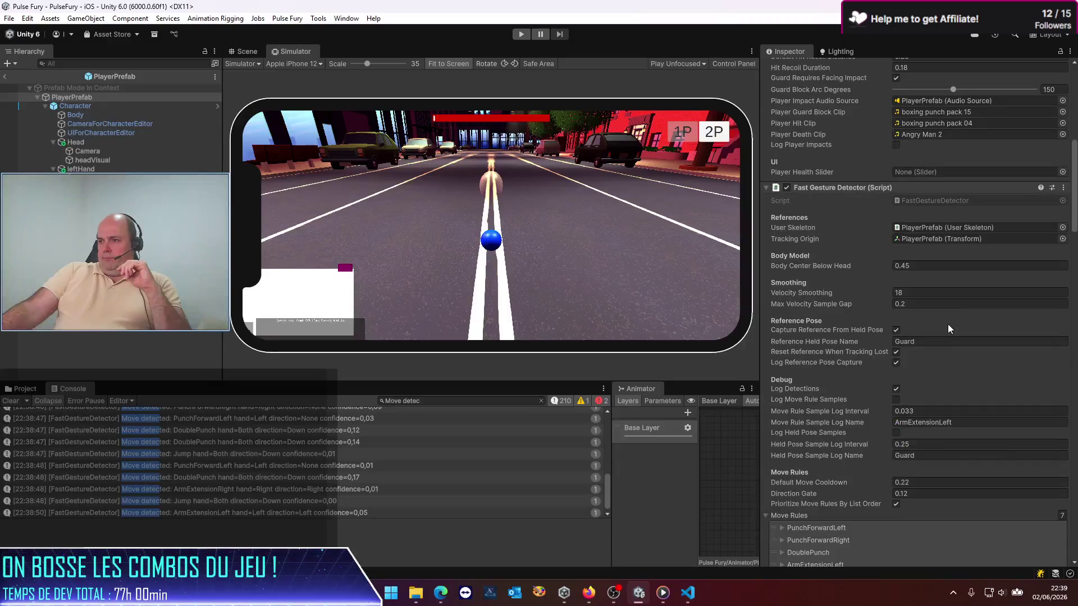
pyautogui.scroll(-10, 947, 324)
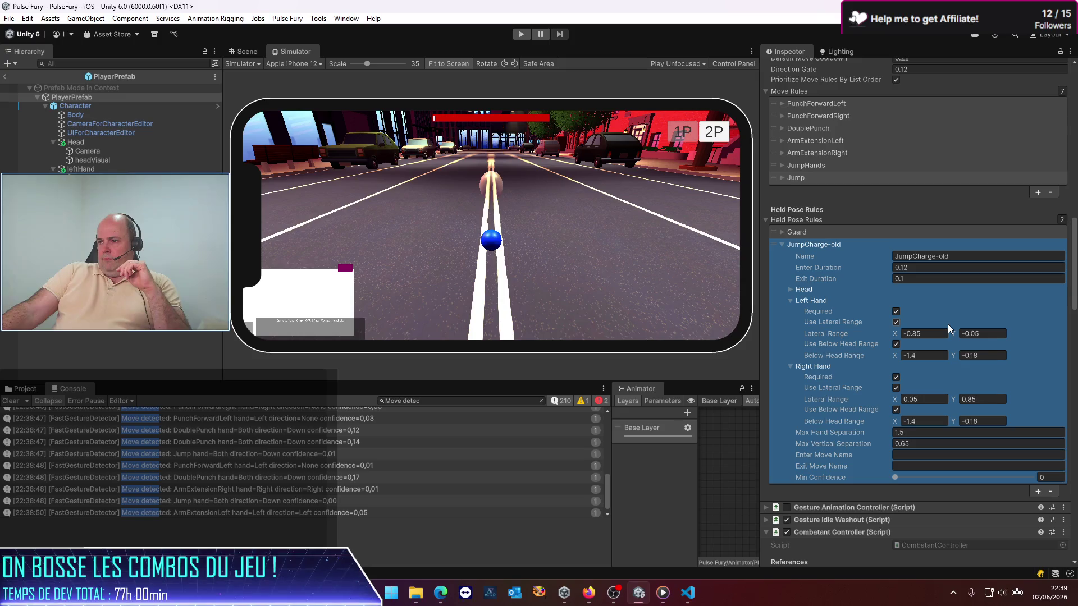
pyautogui.scroll(-2, 947, 324)
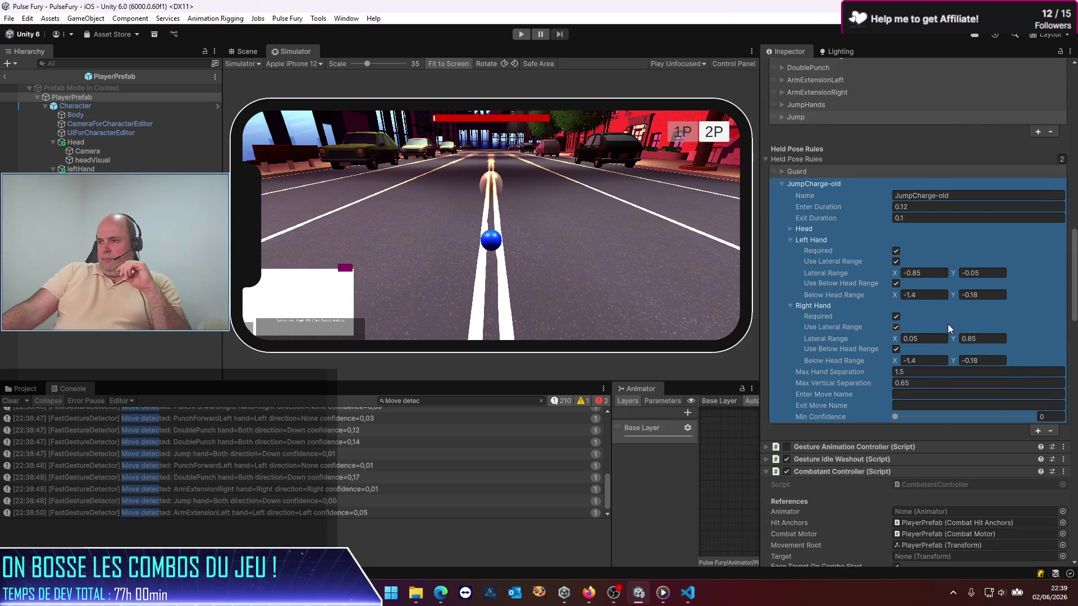
pyautogui.scroll(1, 948, 325)
pyautogui.scroll(8, 874, 258)
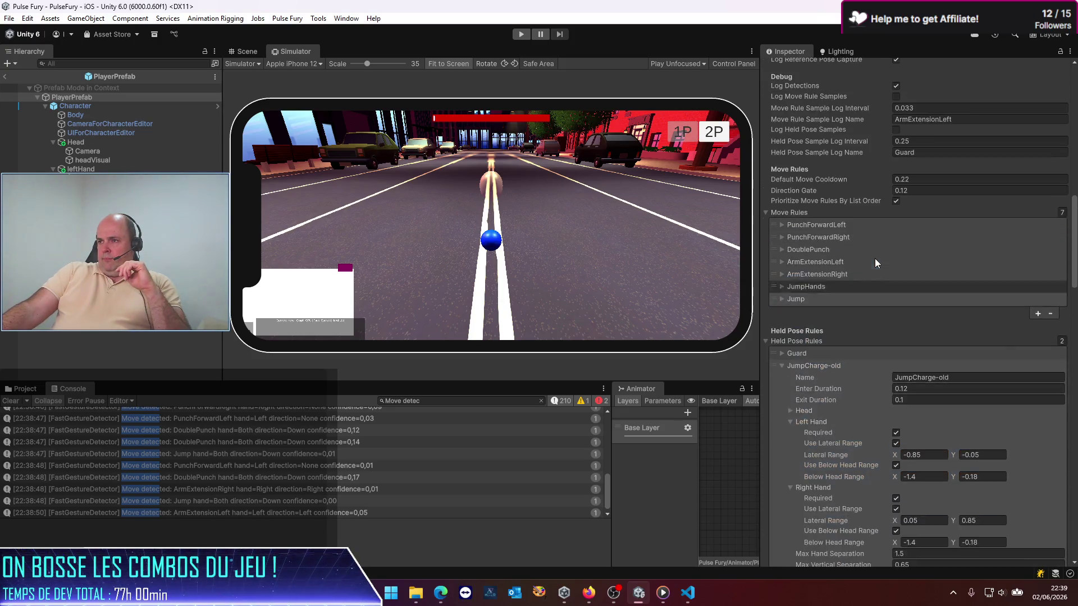
pyautogui.click(782, 393)
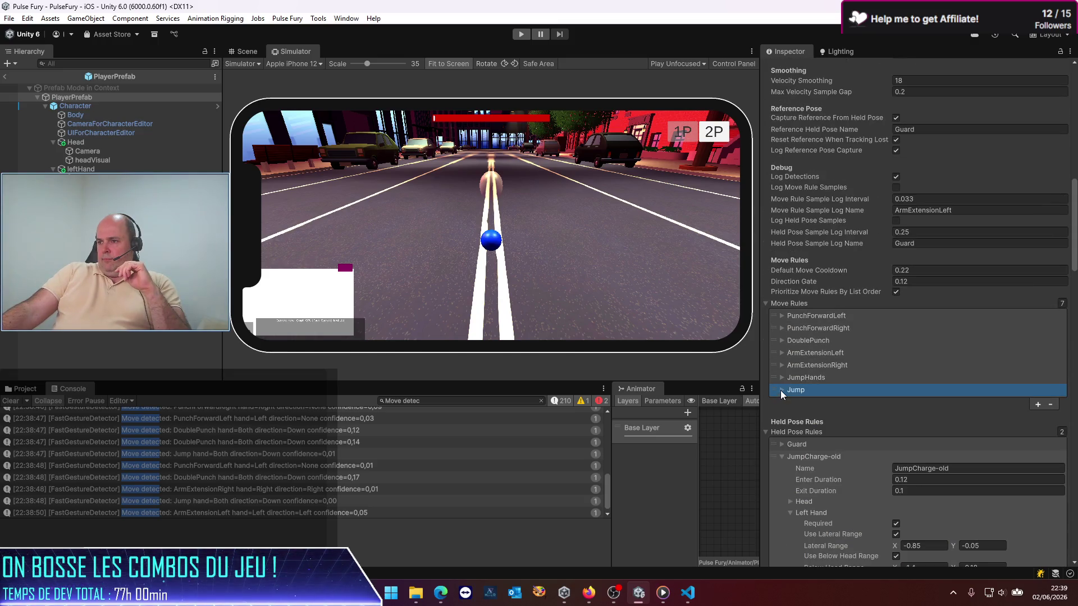
pyautogui.click(780, 390)
pyautogui.click(849, 371)
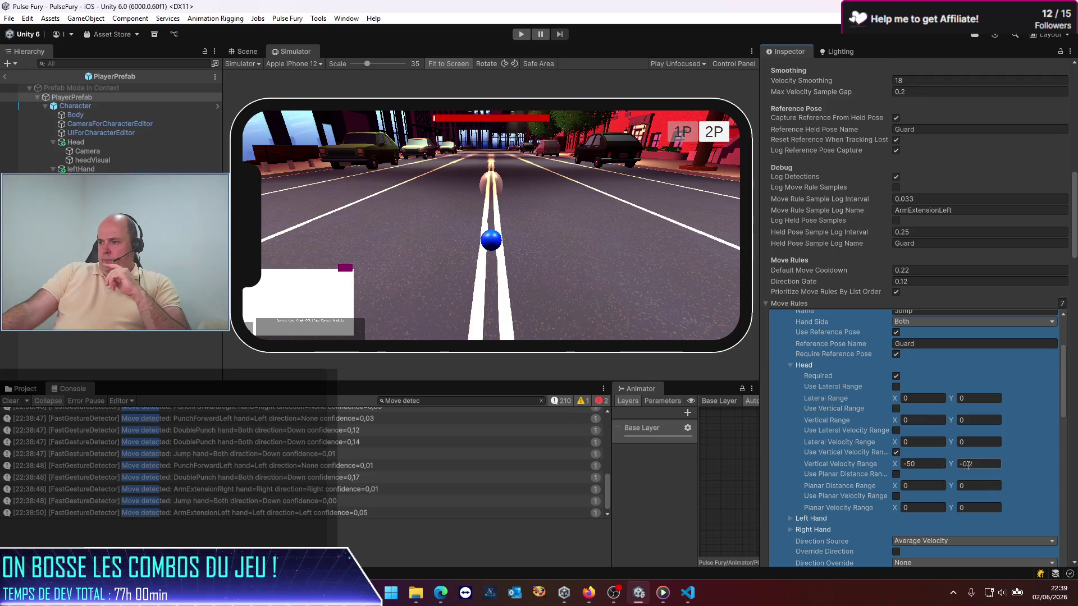
pyautogui.write('-5')
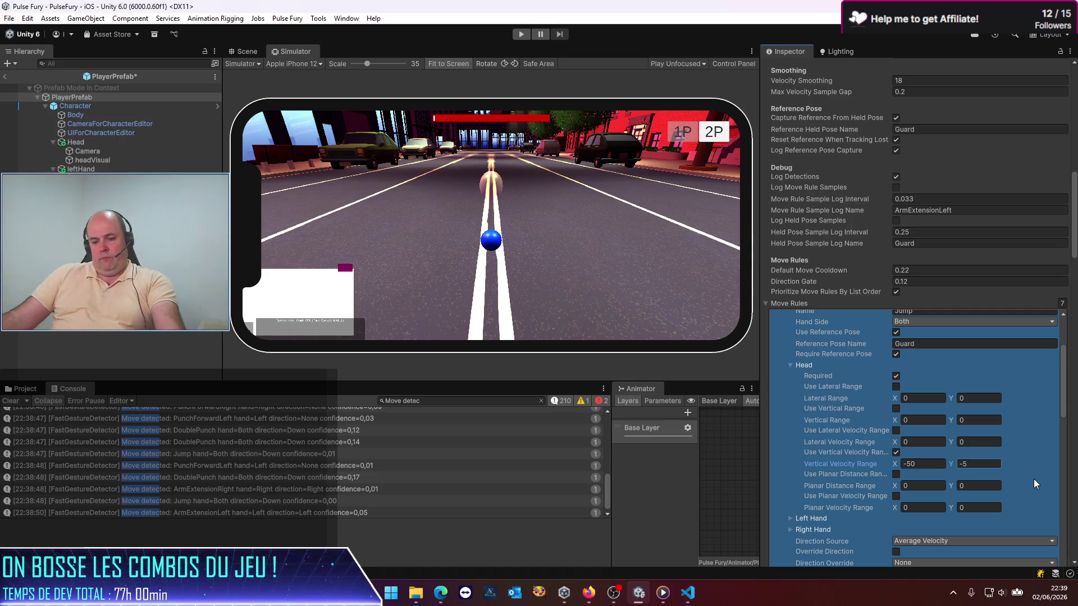
pyautogui.hotkey('ctrl', 's')
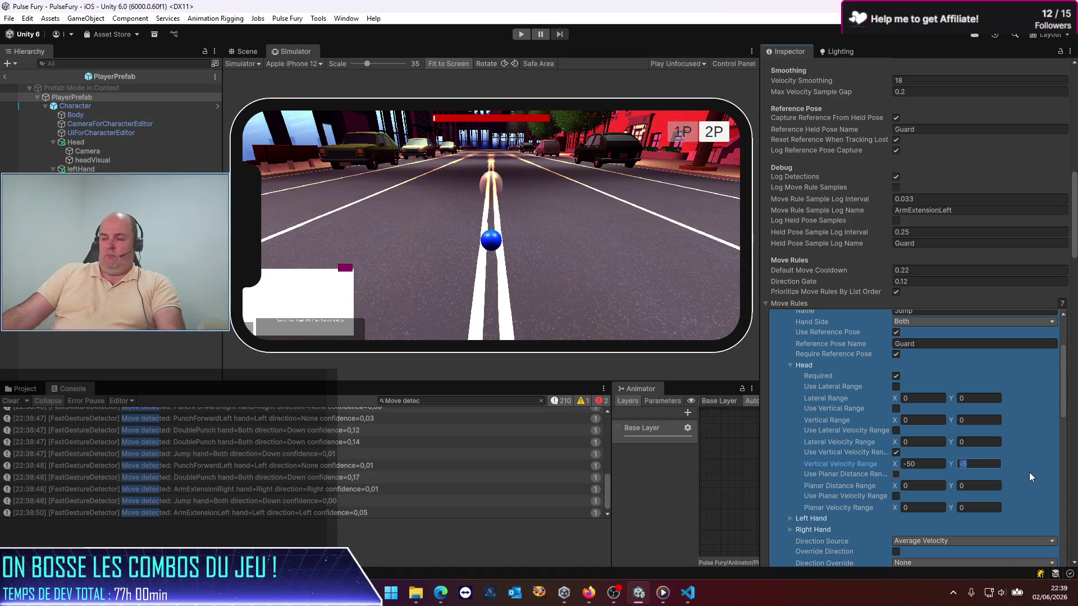
pyautogui.write('-1')
pyautogui.hotkey('ctrl', 's')
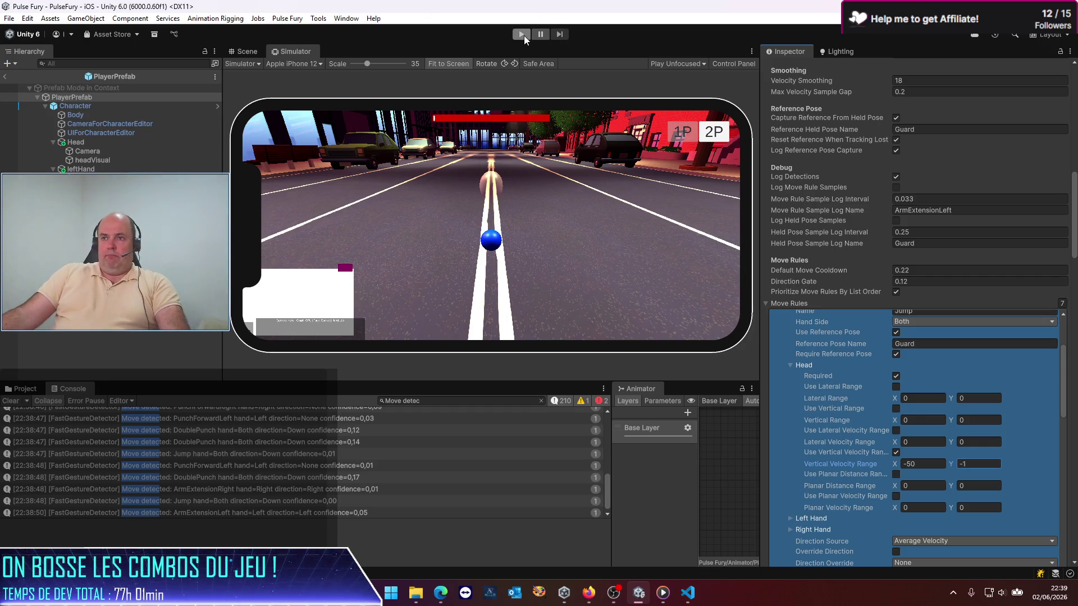
# Enter Play mode to test jump detection with the -50 to -1 head range
pyautogui.click(522, 34)
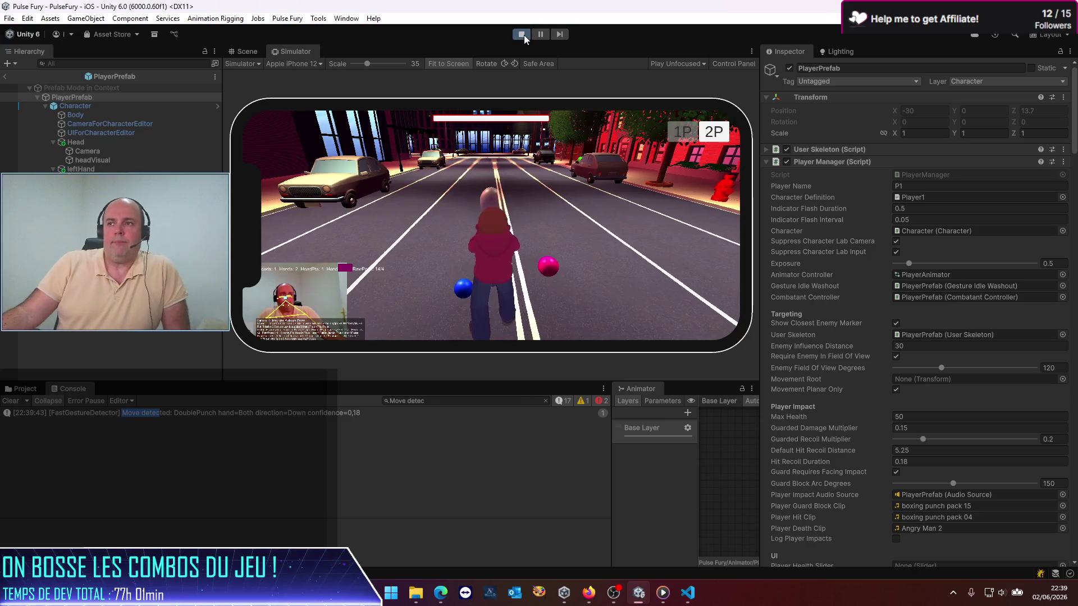
# Open the Gesture Rule Recorder, auto-fill its skeleton and detector sources, and reposition it
pyautogui.click(293, 18)
pyautogui.click(314, 31)
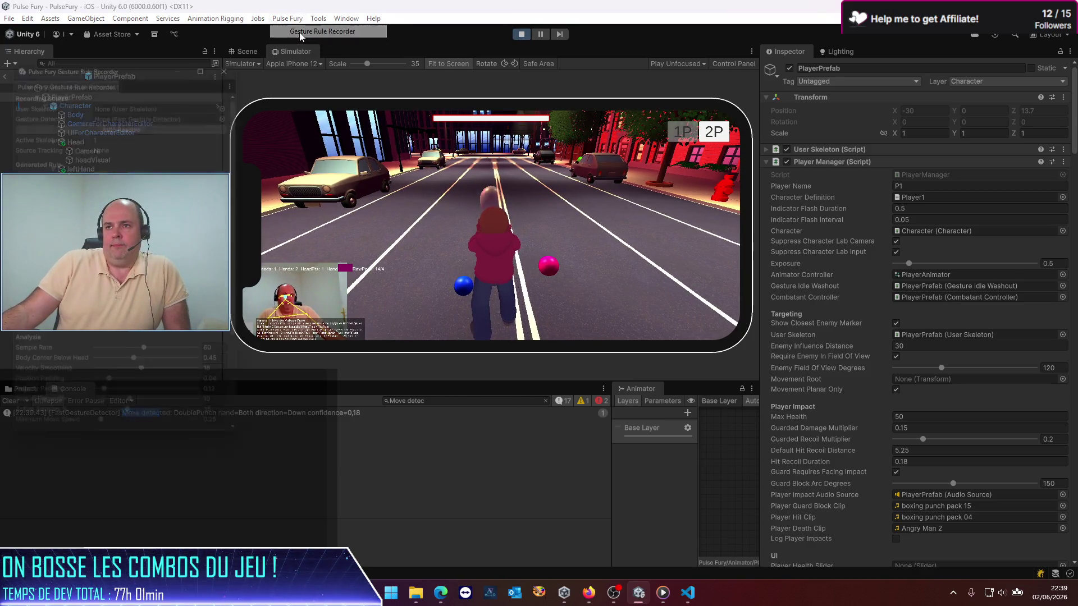
pyautogui.click(158, 120)
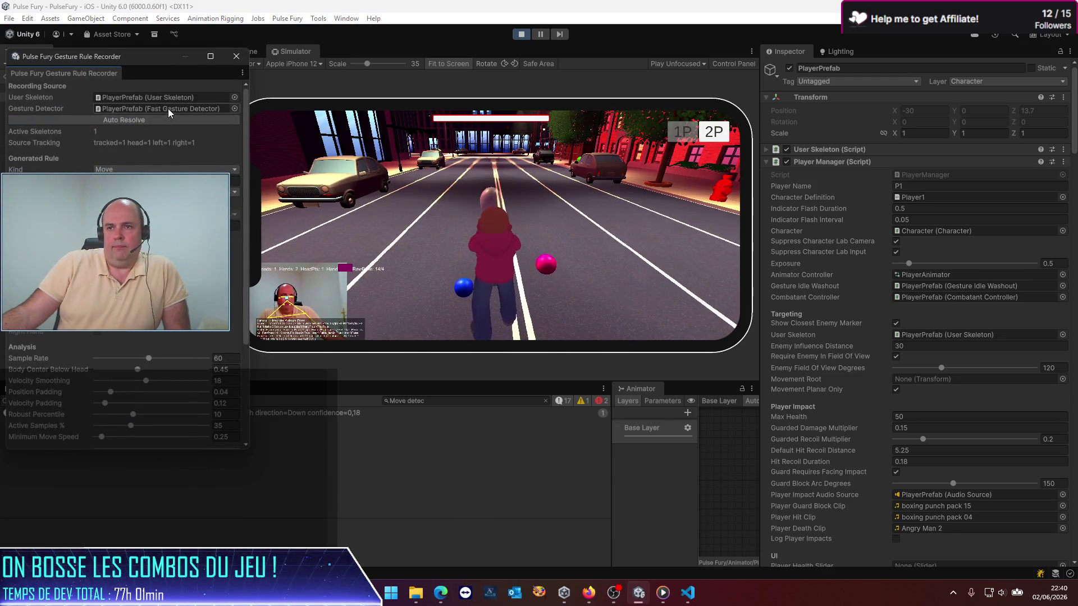
pyautogui.moveTo(161, 58)
pyautogui.mouseDown()
pyautogui.moveTo(603, 107)
pyautogui.moveTo(761, 70)
pyautogui.moveTo(545, 140)
pyautogui.moveTo(621, 104)
pyautogui.mouseUp()
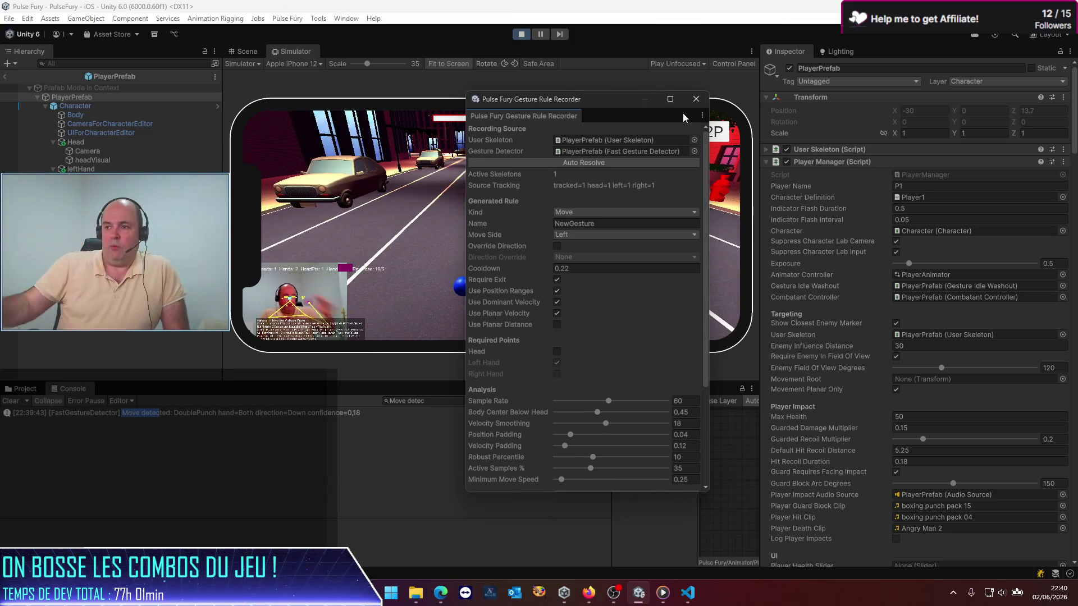
# Set the recorded move to both sides, require the head, and start a sequence
pyautogui.click(583, 235)
pyautogui.click(581, 285)
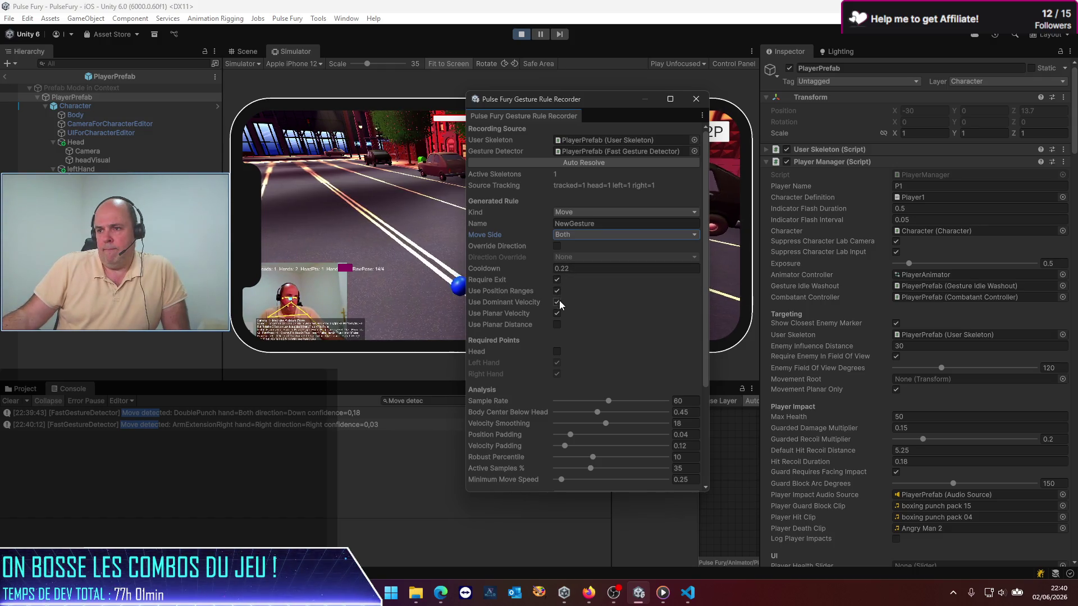
pyautogui.click(556, 352)
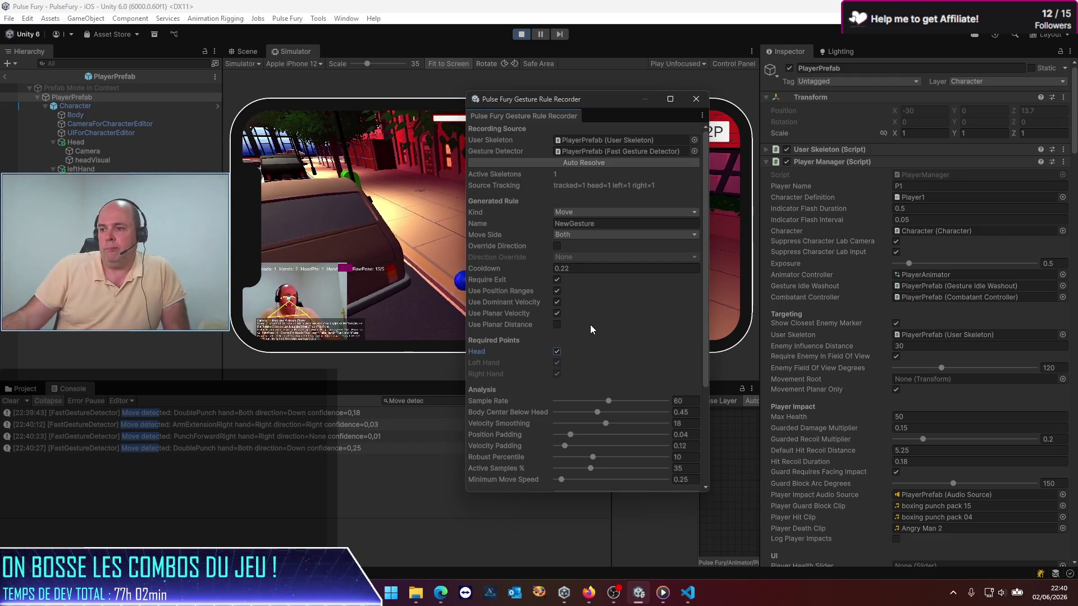
pyautogui.scroll(-4, 591, 329)
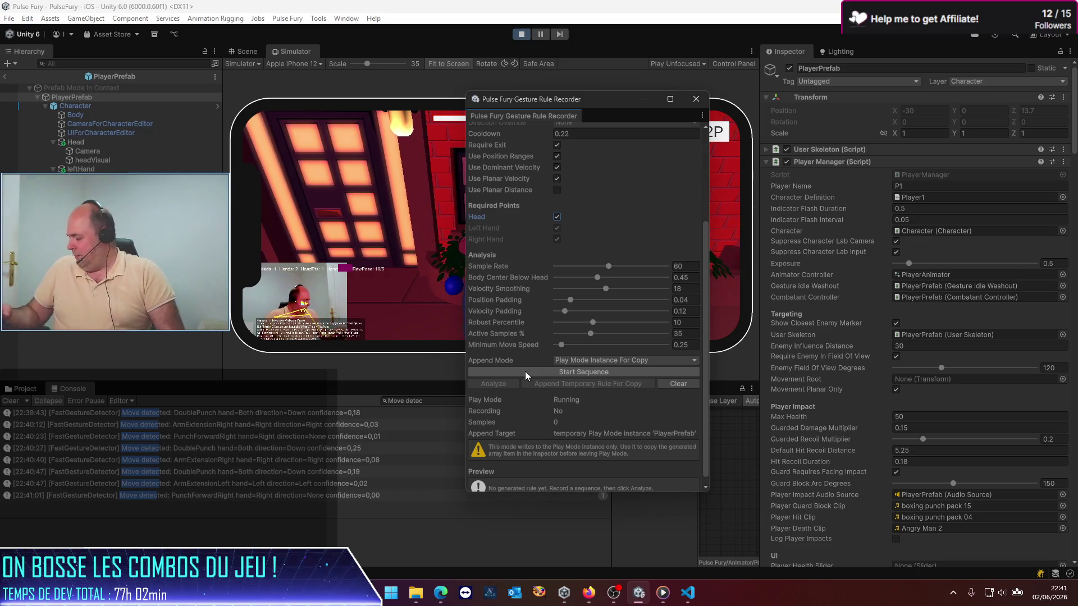
pyautogui.click(524, 372)
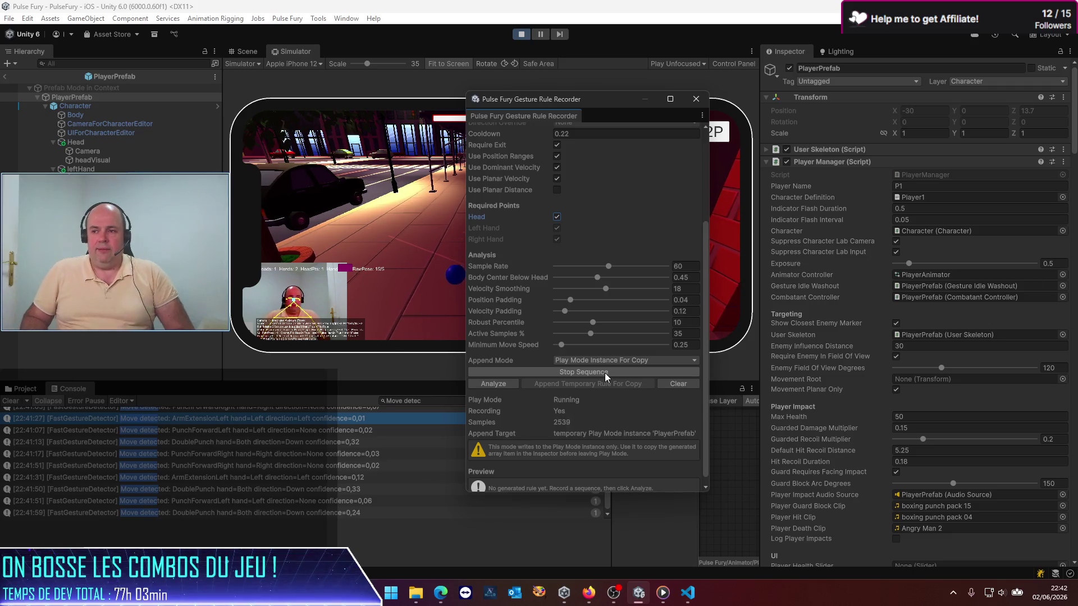
# Clear the old recording and re-record a short 112-sample jump gesture
pyautogui.click(604, 372)
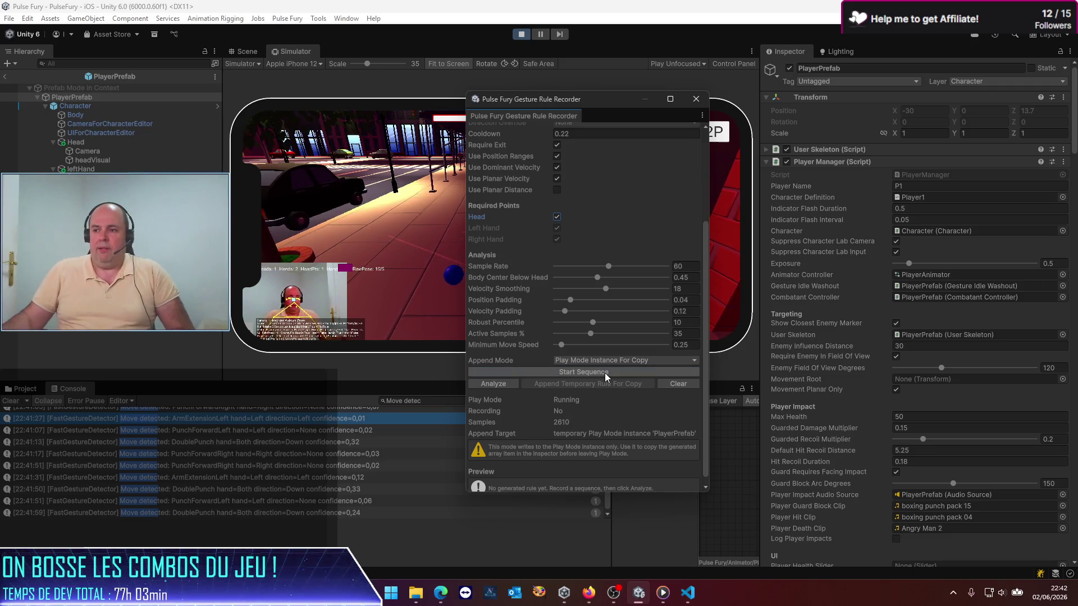
pyautogui.click(677, 384)
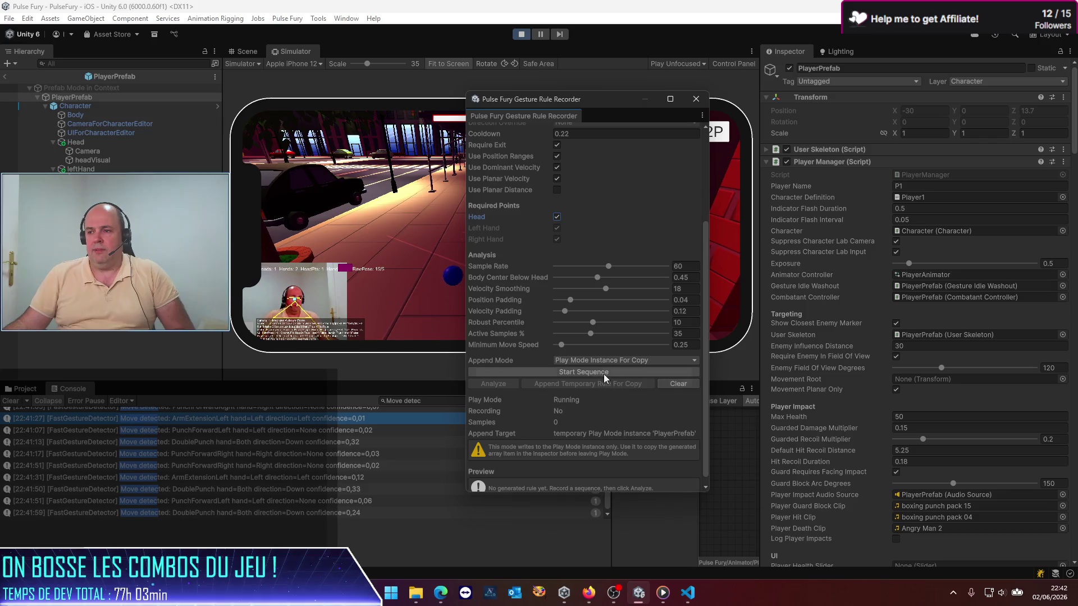
pyautogui.click(573, 372)
pyautogui.click(572, 373)
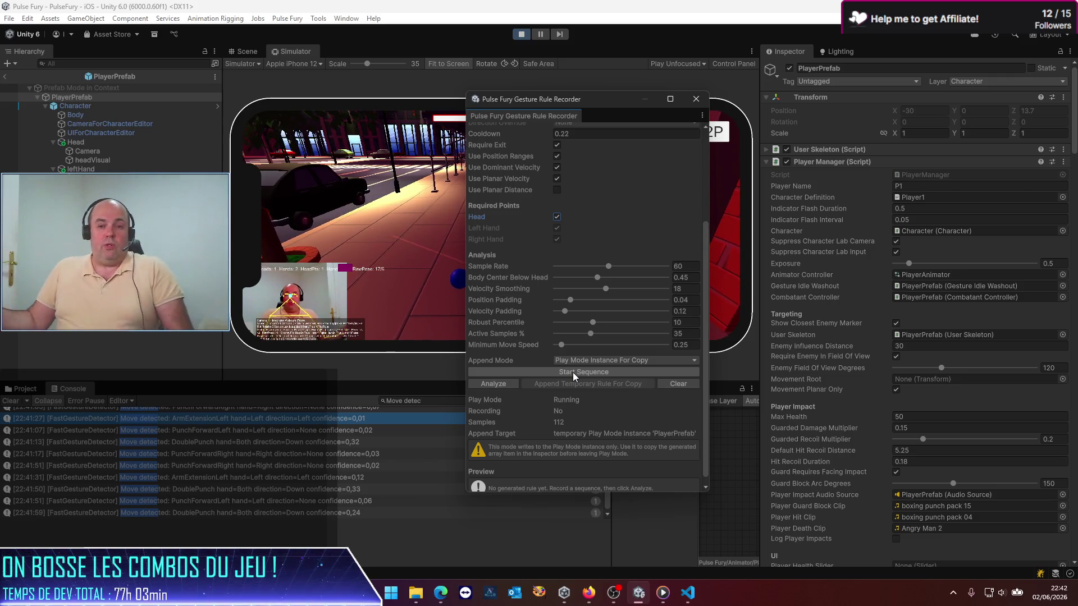
# Analyze the samples into a NewGesture rule preview with a vertical dominant axis
pyautogui.click(493, 385)
pyautogui.scroll(-3, 541, 425)
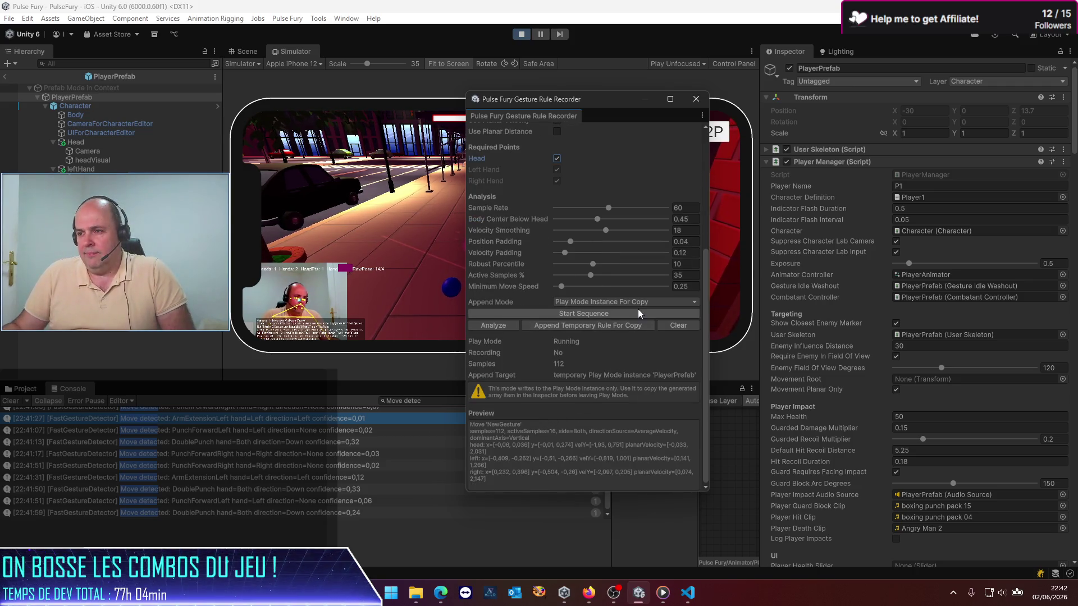
pyautogui.click(620, 325)
pyautogui.scroll(-10, 933, 285)
pyautogui.scroll(-5, 857, 311)
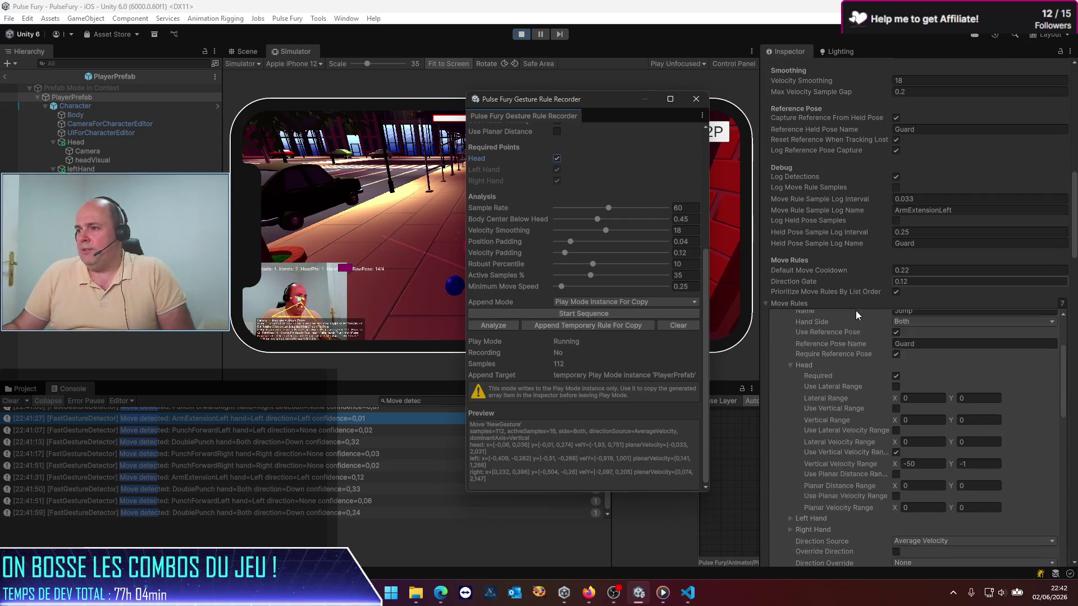
pyautogui.scroll(2, 800, 351)
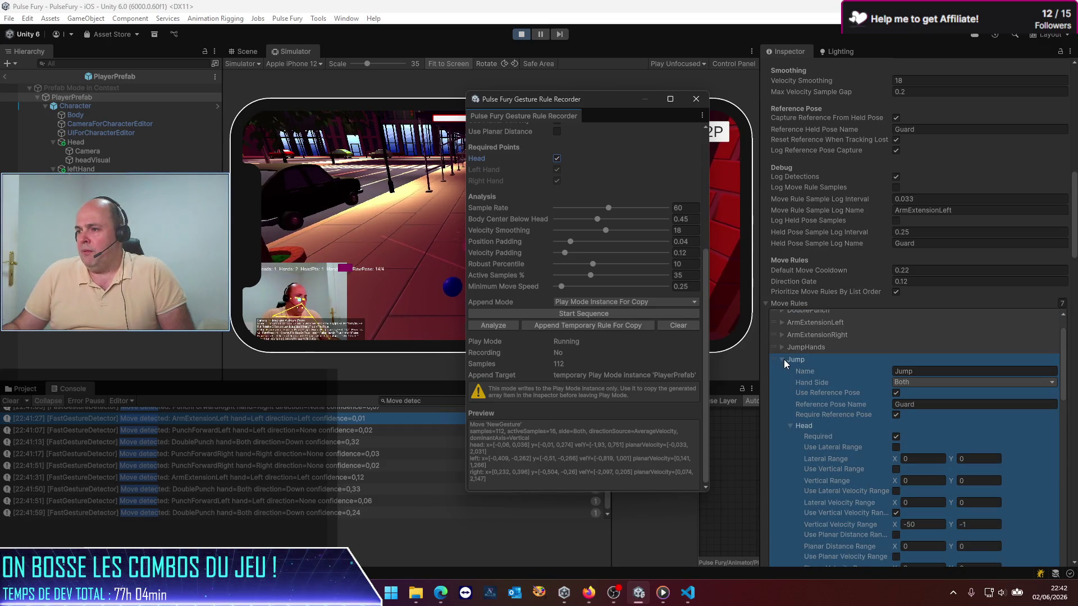
# Collapse the Jump rule and append the recorded NewGesture rule to the Move Rules list
pyautogui.click(783, 359)
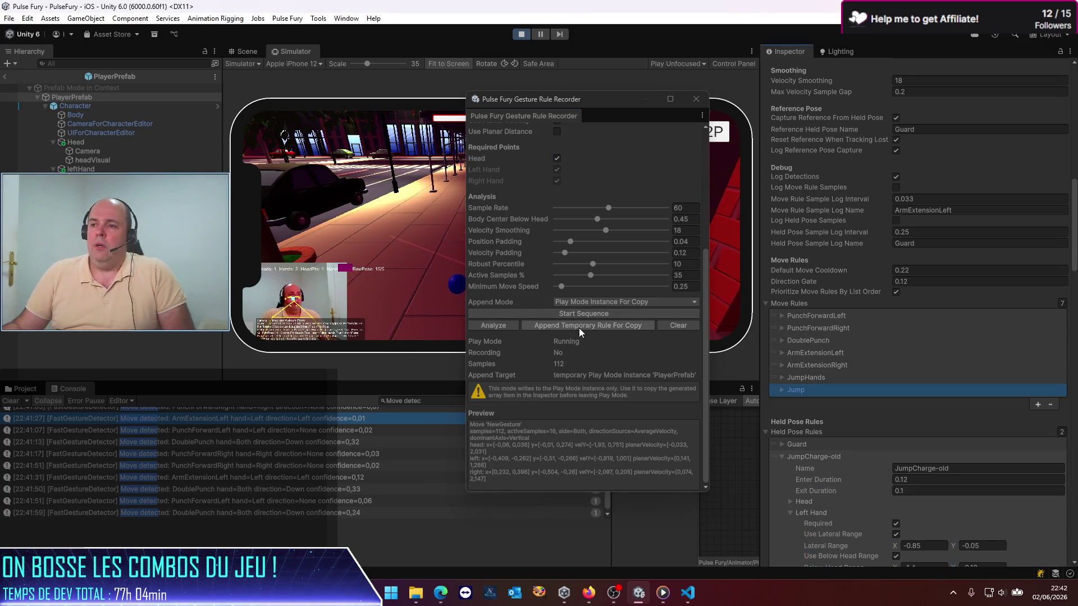
pyautogui.scroll(2, 577, 255)
pyautogui.scroll(3, 579, 247)
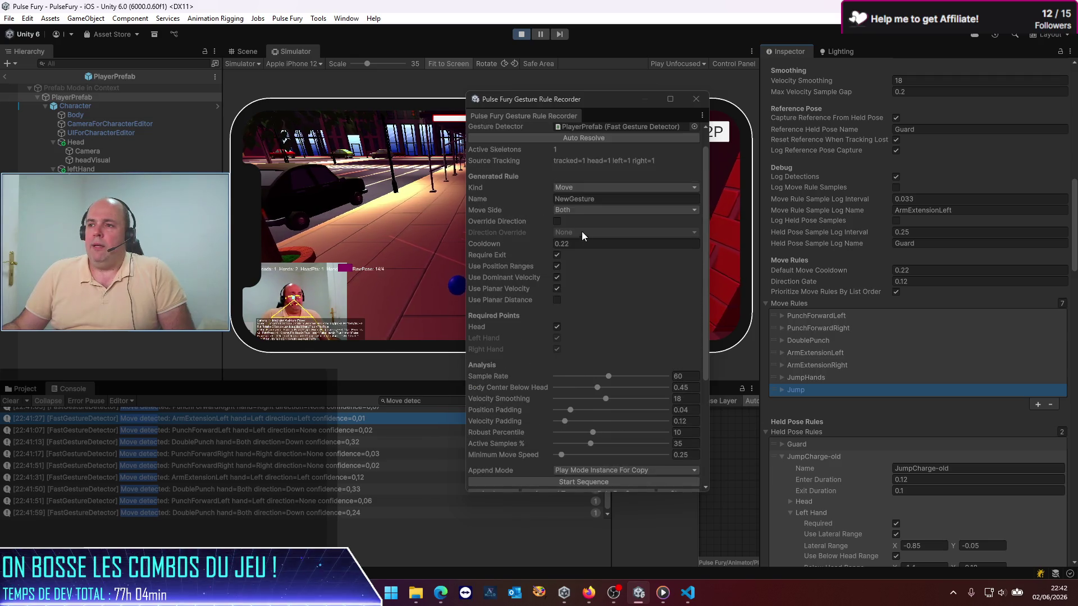
pyautogui.scroll(-3, 578, 193)
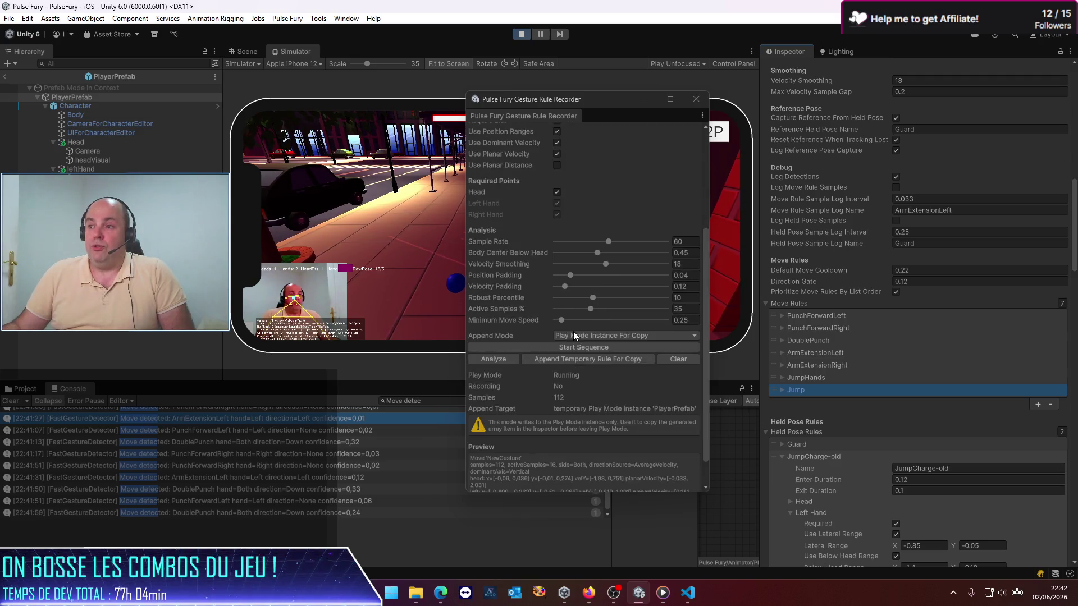
pyautogui.click(584, 360)
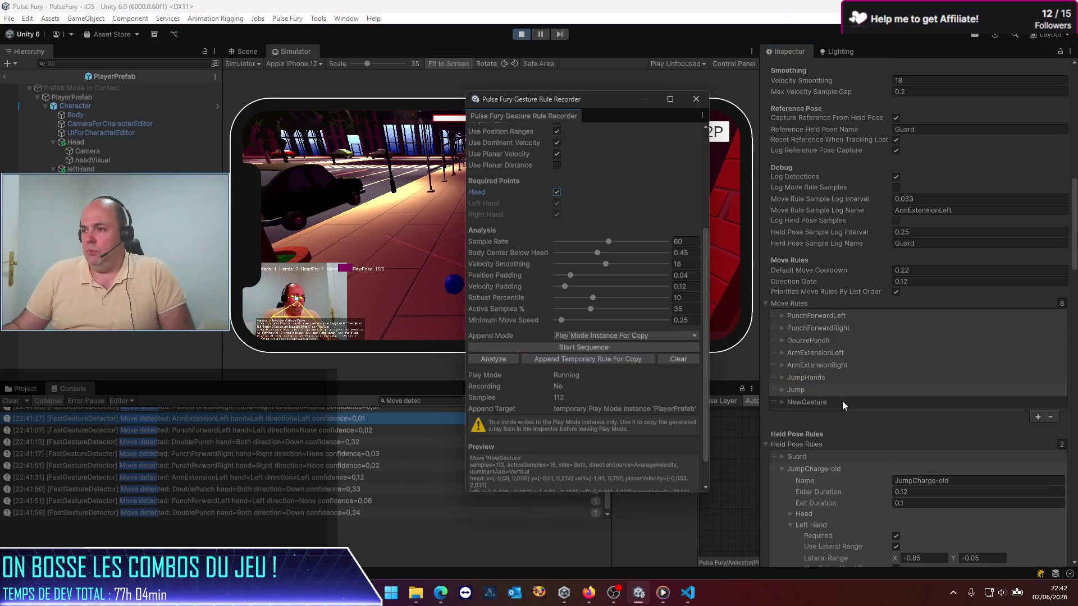
# Copy the NewGesture rule's values and stop Play mode
pyautogui.click(790, 401)
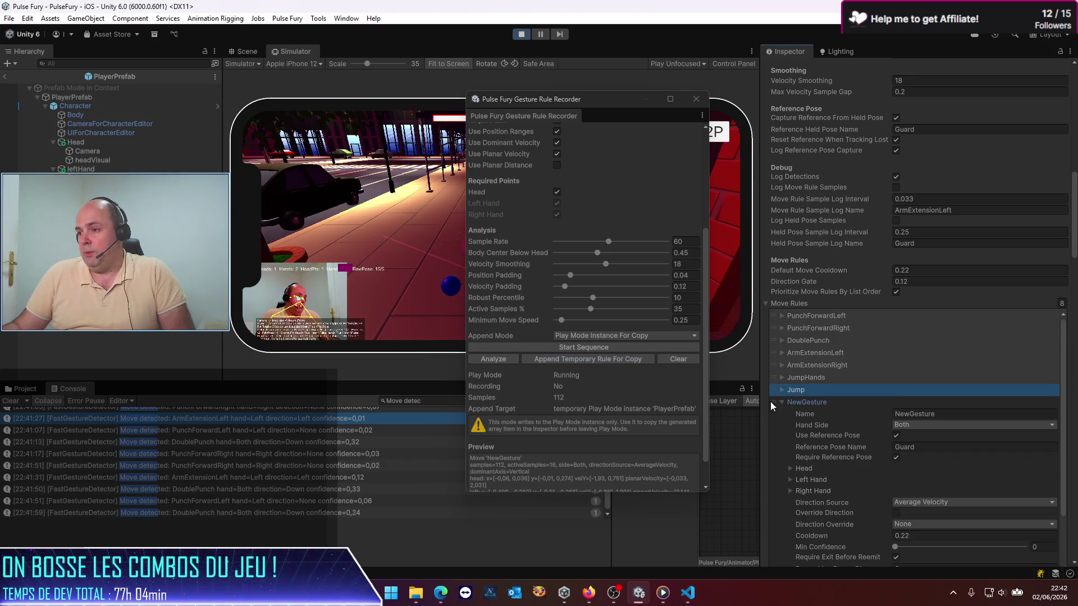
pyautogui.click(777, 402)
pyautogui.rightClick(813, 402)
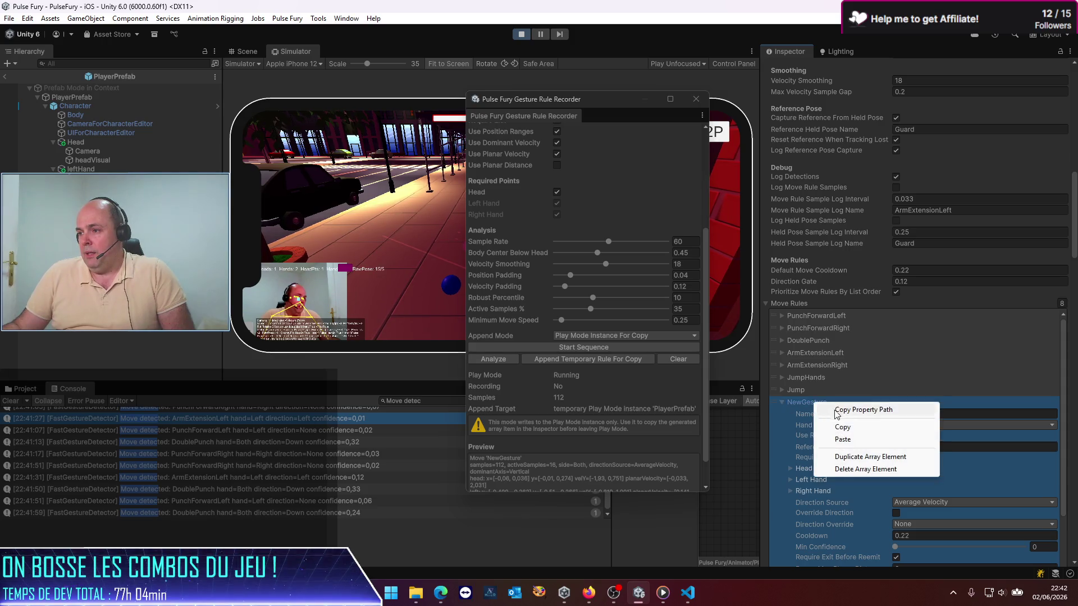
pyautogui.click(831, 422)
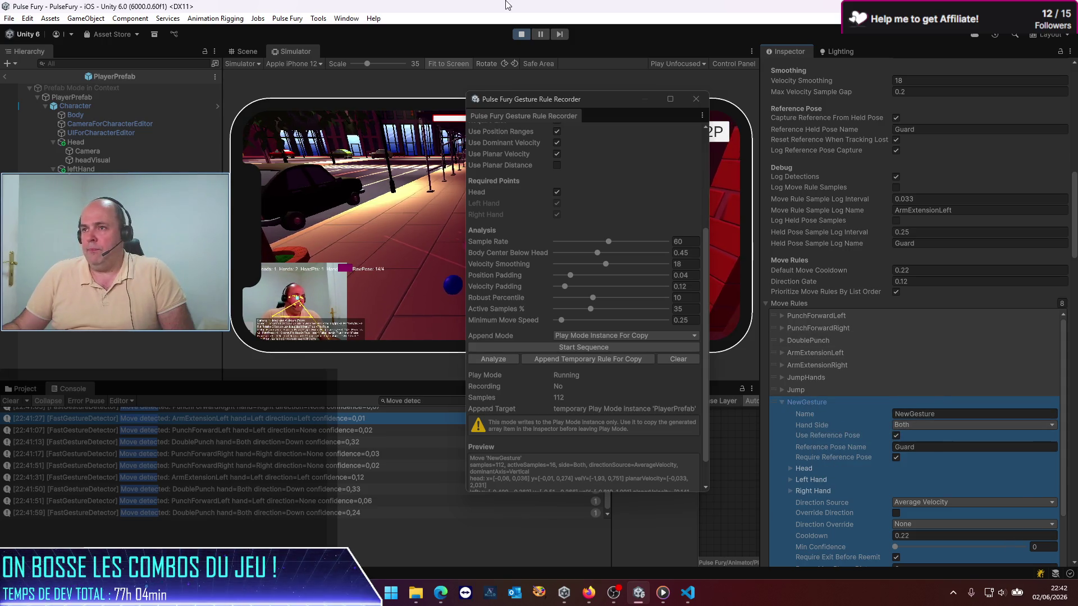
pyautogui.click(520, 35)
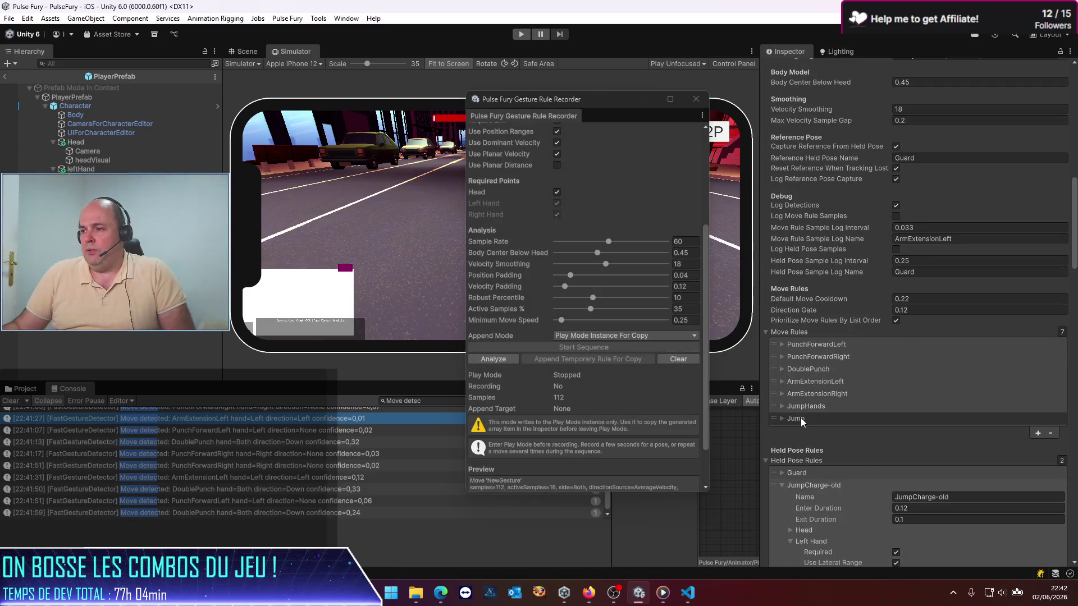
# Paste the copied NewGesture values over the Jump rule and rename it 'Jump'
pyautogui.click(794, 418)
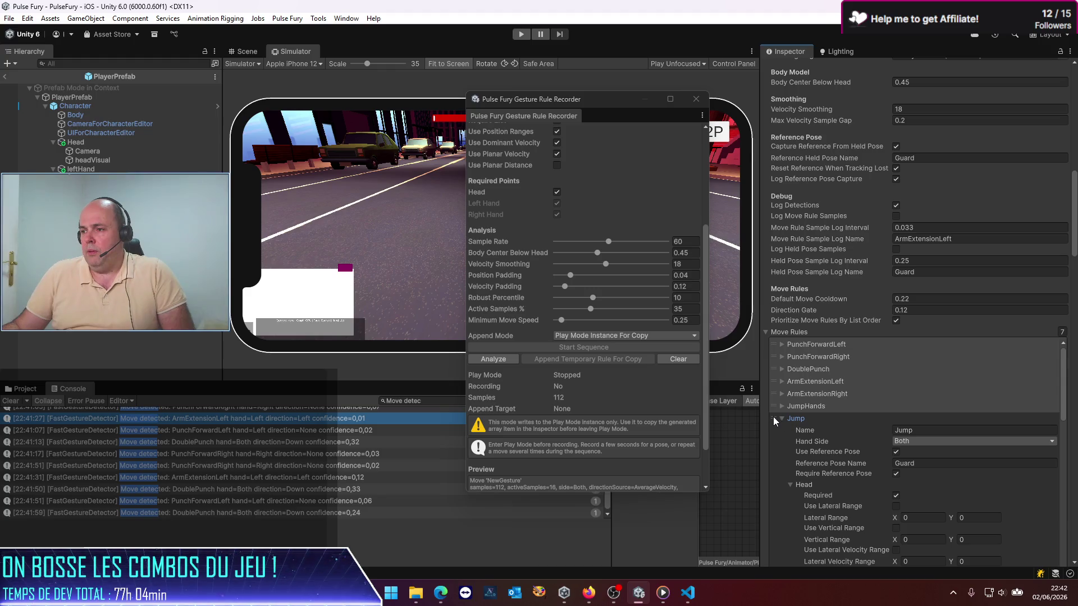
pyautogui.click(775, 418)
pyautogui.rightClick(796, 421)
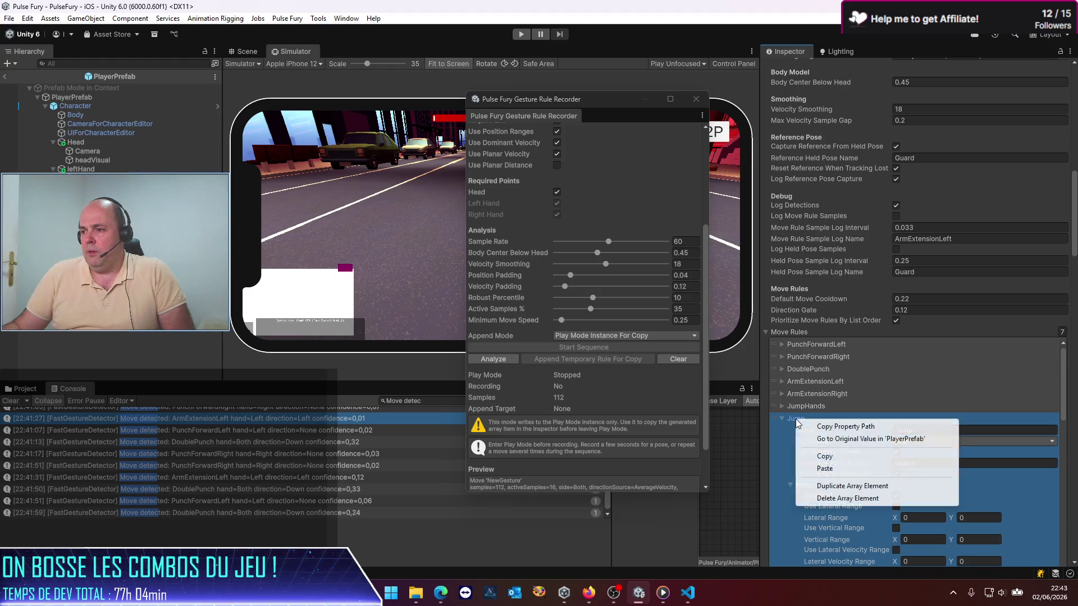
pyautogui.click(829, 468)
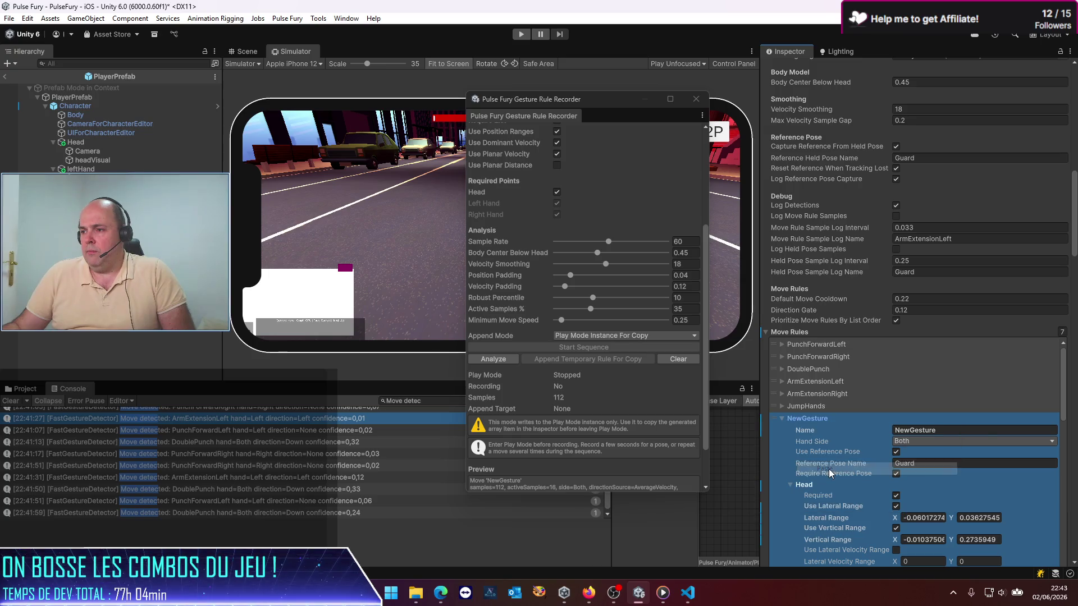
pyautogui.click(925, 431)
pyautogui.write('Jump')
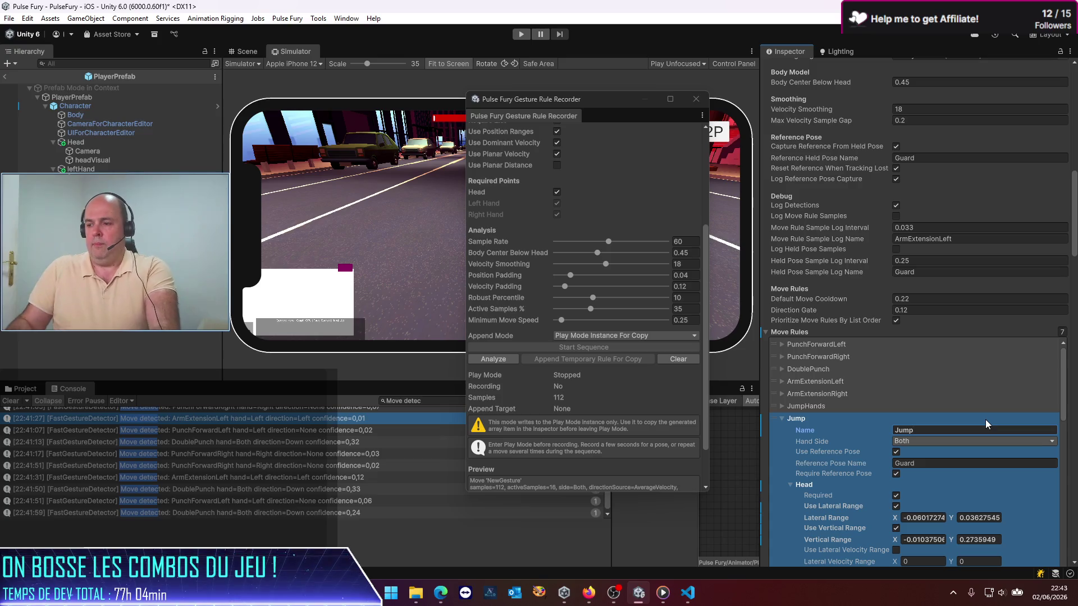
# Turn off the head's lateral range check in the Jump rule
pyautogui.scroll(-5, 985, 419)
pyautogui.scroll(5, 965, 426)
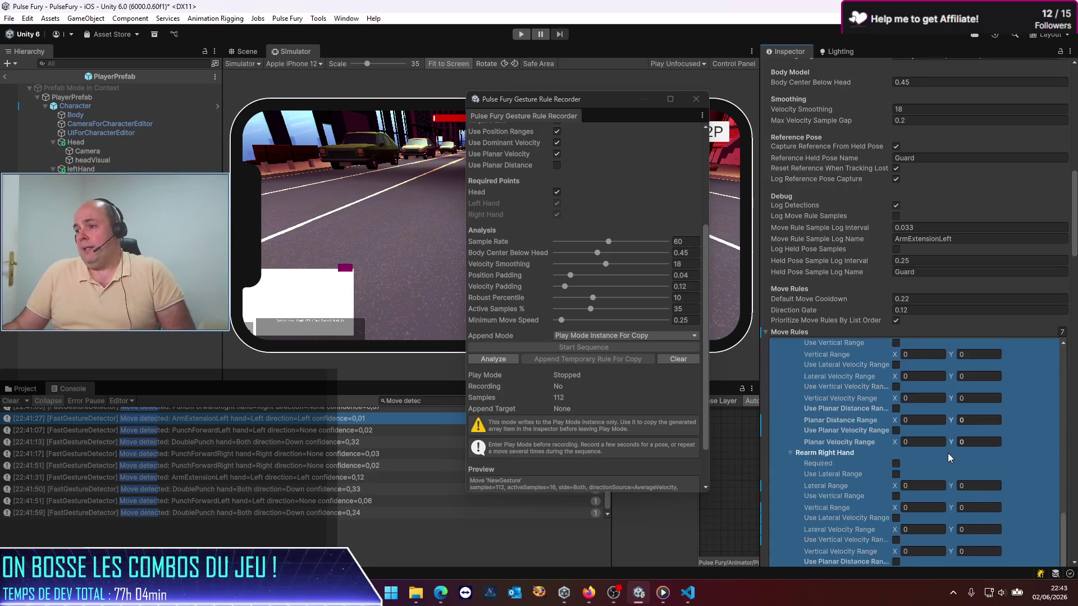
pyautogui.scroll(10, 954, 444)
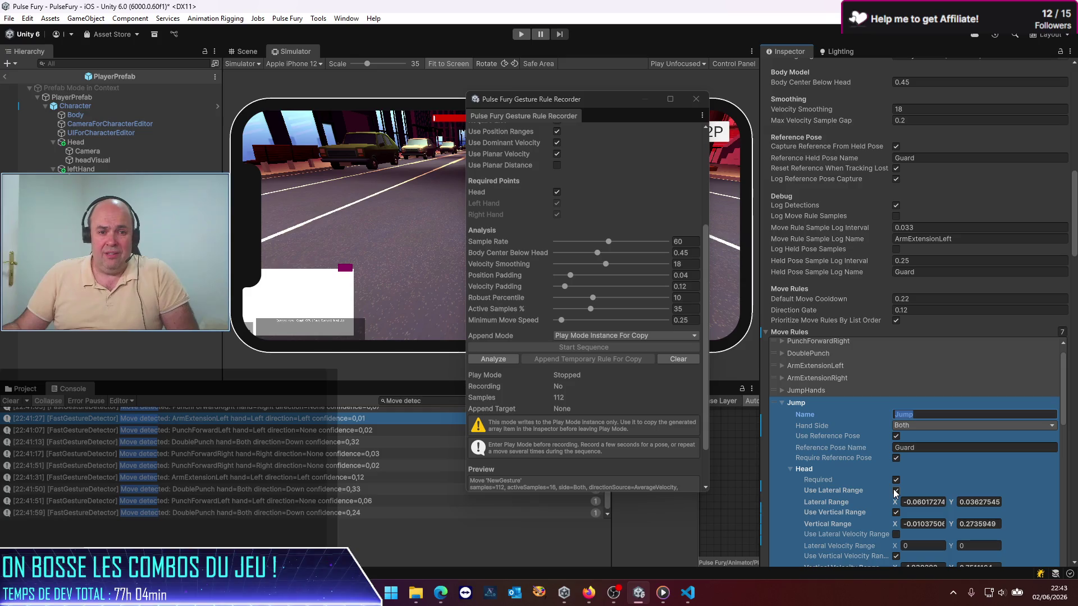
pyautogui.scroll(-3, 896, 458)
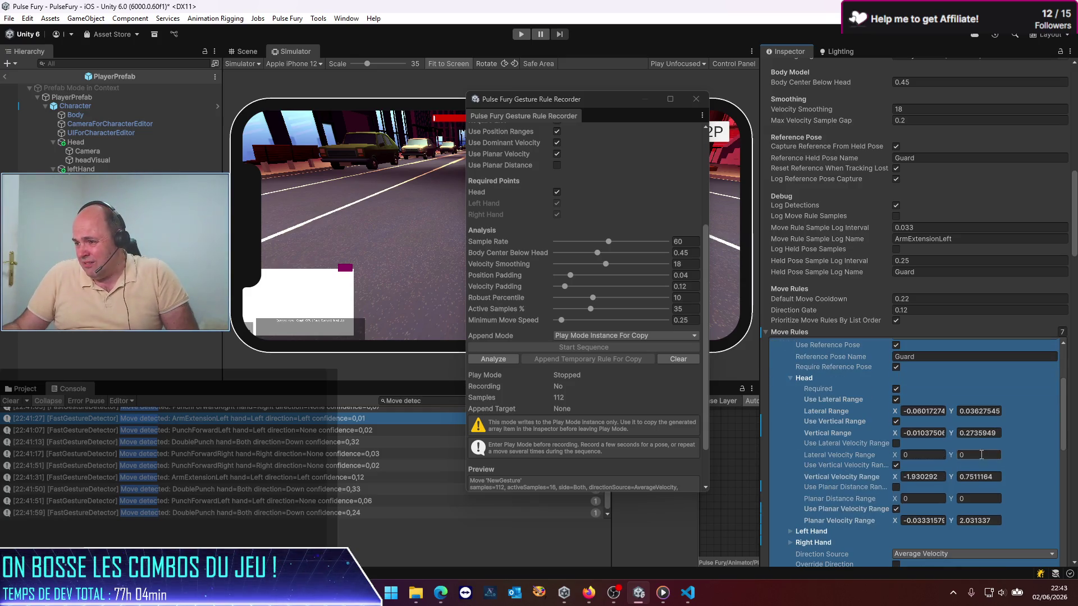
pyautogui.click(895, 399)
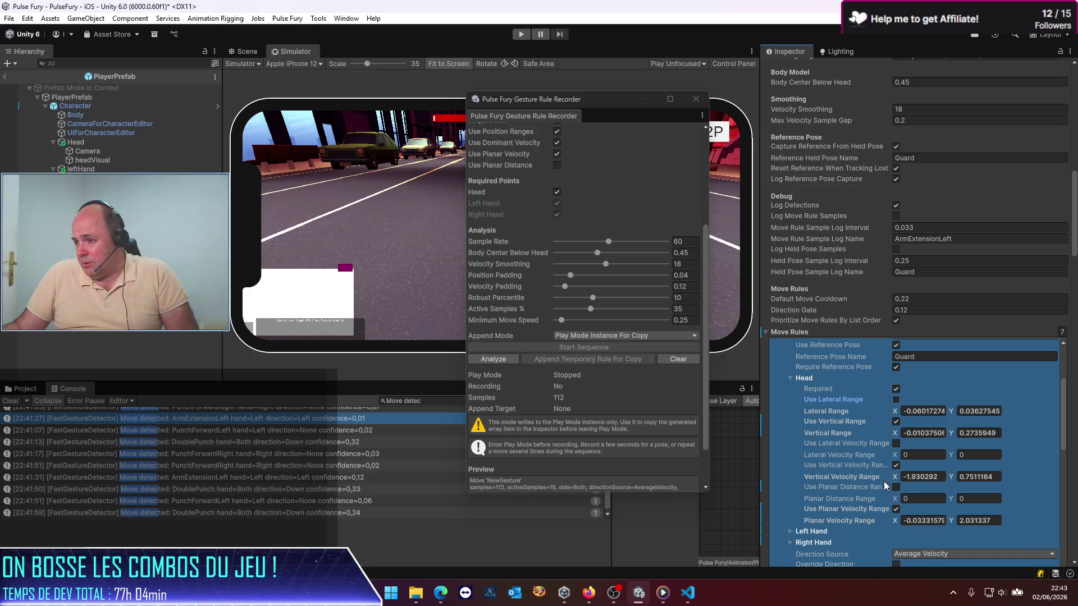
# Untick Required for both the Left Hand and Right Hand in the Jump rule
pyautogui.scroll(-2, 884, 492)
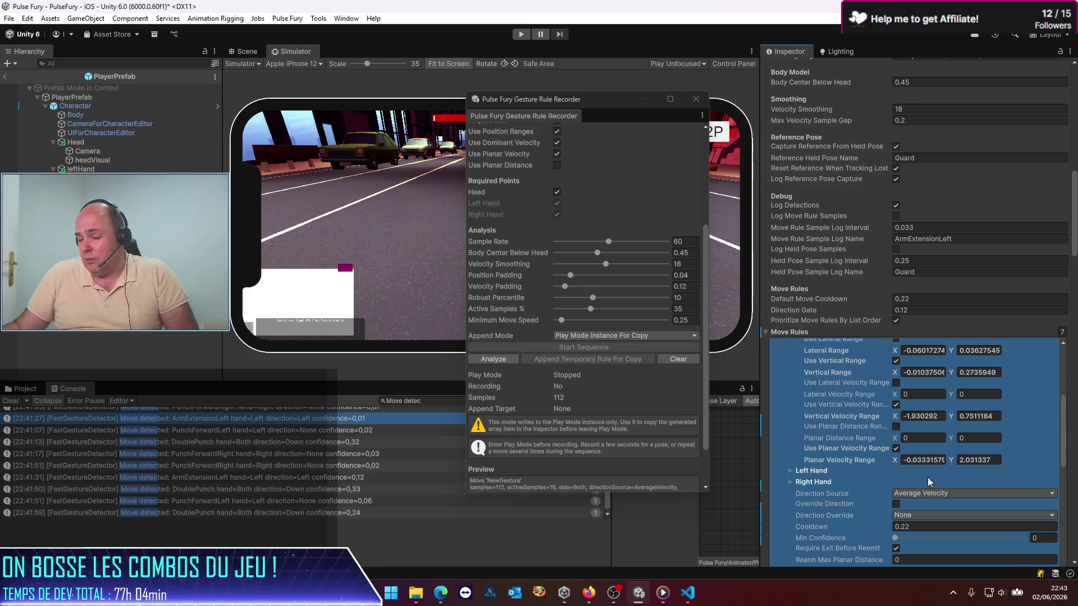
pyautogui.scroll(-2, 882, 478)
pyautogui.click(797, 410)
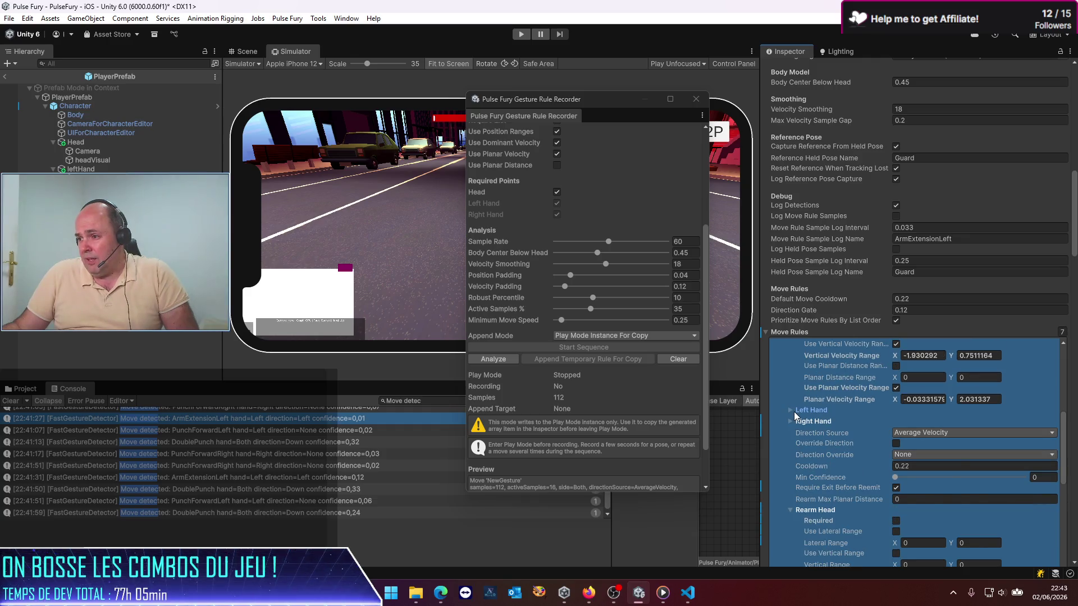
pyautogui.click(825, 420)
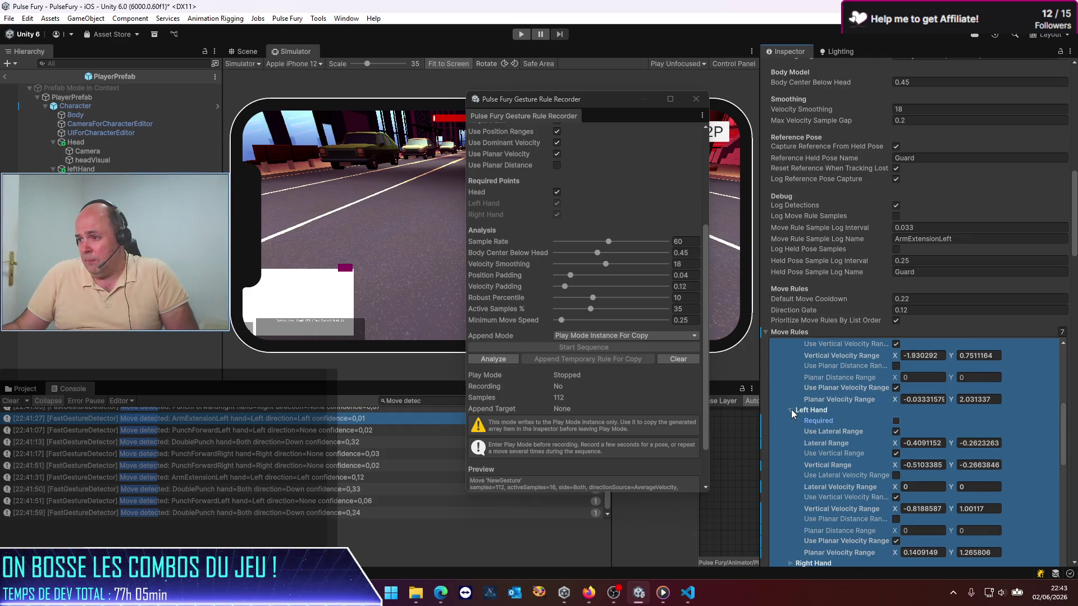
pyautogui.click(790, 410)
pyautogui.click(790, 421)
pyautogui.click(897, 432)
# Close the Gesture Rule Recorder window
pyautogui.scroll(-8, 853, 426)
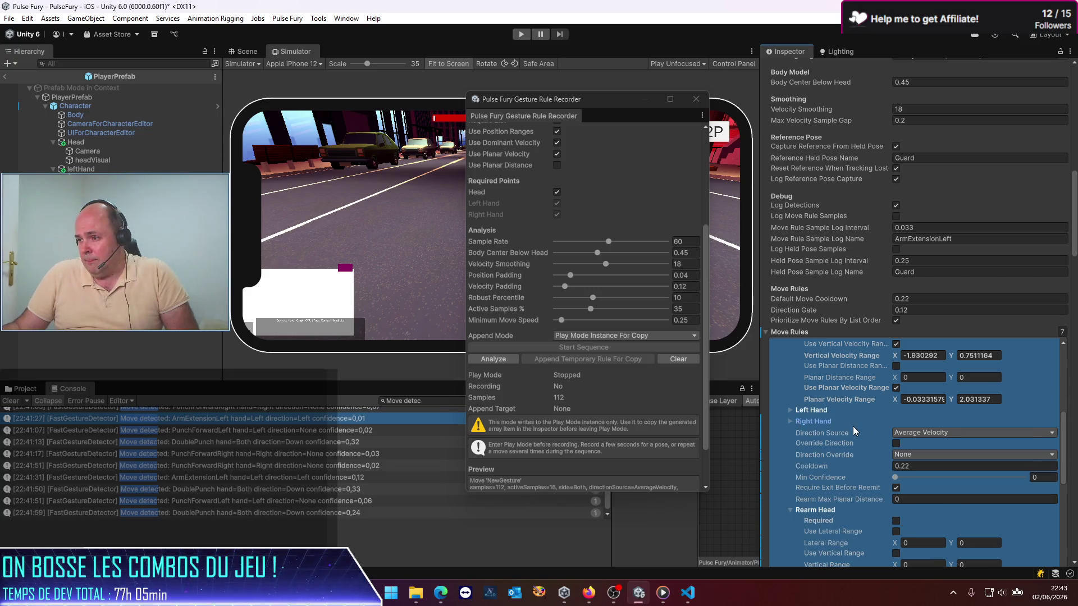
pyautogui.scroll(-12, 842, 415)
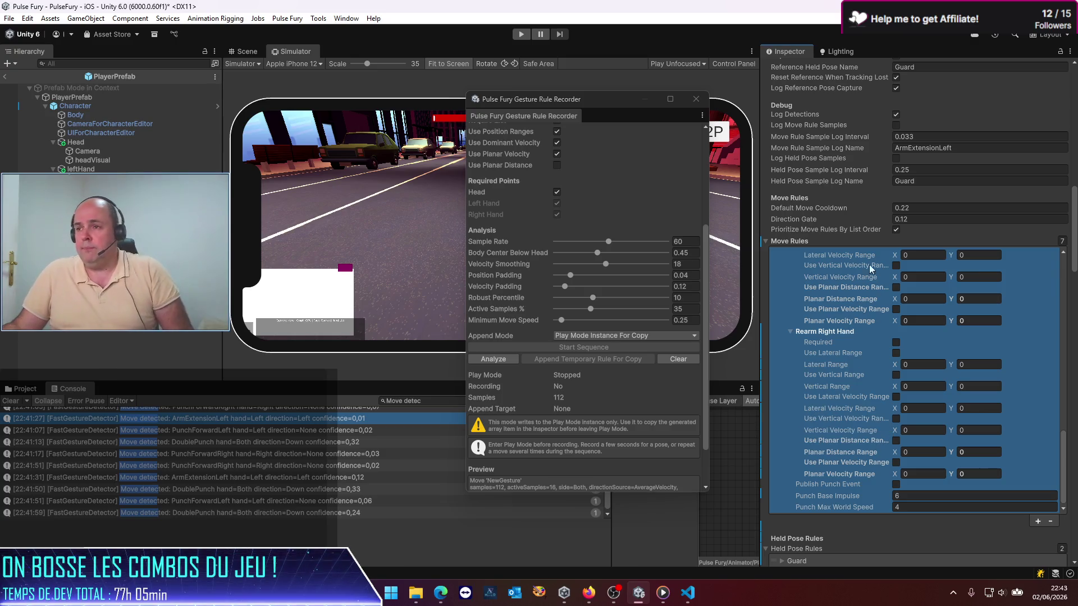
pyautogui.click(695, 100)
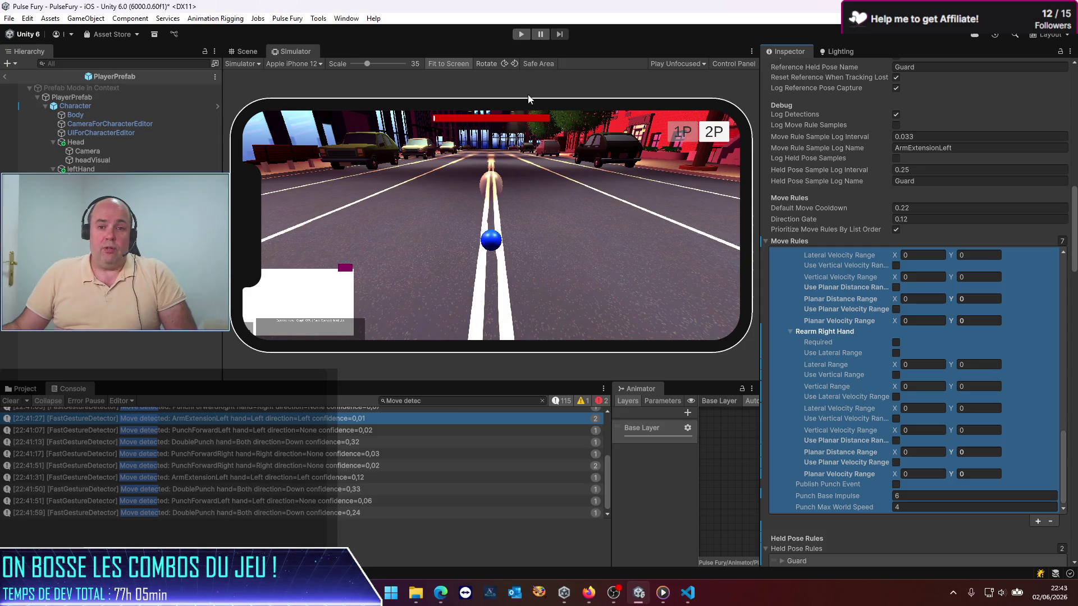
# Play-test with a cleared Console, performing jumps until Jump detections log, then stop
pyautogui.click(521, 35)
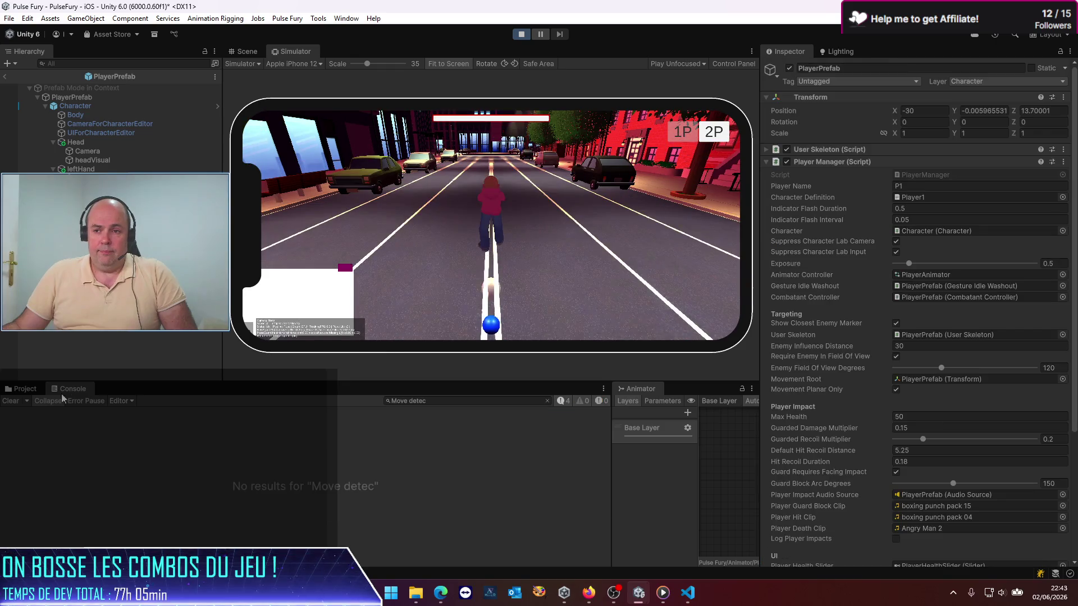
pyautogui.click(10, 402)
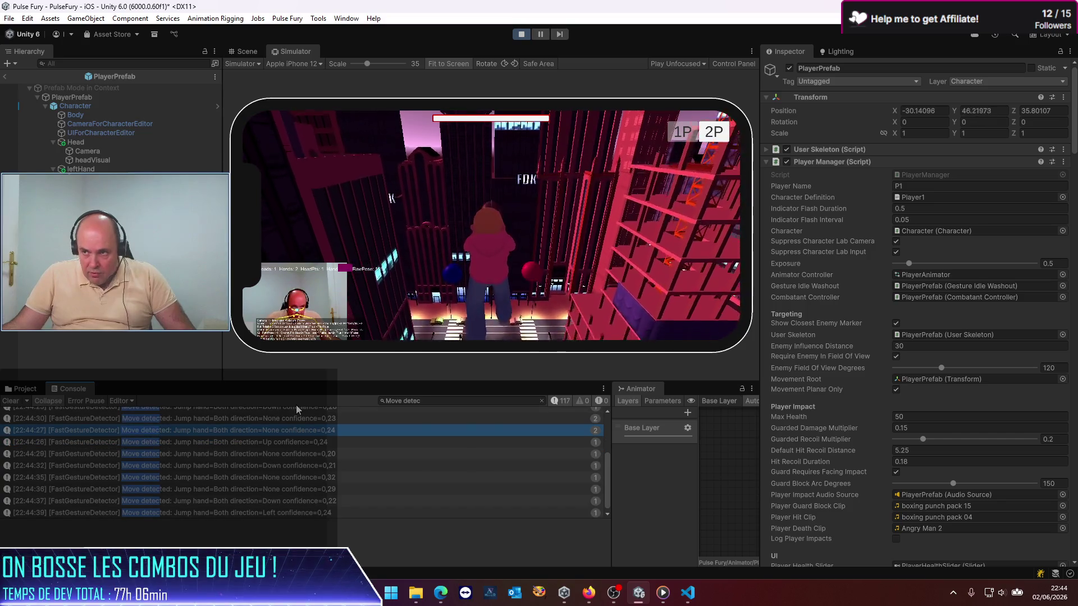
pyautogui.click(523, 35)
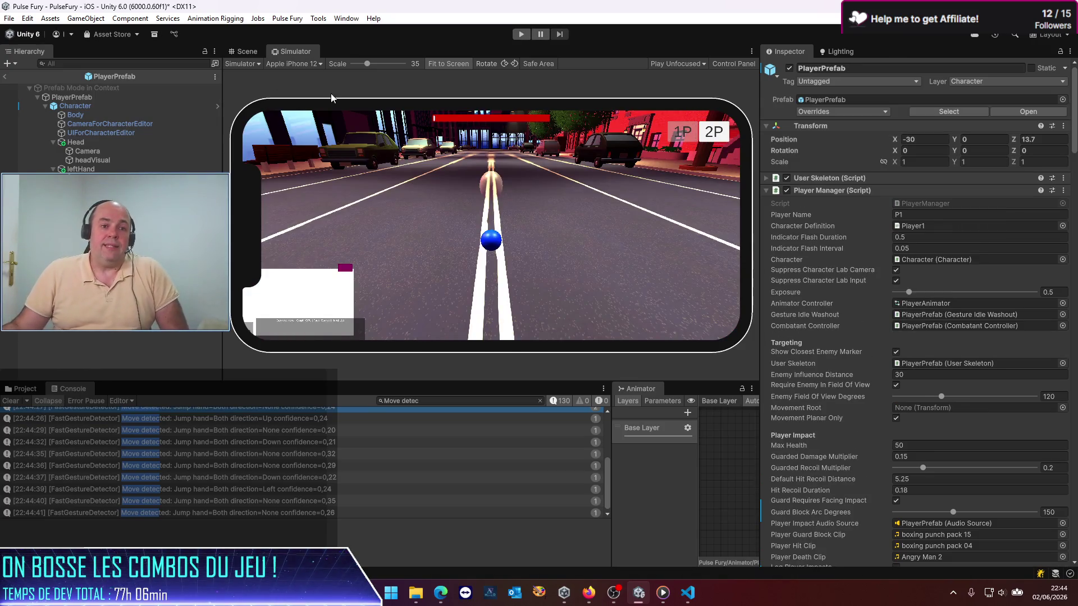
# Set the Jump rule's Head Vertical Range to 0.2 minimum and 0.35 maximum
pyautogui.scroll(-5, 870, 308)
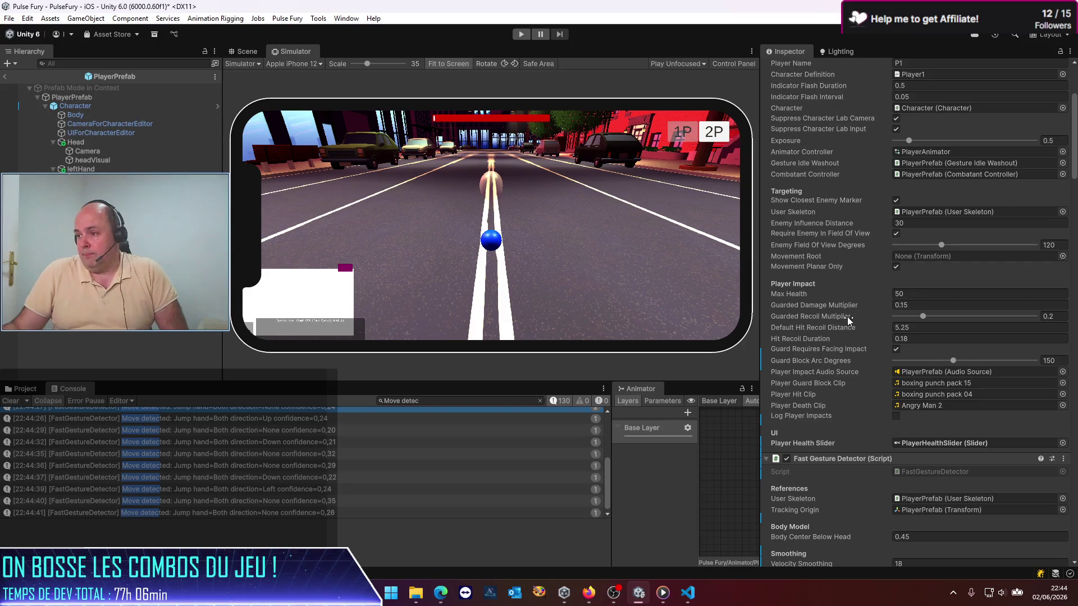
pyautogui.scroll(-4, 846, 316)
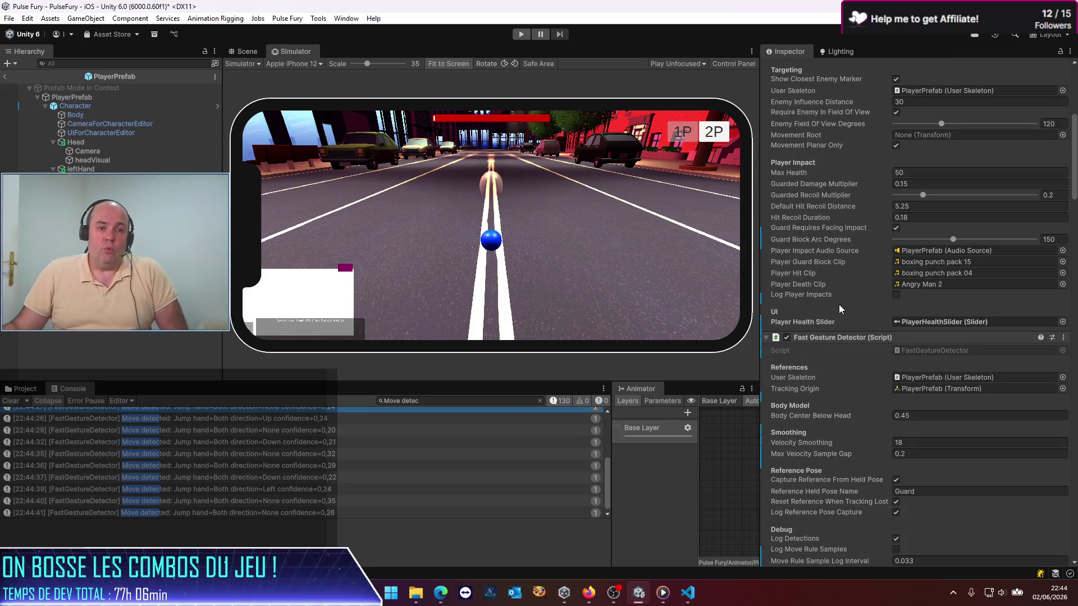
pyautogui.scroll(3, 834, 303)
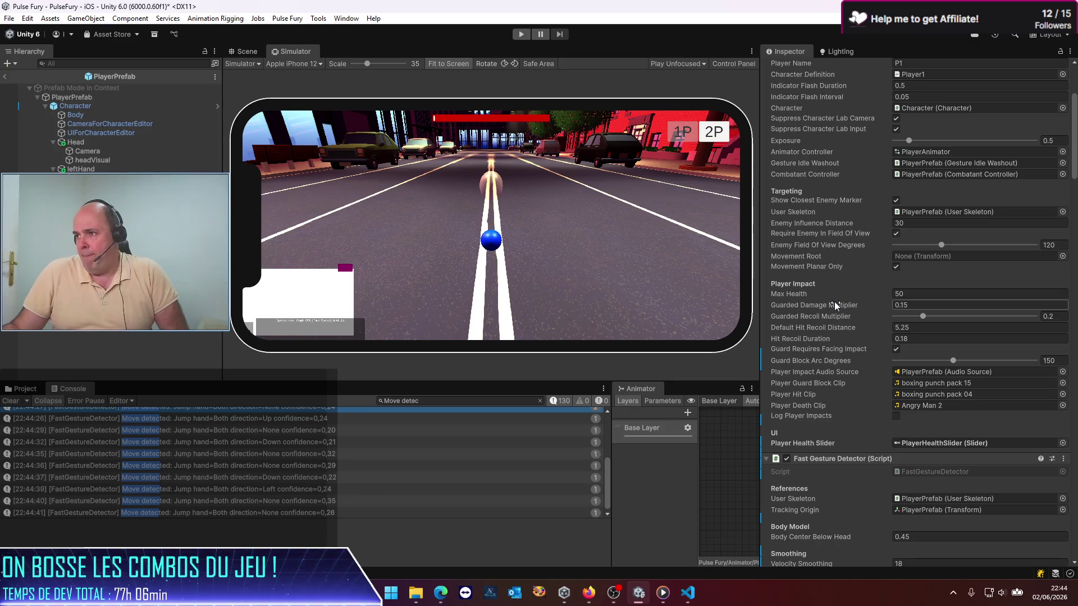
pyautogui.scroll(-4, 834, 301)
pyautogui.scroll(-12, 834, 301)
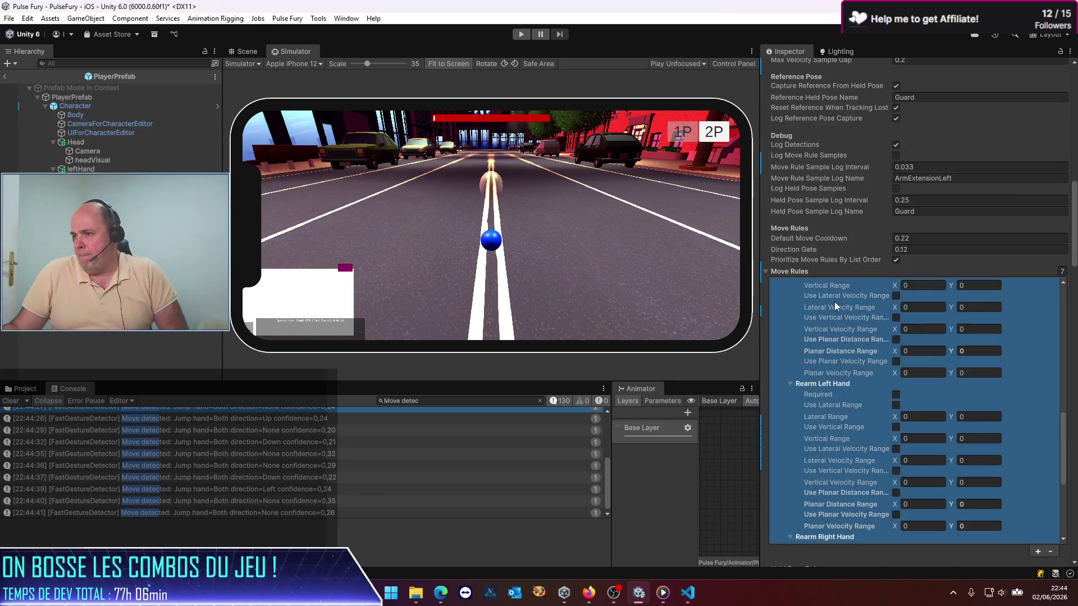
pyautogui.scroll(6, 834, 302)
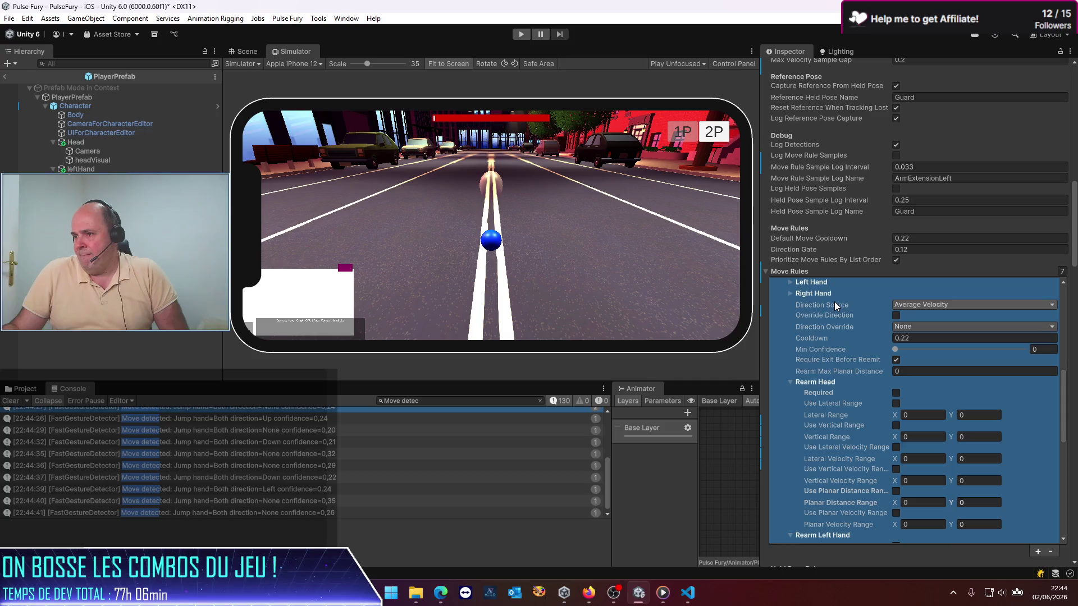
pyautogui.scroll(3, 834, 302)
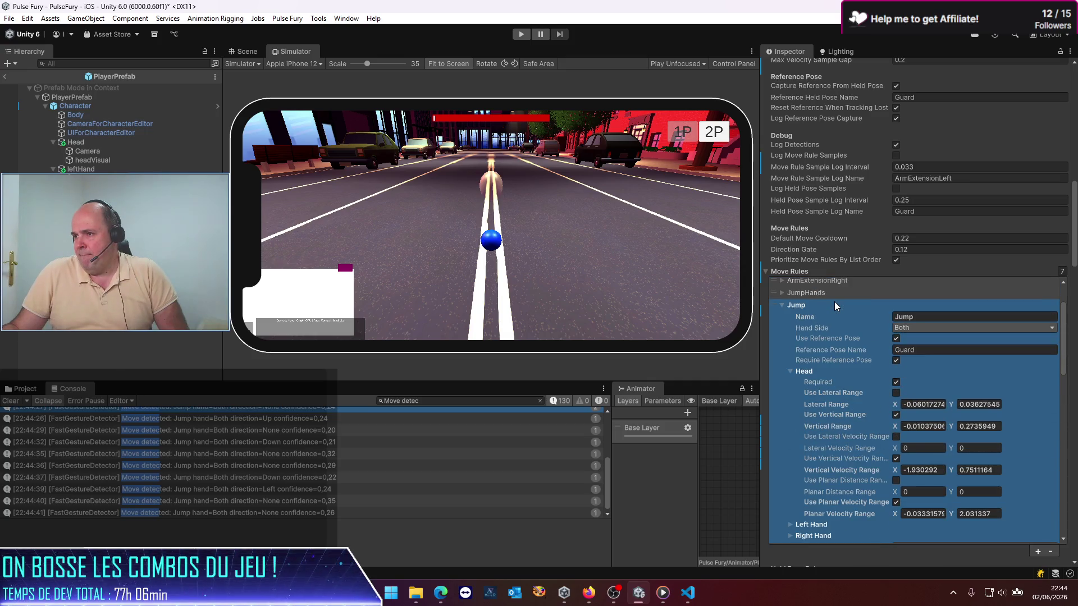
pyautogui.scroll(-2, 834, 301)
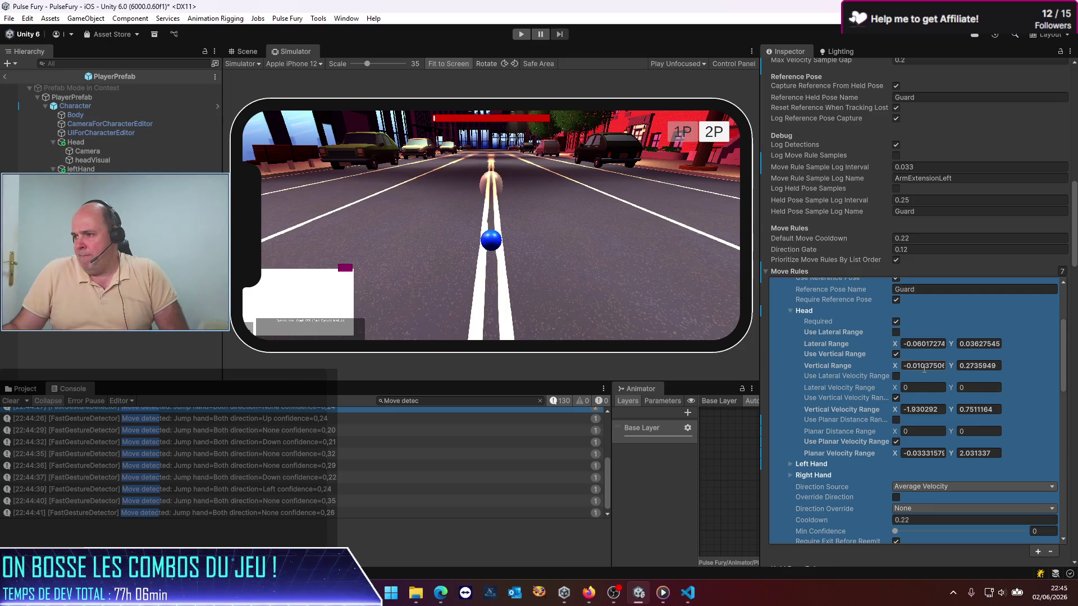
pyautogui.click(924, 366)
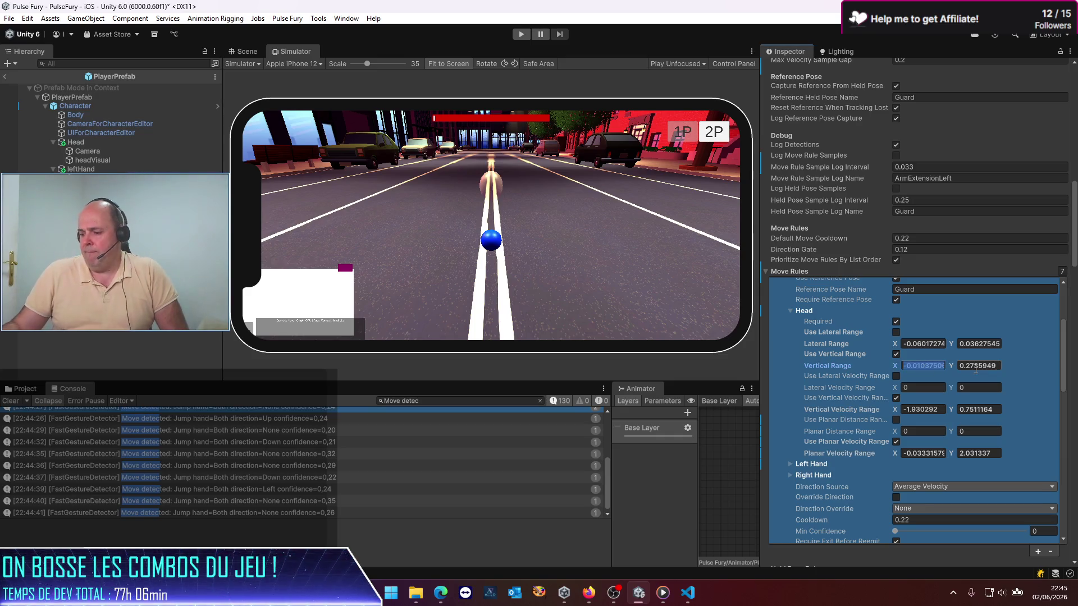
pyautogui.write('0.2')
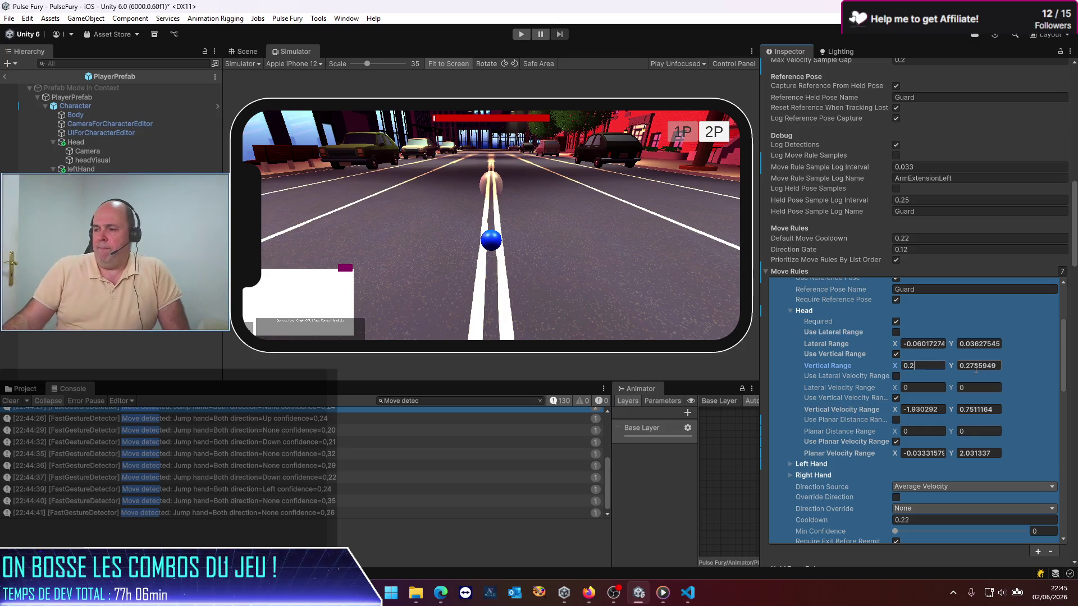
pyautogui.click(975, 366)
pyautogui.write('0.')
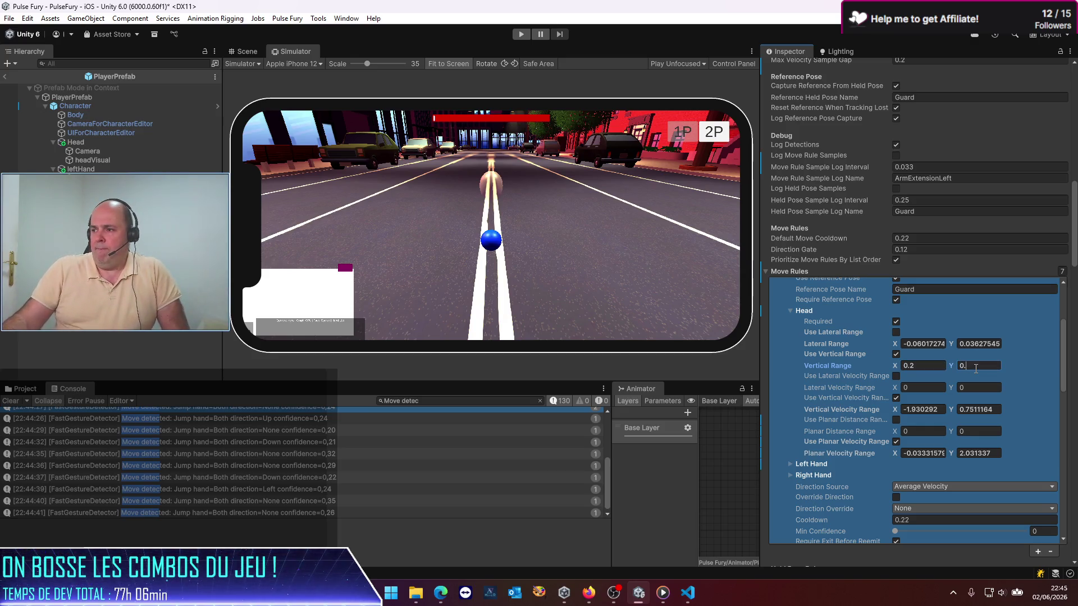
pyautogui.write('35')
pyautogui.press('Return')
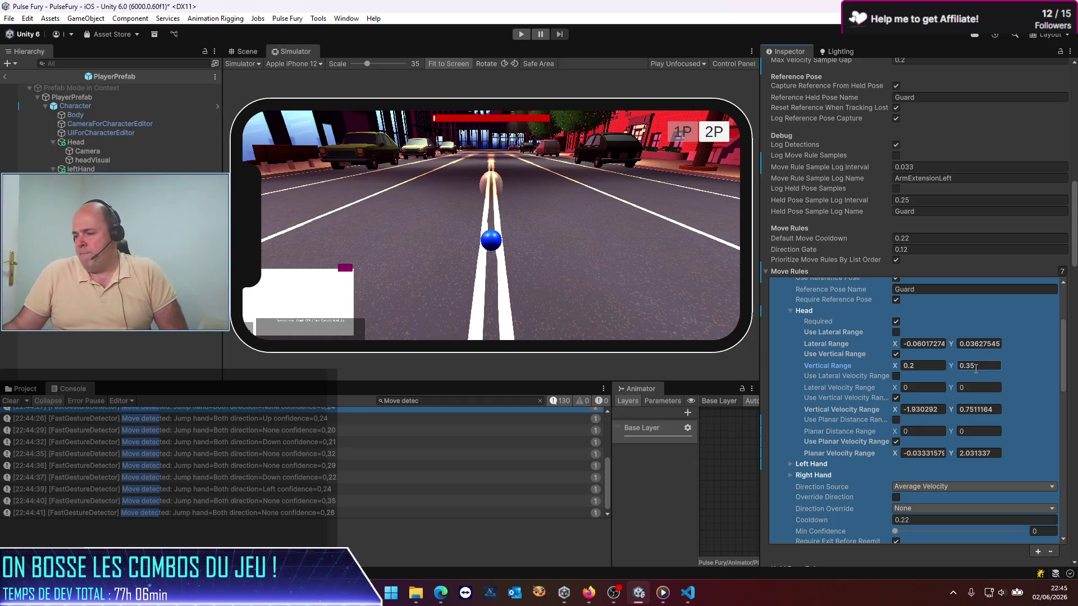
# Set Vertical Velocity Range to -50 to -1, disable planar velocity, exit Prefab Mode and play
pyautogui.click(916, 409)
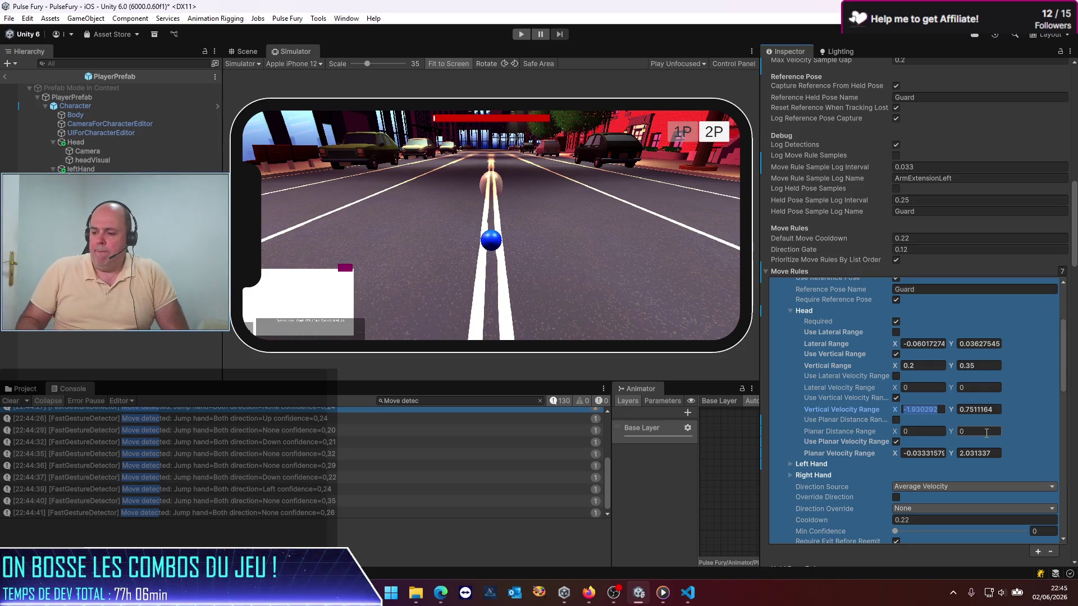
pyautogui.write('-50')
pyautogui.click(992, 410)
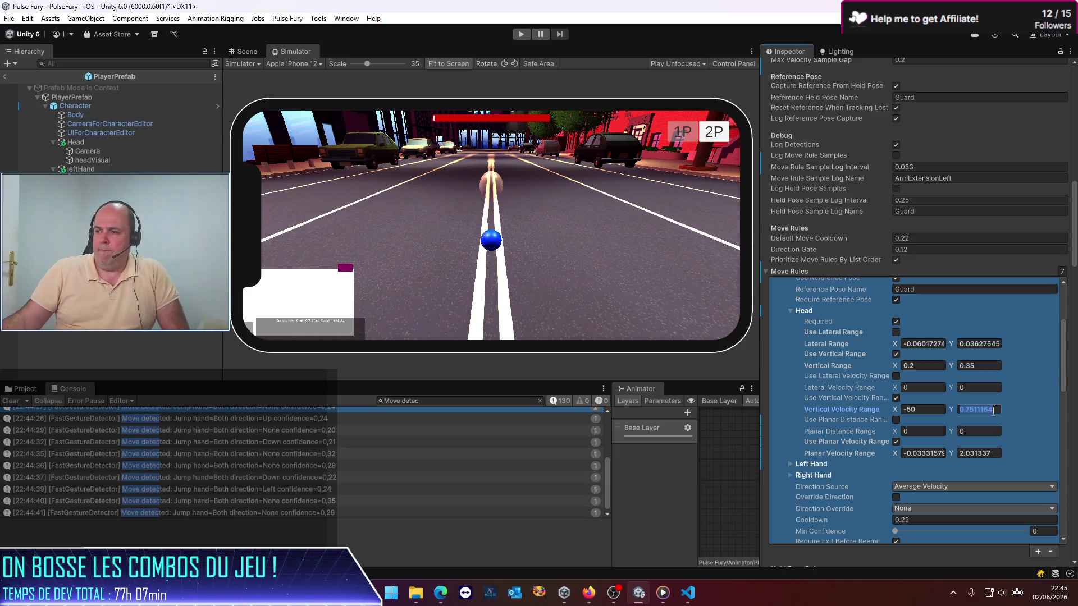
pyautogui.write('-1')
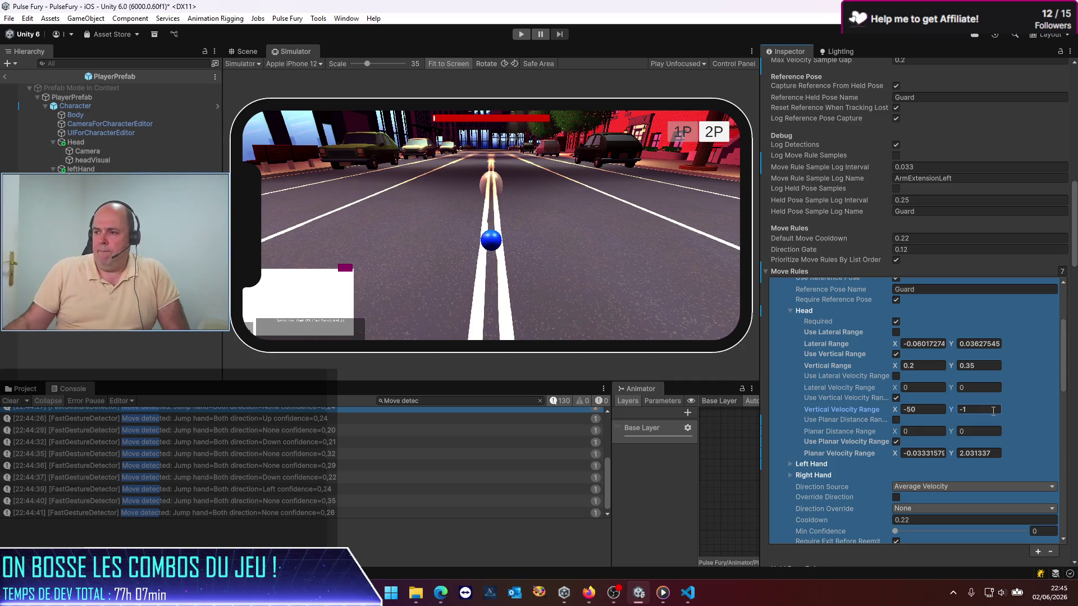
pyautogui.click(895, 443)
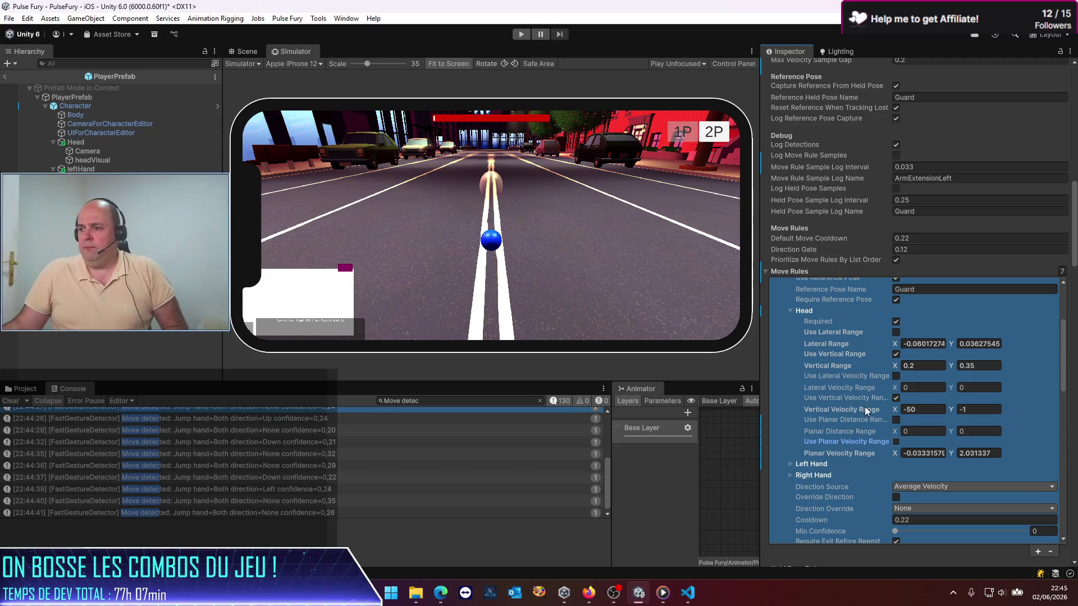
pyautogui.click(4, 76)
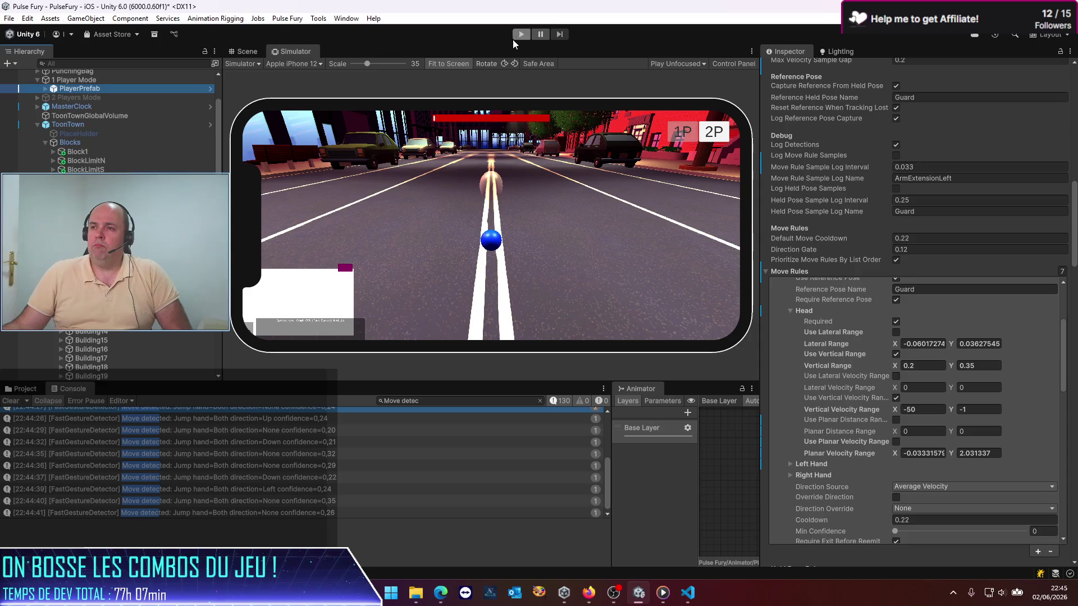
pyautogui.click(521, 34)
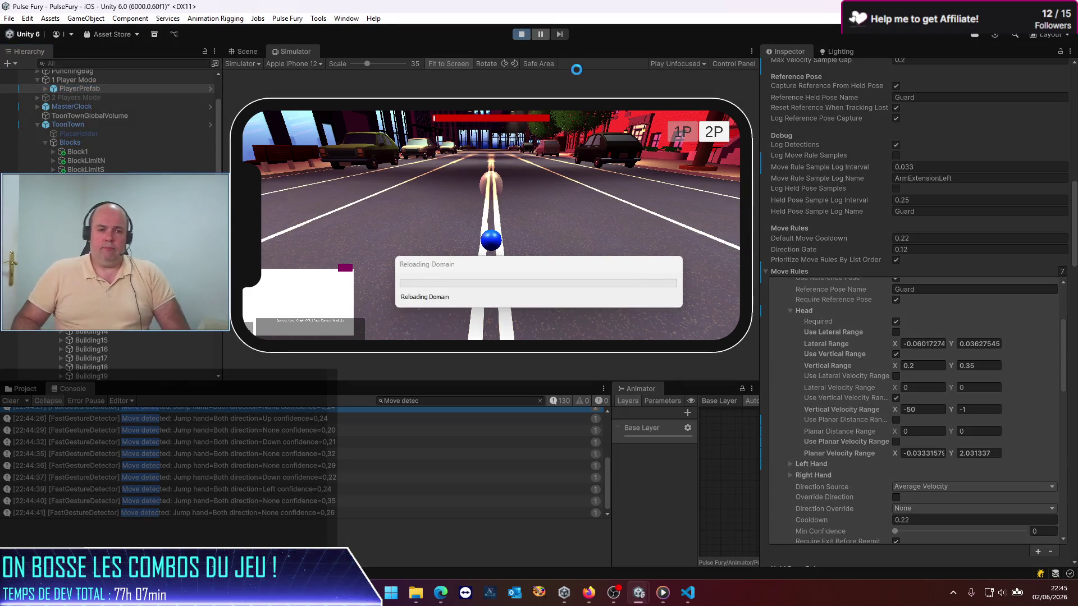